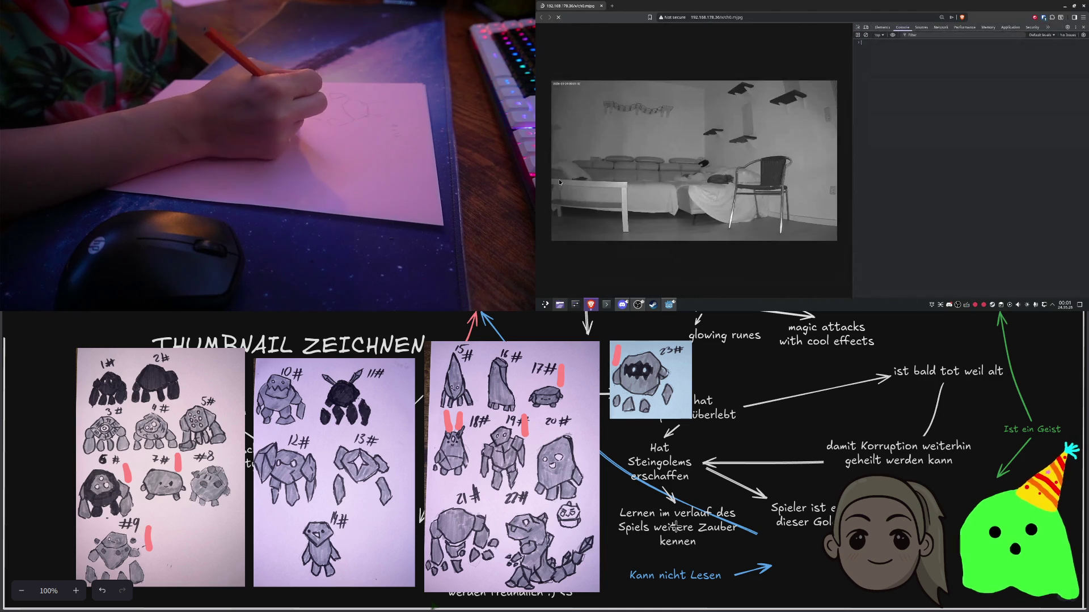
Step: Exit the fullscreen camera stream, switch to the Godot editor and orbit lower to see the horizon
{"action": "key", "text": "F11"}
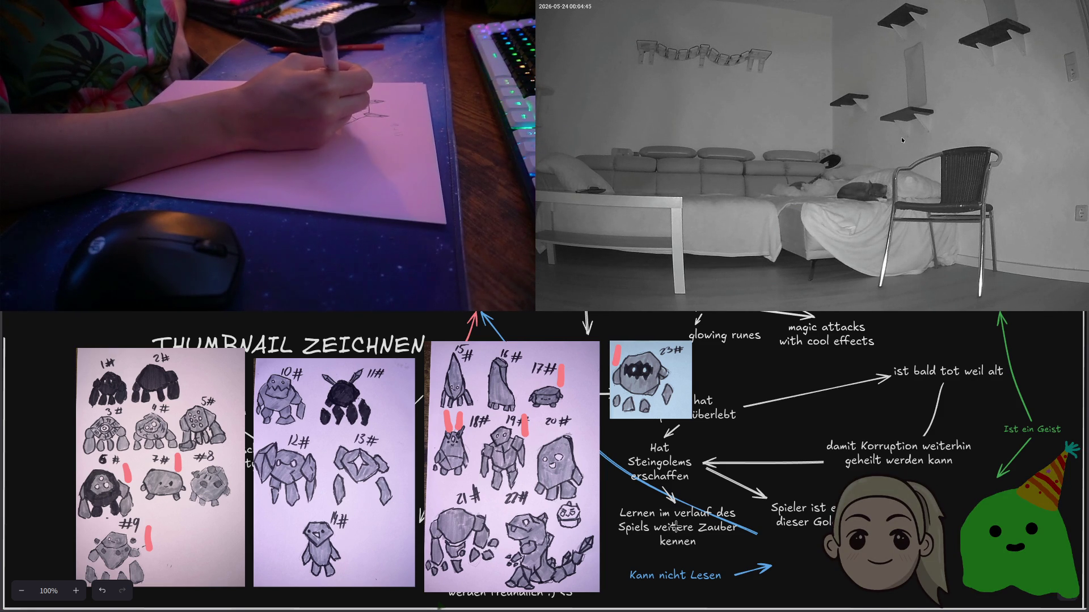
{"action": "key", "text": "F11"}
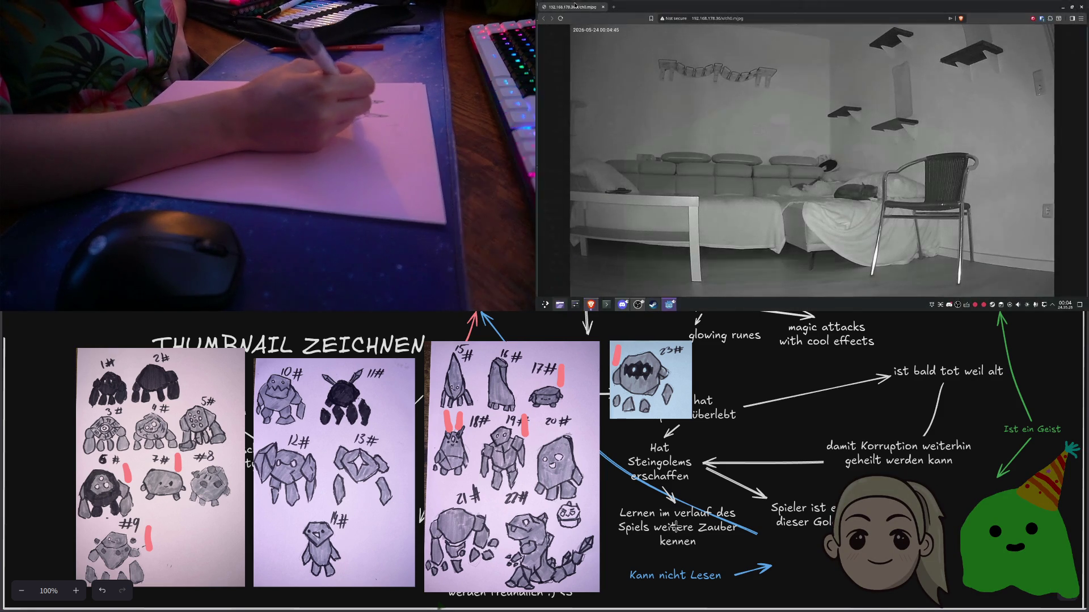
{"action": "key", "text": "alt+Tab"}
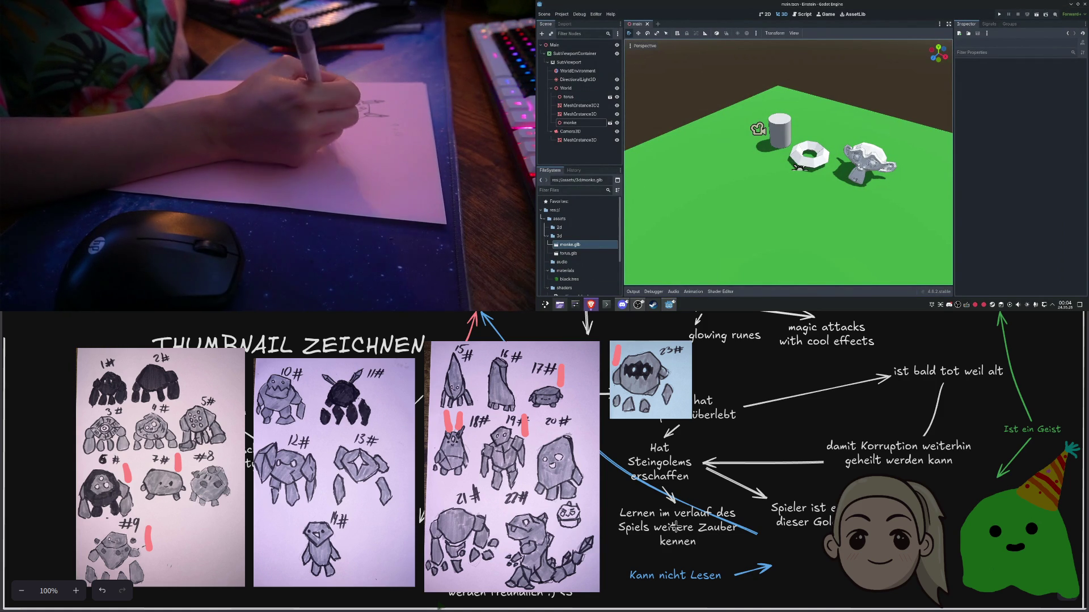
{"action": "mouse_move", "coordinate": [793, 215]}
{"action": "left_mouse_down"}
{"action": "mouse_move", "coordinate": [795, 182]}
{"action": "mouse_move", "coordinate": [708, 168]}
{"action": "mouse_move", "coordinate": [732, 97]}
{"action": "left_mouse_up"}
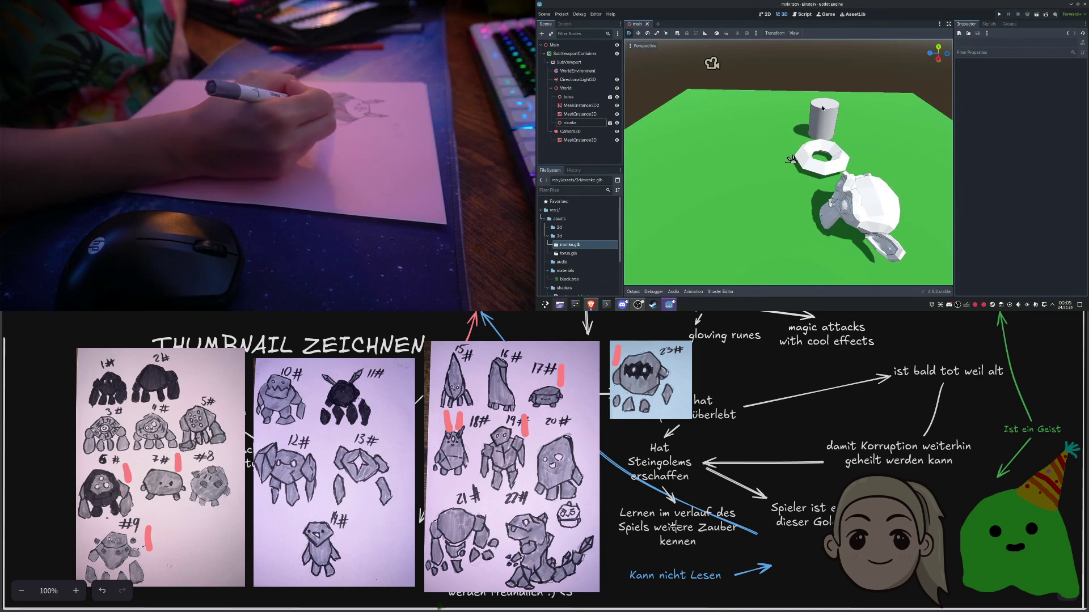
Step: Try deleting the torus, monkey head and monke.glb, then undo to restore both nodes
{"action": "left_click", "coordinate": [819, 152]}
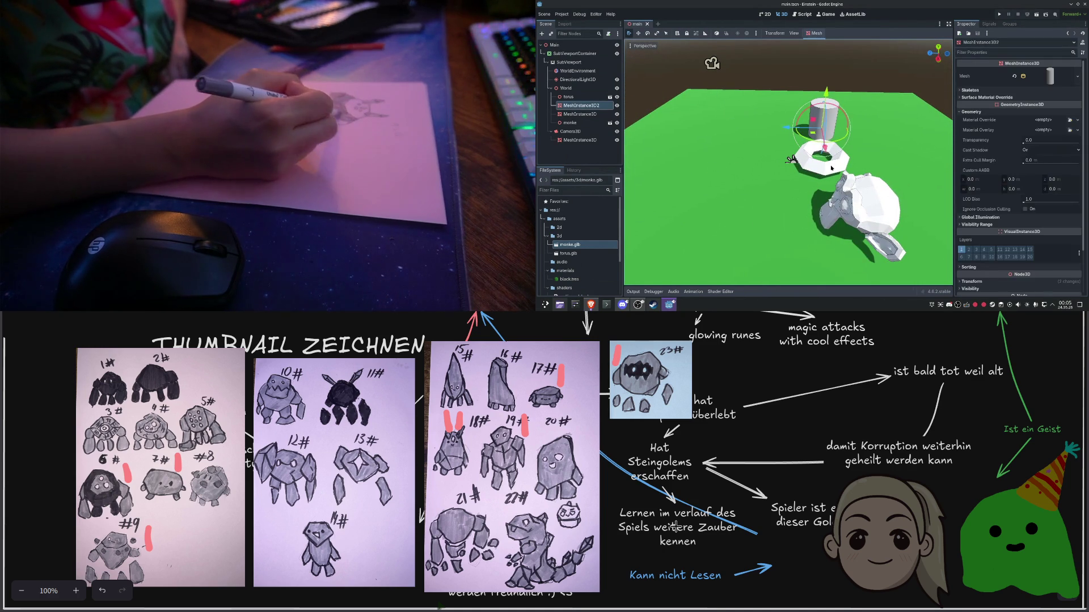
{"action": "left_click", "coordinate": [859, 192], "text": "shift"}
{"action": "key", "text": "Delete"}
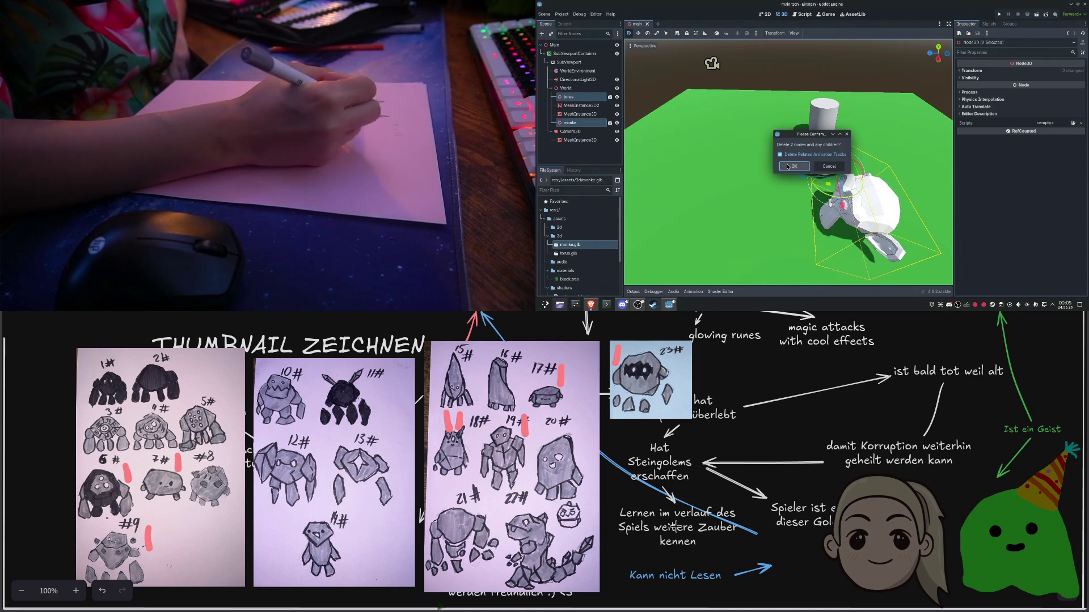
{"action": "key", "text": "Return"}
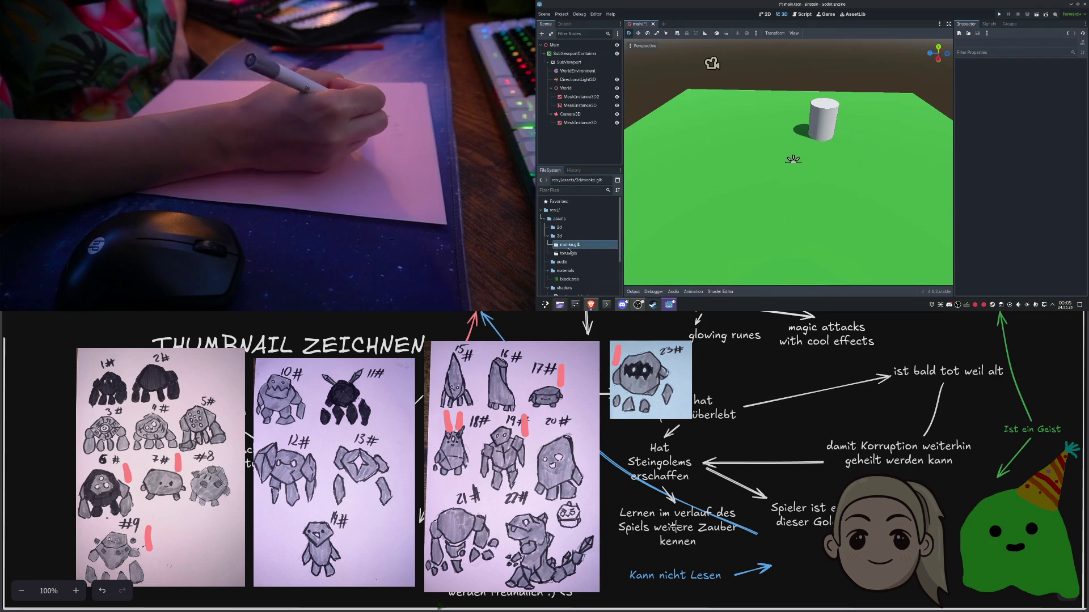
{"action": "key", "text": "Delete"}
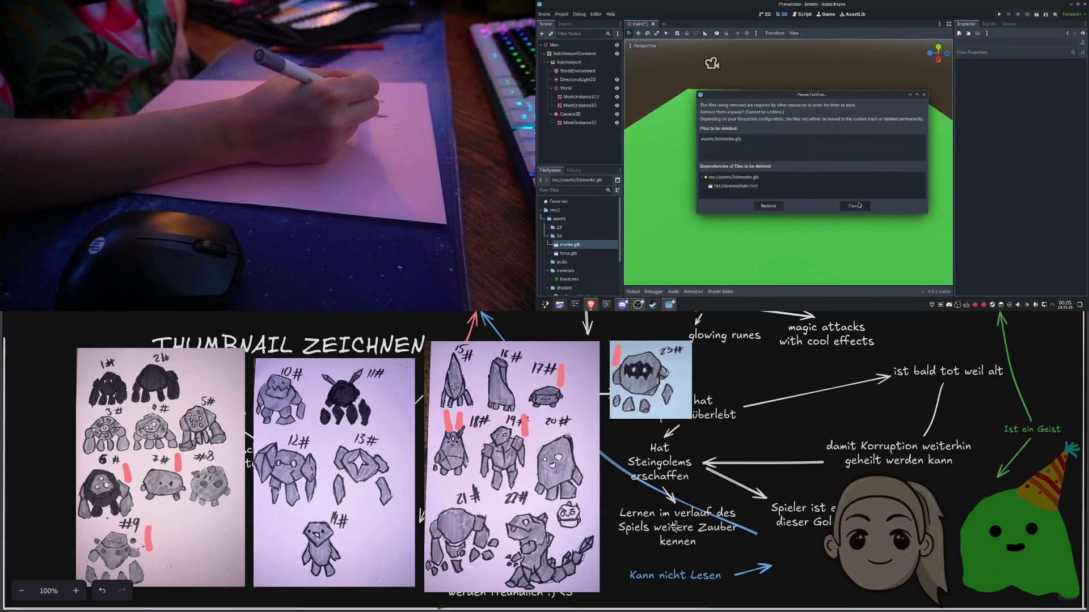
{"action": "left_click", "coordinate": [854, 206]}
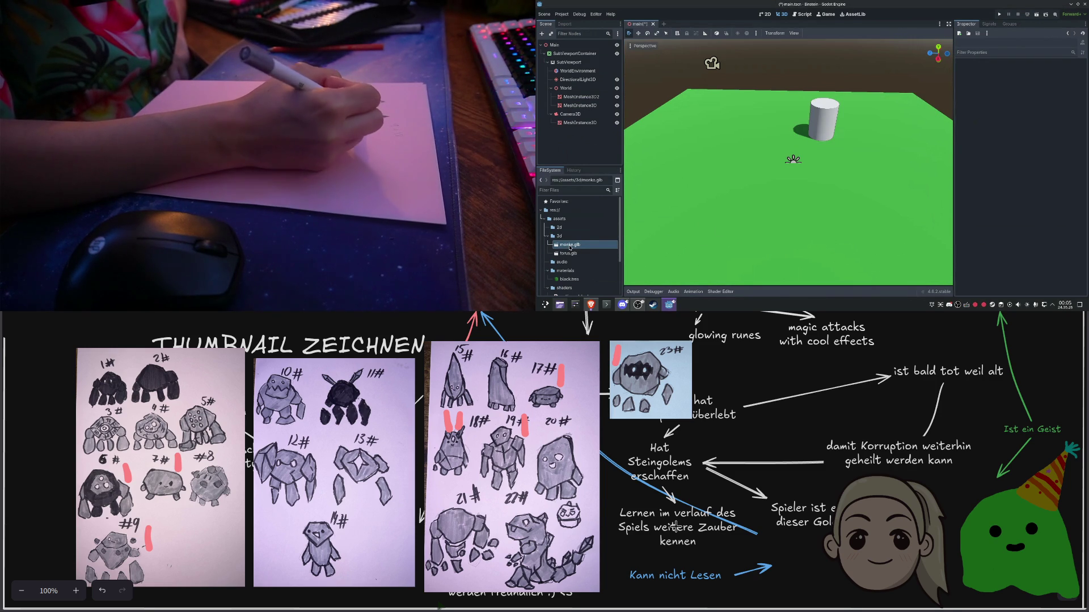
{"action": "key", "text": "Delete"}
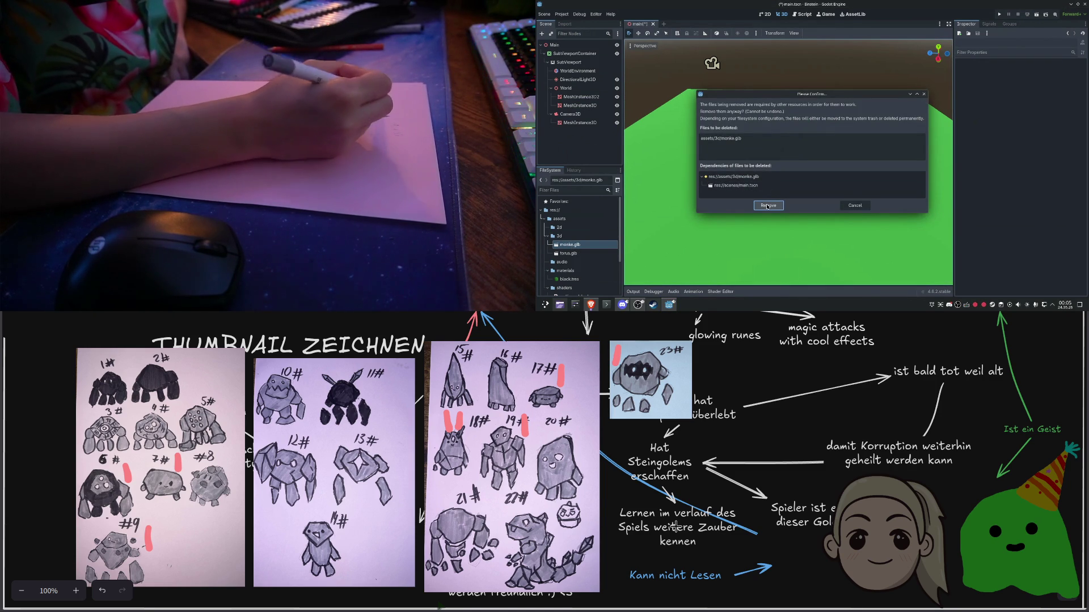
{"action": "left_click", "coordinate": [846, 207]}
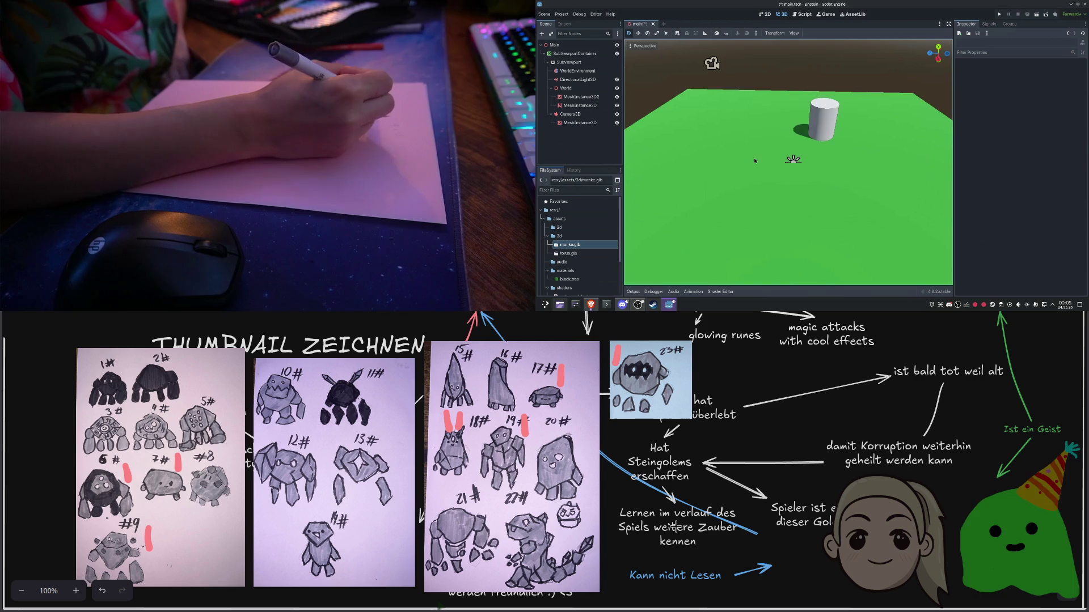
{"action": "key", "text": "ctrl+z"}
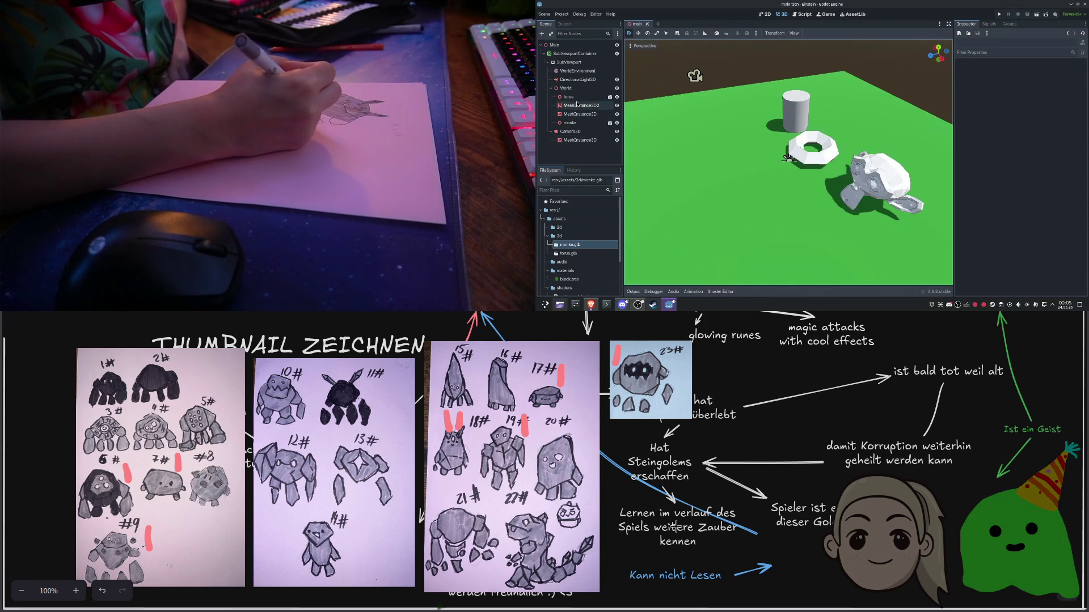
Step: Delete the torus and monke nodes from the Scene dock one at a time
{"action": "left_click", "coordinate": [576, 99]}
{"action": "key", "text": "Delete"}
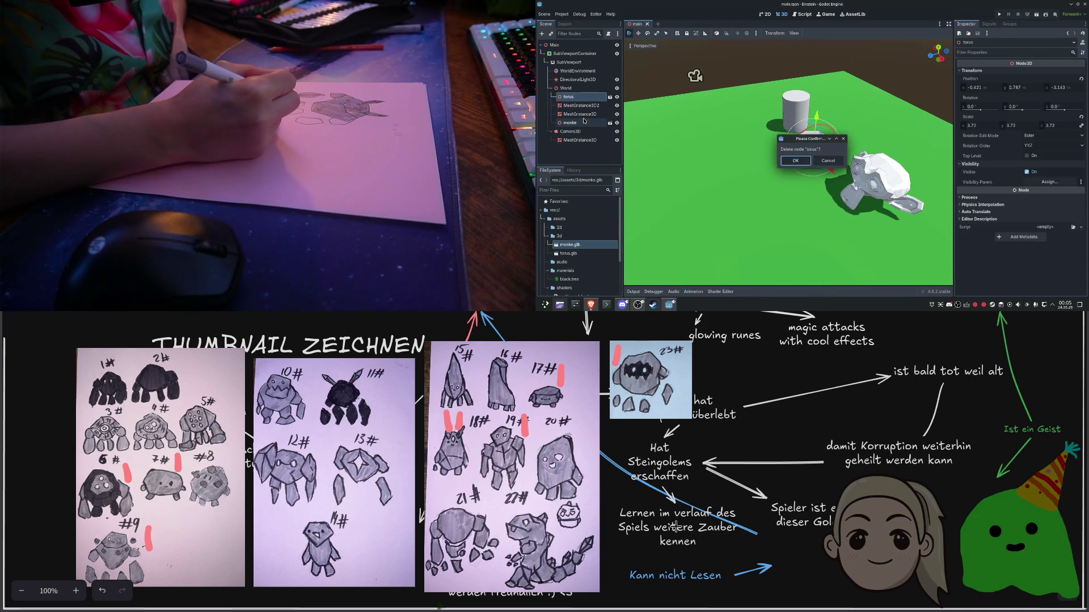
{"action": "key", "text": "Return"}
{"action": "left_click", "coordinate": [581, 106]}
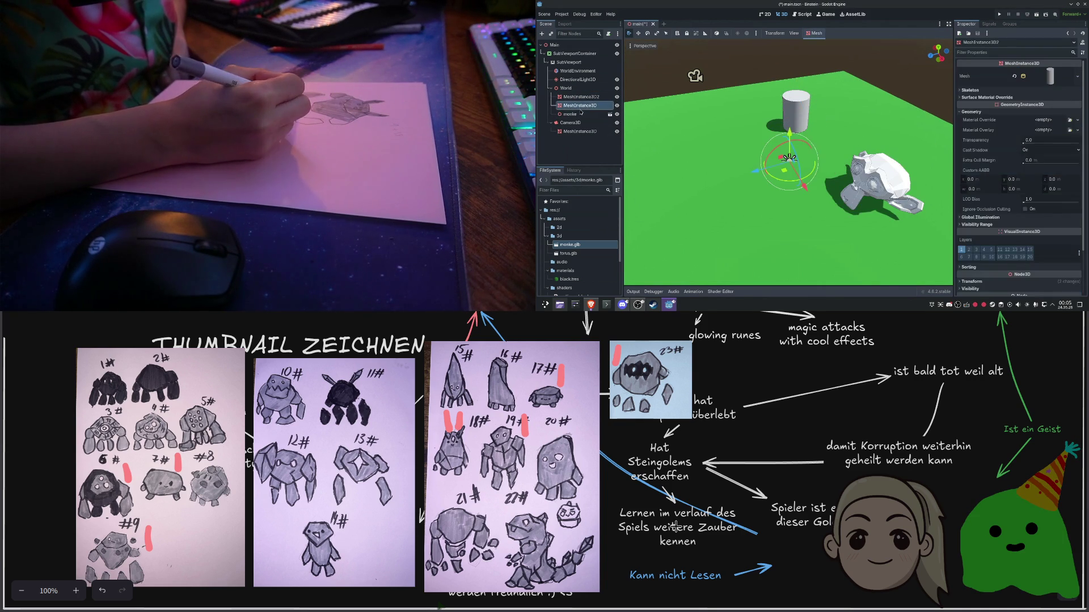
{"action": "left_click", "coordinate": [579, 114]}
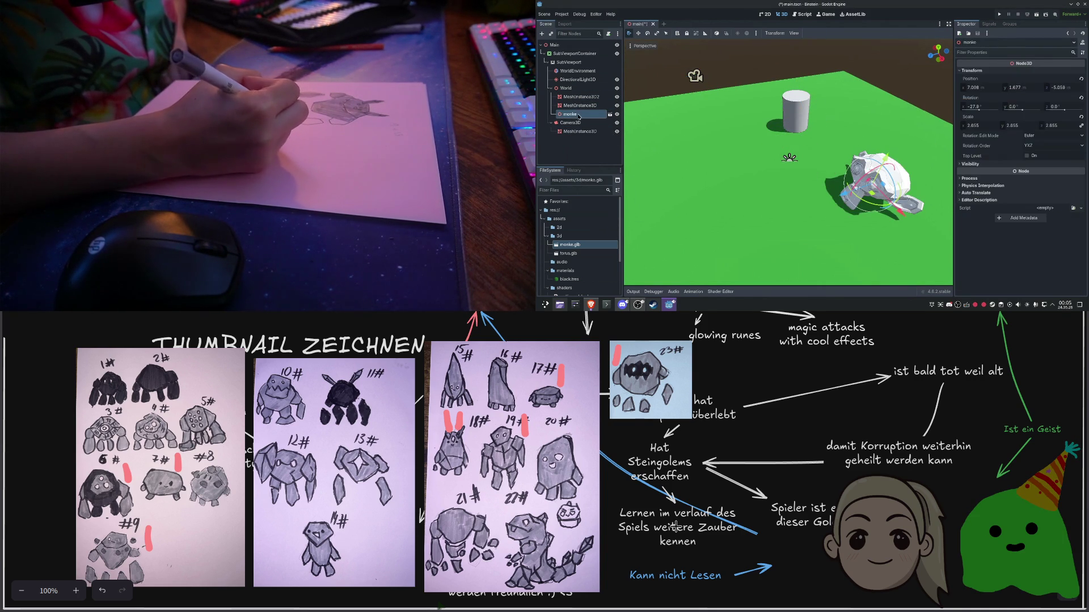
{"action": "key", "text": "Delete"}
{"action": "key", "text": "Return"}
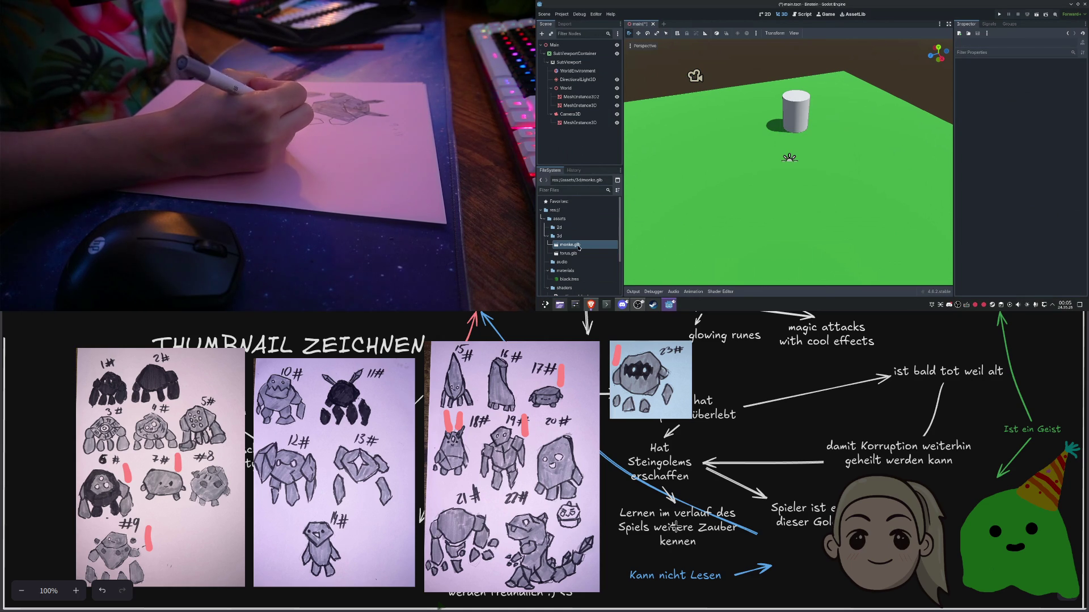
Step: Delete the monke.glb and torus.glb files from FileSystem and save the scene
{"action": "key", "text": "Delete"}
{"action": "key", "text": "Return"}
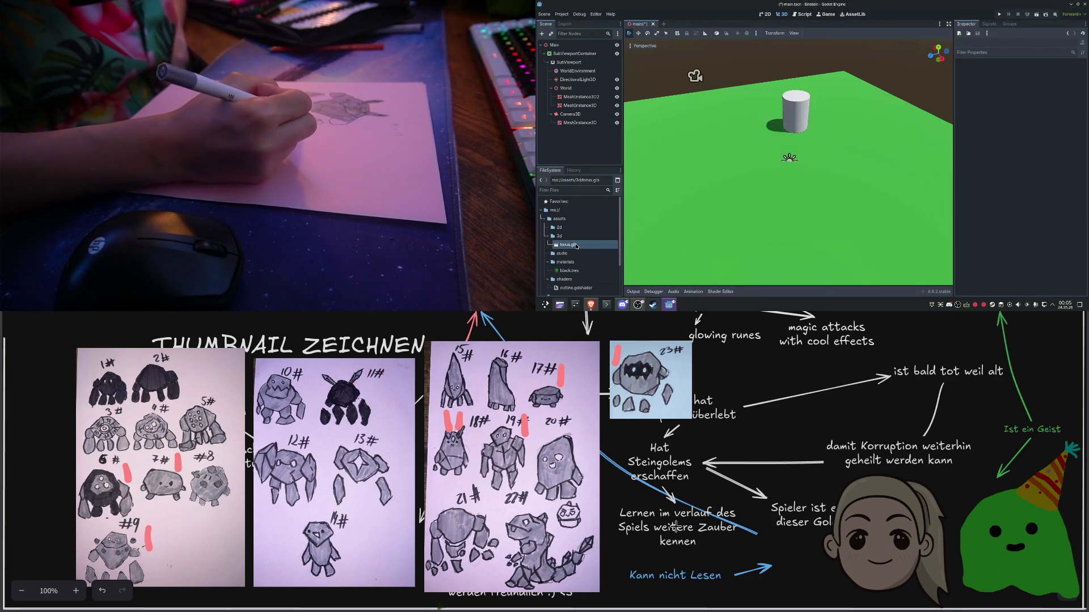
{"action": "key", "text": "Delete"}
{"action": "key", "text": "Return"}
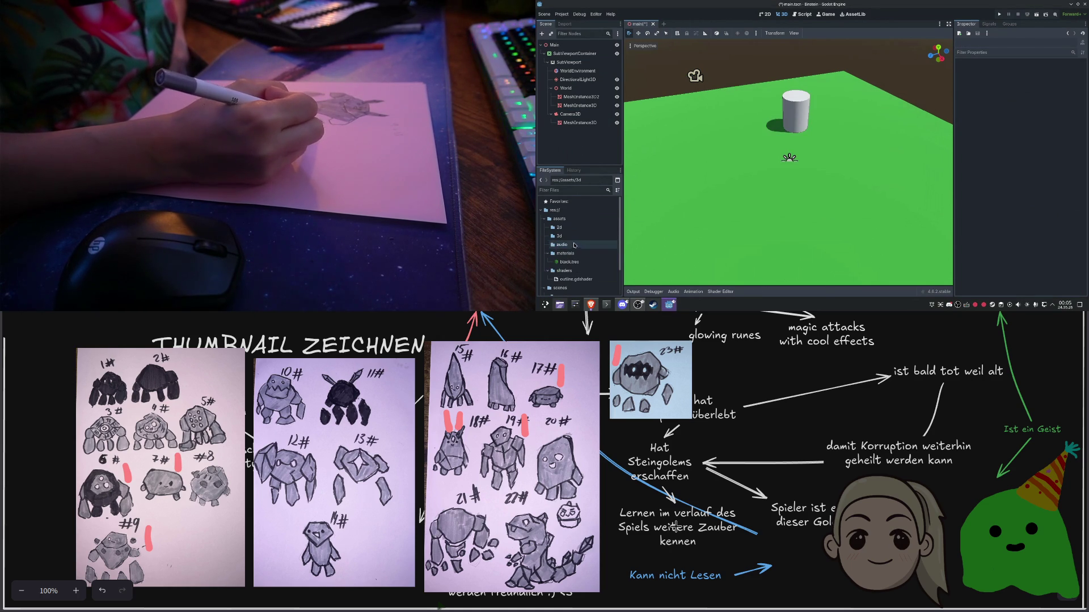
{"action": "key", "text": "ctrl+s"}
{"action": "left_click_drag", "start_coordinate": [663, 179], "coordinate": [682, 183]}
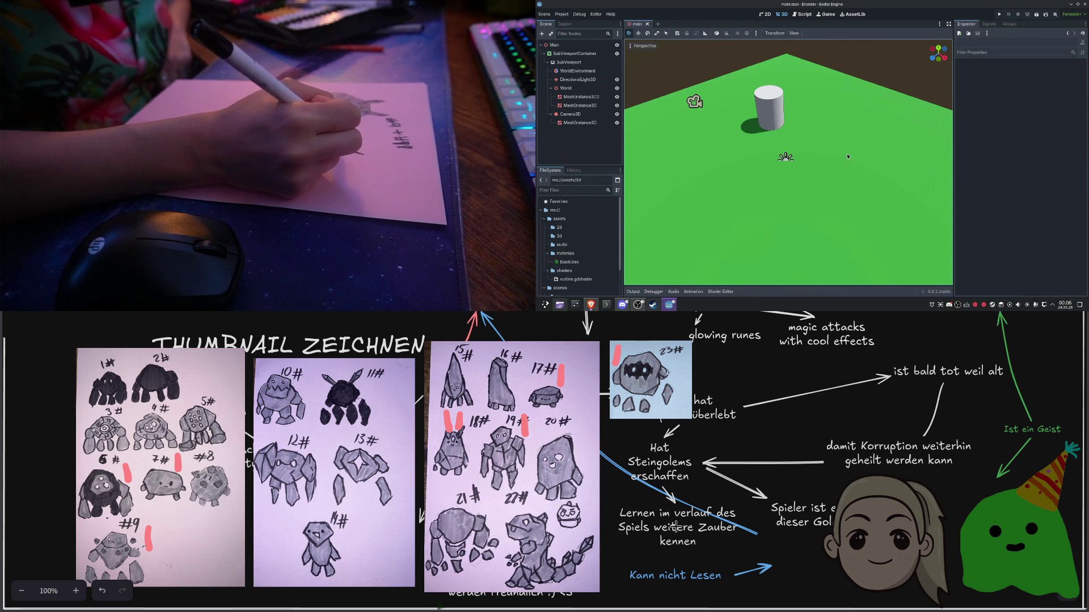
{"action": "mouse_move", "coordinate": [809, 149]}
{"action": "left_mouse_down"}
{"action": "mouse_move", "coordinate": [778, 114]}
{"action": "mouse_move", "coordinate": [649, 98]}
{"action": "left_mouse_up"}
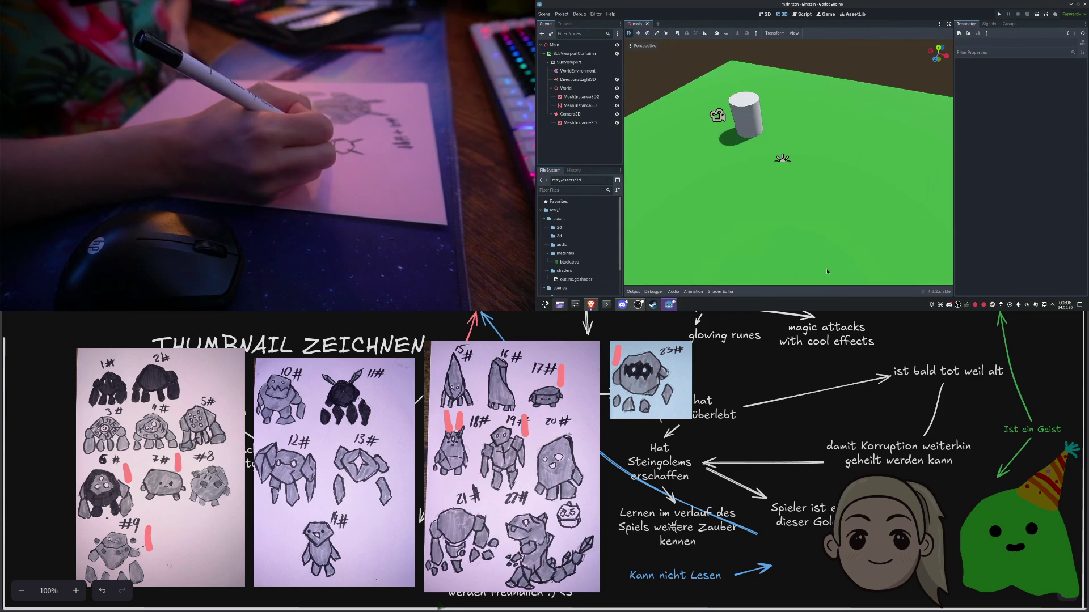
{"action": "left_click_drag", "start_coordinate": [746, 216], "coordinate": [741, 151]}
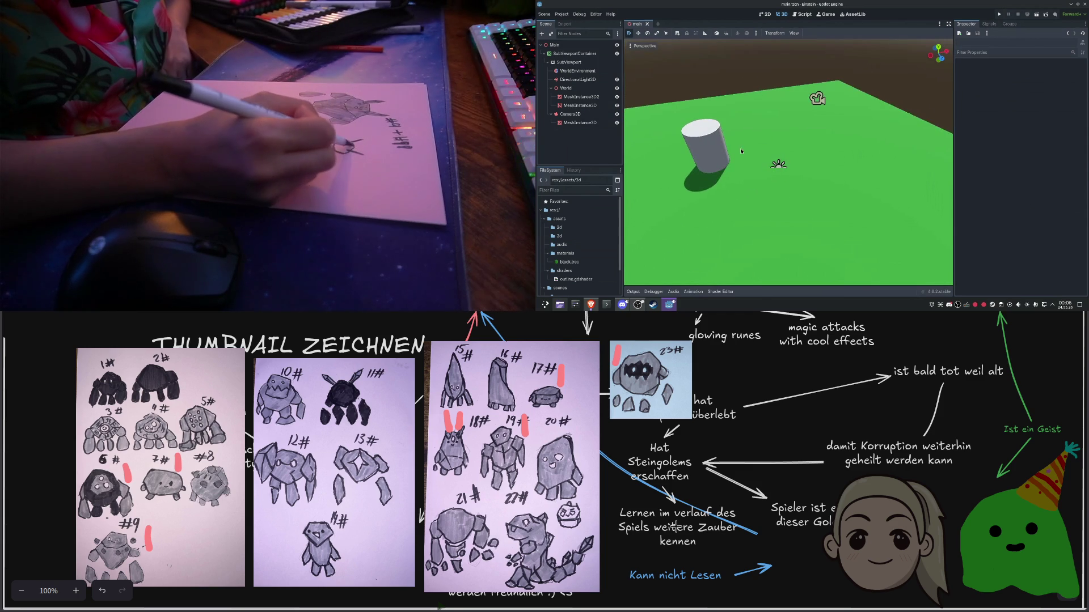
{"action": "left_click", "coordinate": [578, 97]}
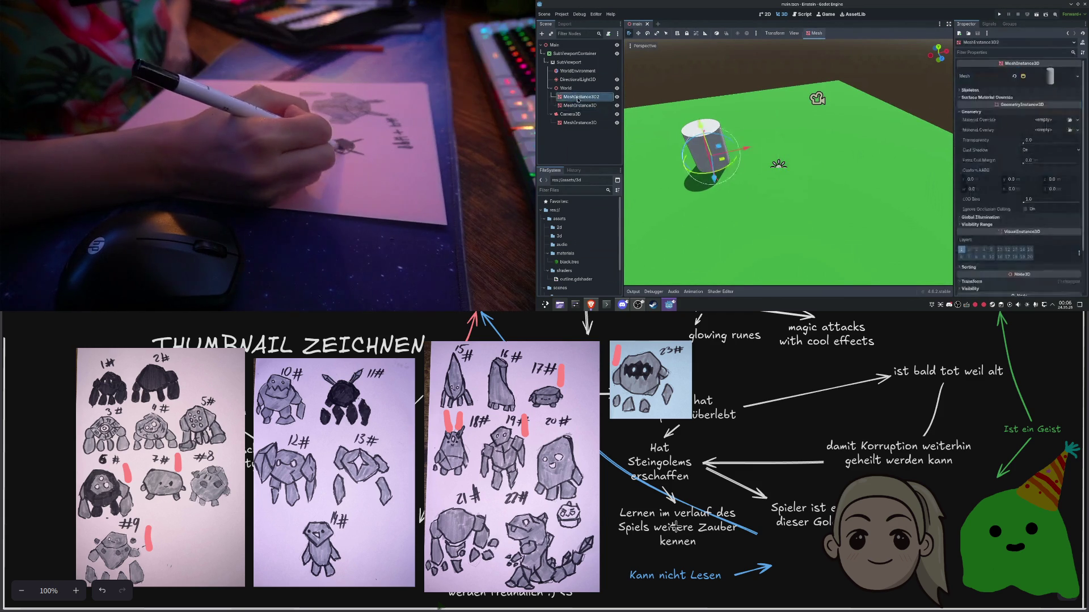
Step: Select the last MeshInstance3D node and frame it in the viewport
{"action": "left_click", "coordinate": [575, 106]}
{"action": "type", "text": "Ground"}
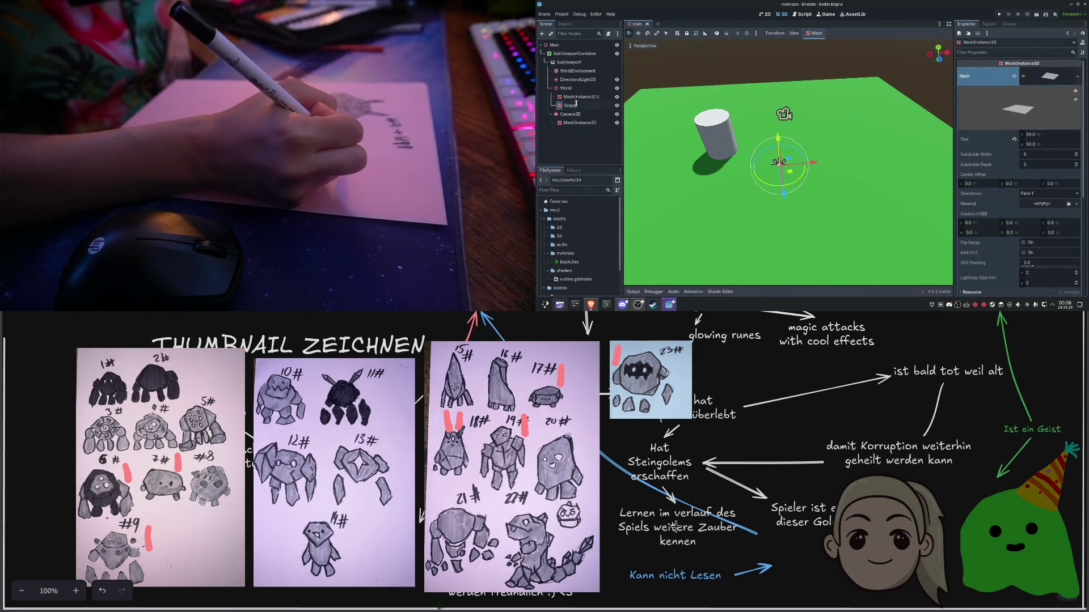
{"action": "left_click", "coordinate": [579, 122]}
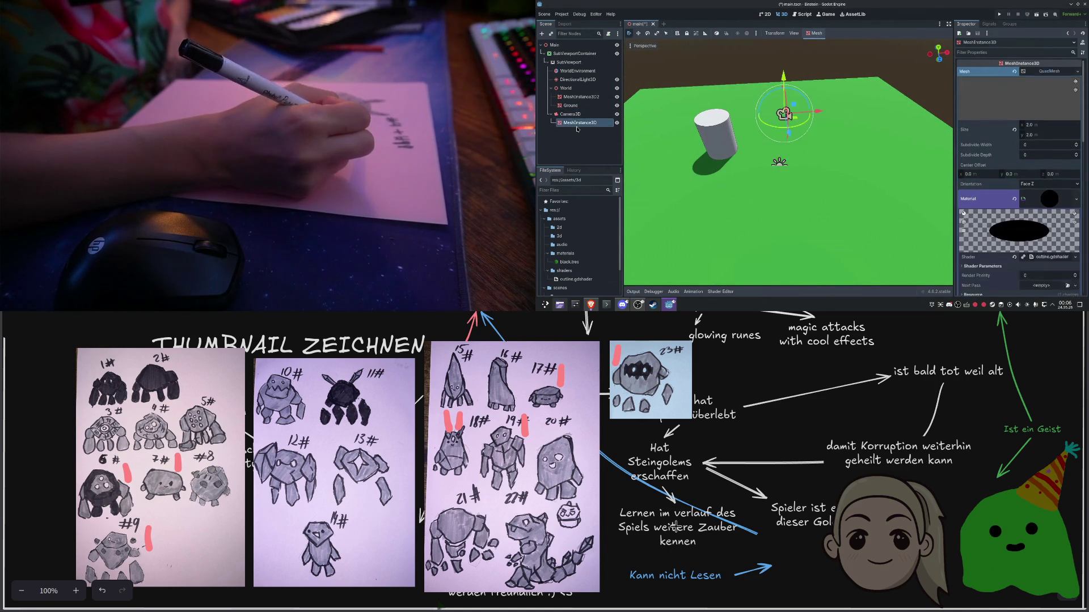
{"action": "key", "text": "f"}
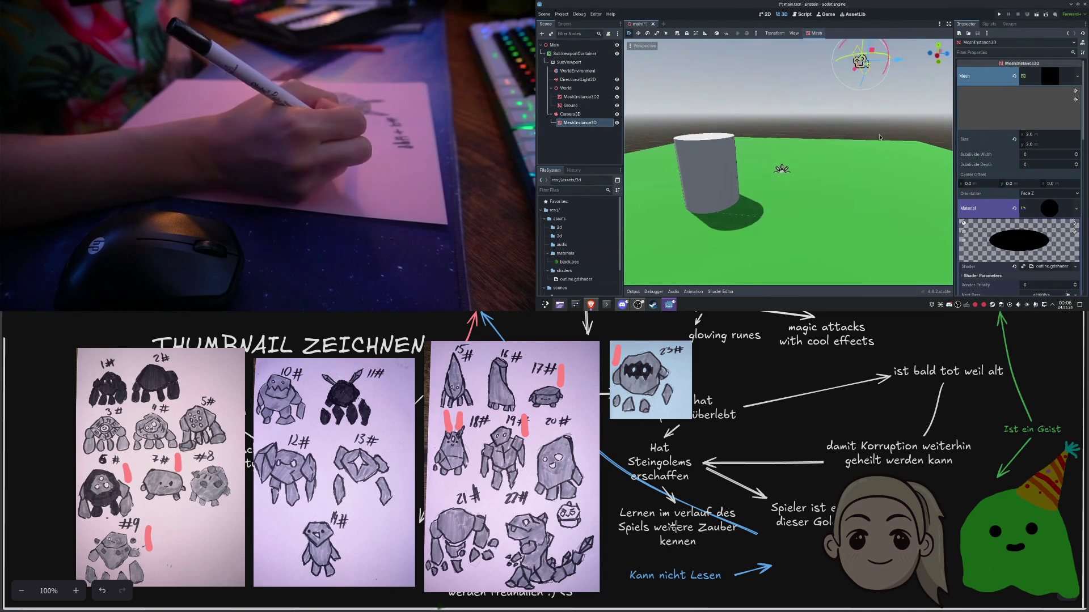
Step: Rename the MeshInstance3D node to Outline Shader and run the project with F5
{"action": "double_click", "coordinate": [581, 122]}
{"action": "key", "text": "BackSpace"}
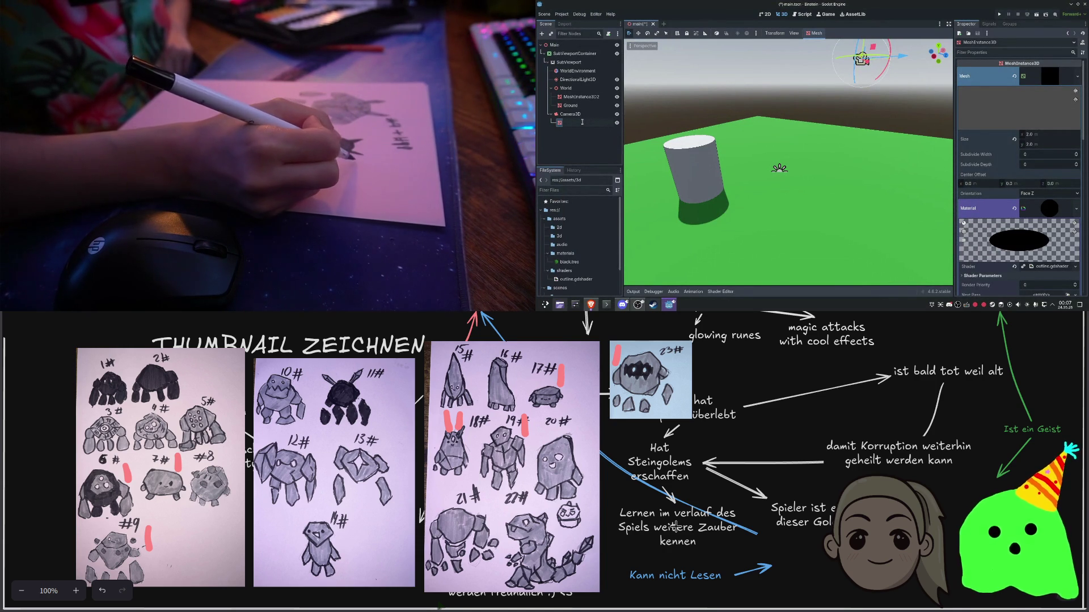
{"action": "key", "text": "BackSpace"}
{"action": "key", "text": "BackSpace"}
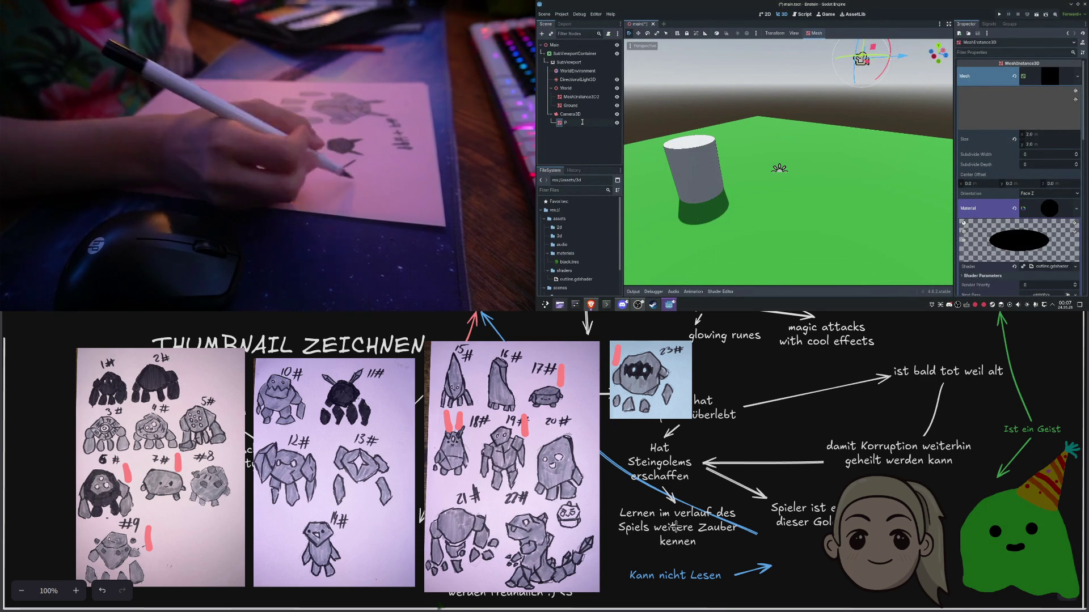
{"action": "type", "text": "Outline"}
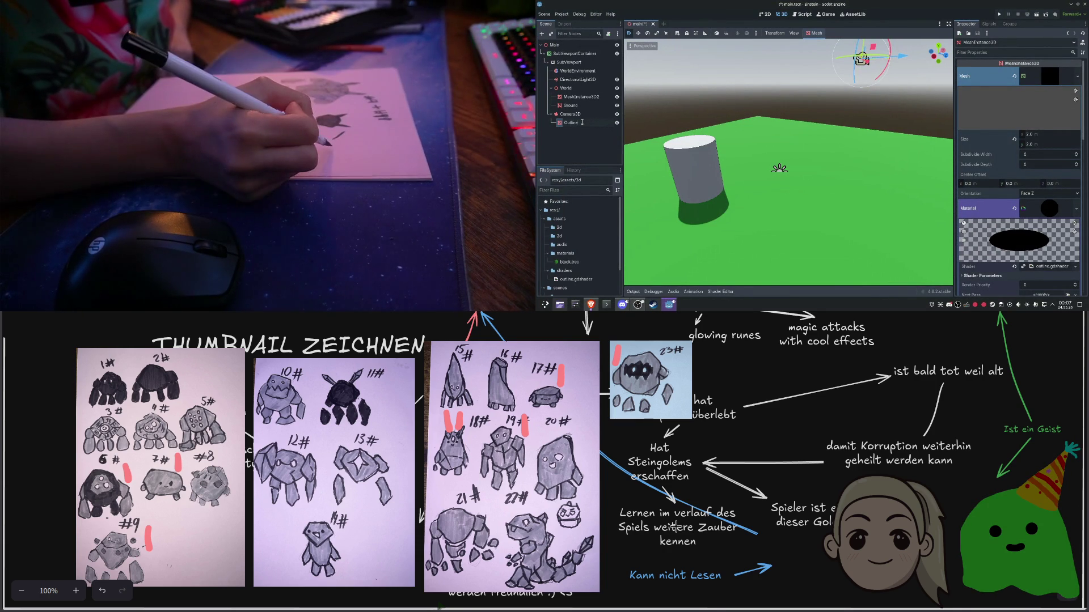
{"action": "key", "text": "Return"}
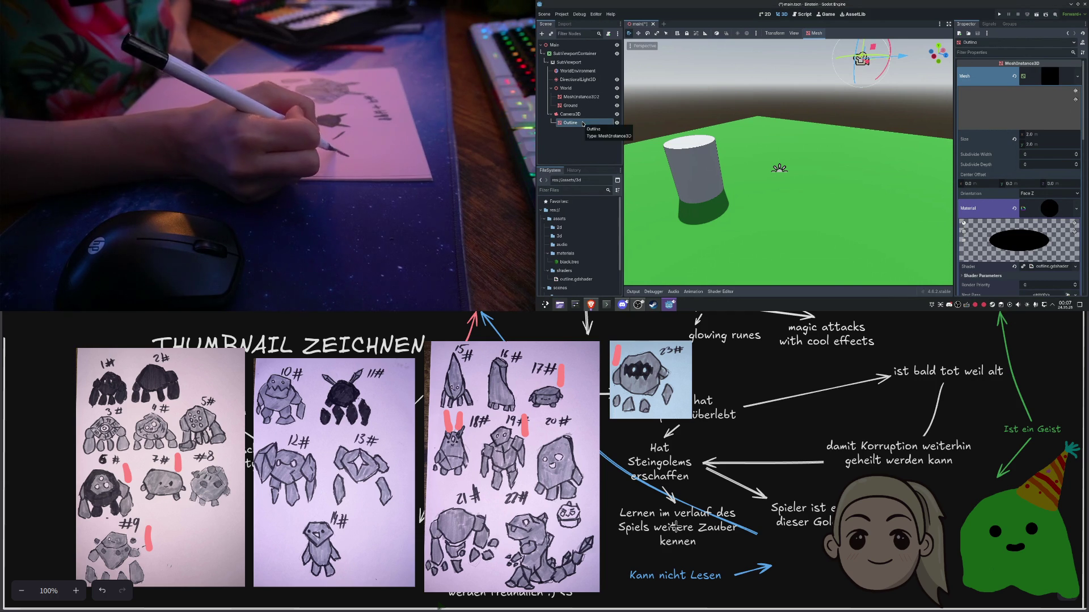
{"action": "double_click", "coordinate": [584, 123]}
{"action": "type", "text": "Shad"}
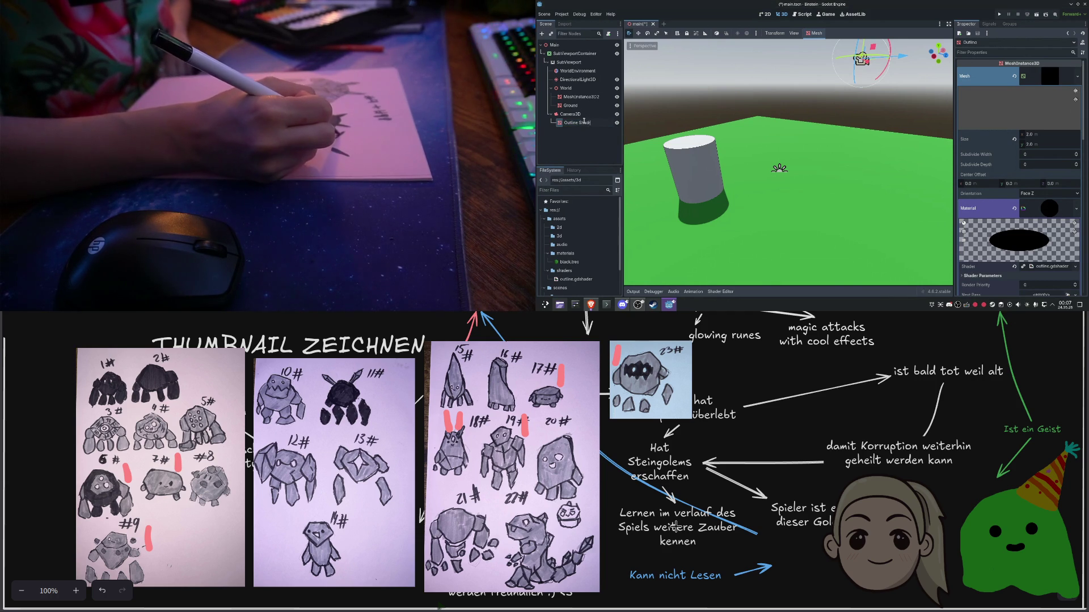
{"action": "key", "text": "BackSpace"}
{"action": "key", "text": "BackSpace"}
{"action": "key", "text": "BackSpace"}
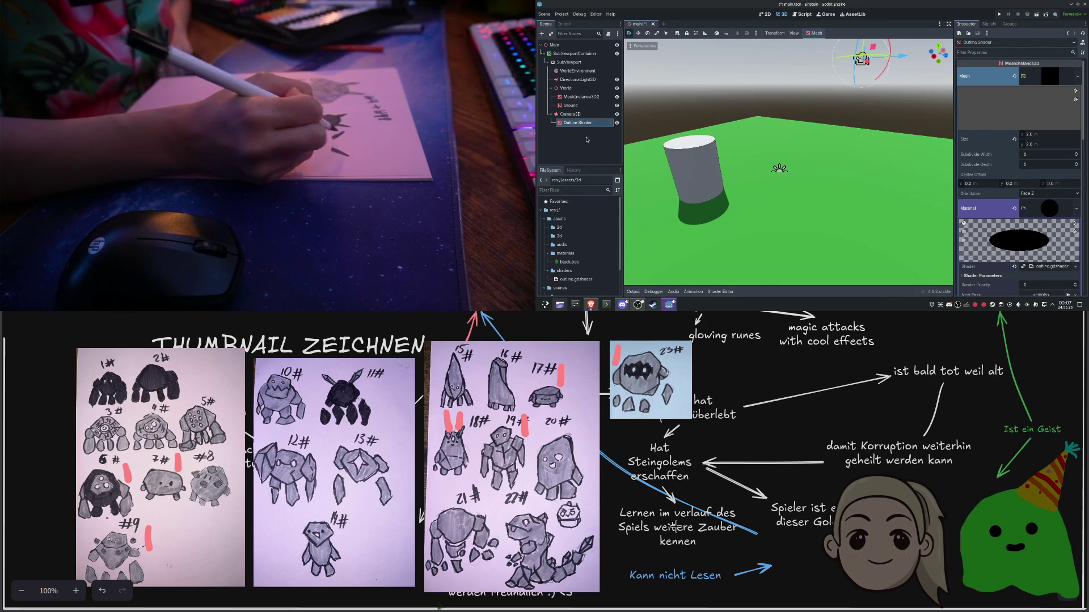
{"action": "left_click", "coordinate": [595, 138]}
{"action": "key", "text": "F5"}
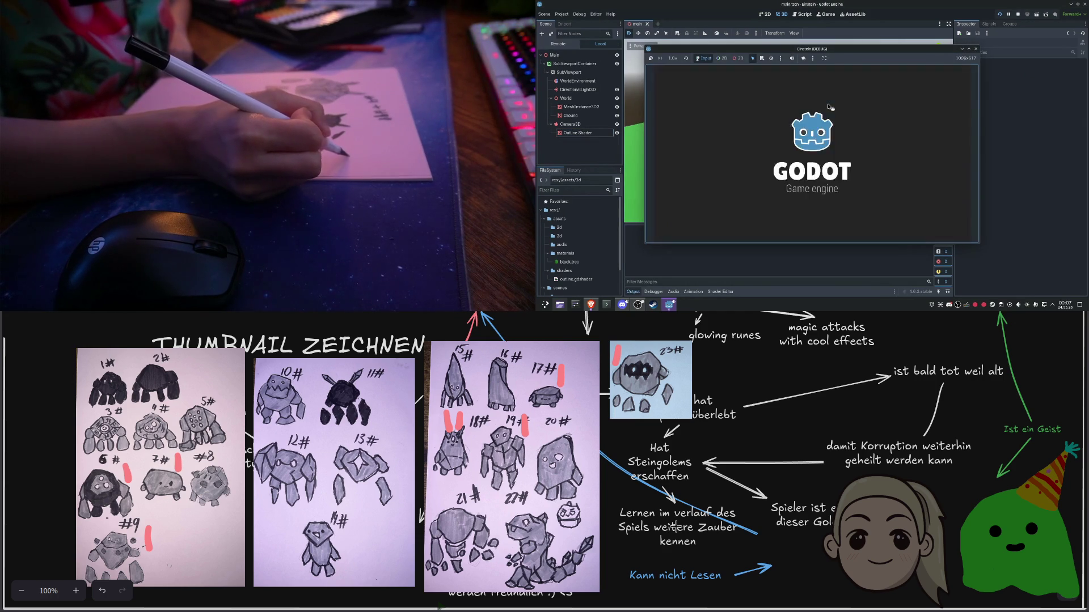
Step: Close the running game and add a CharacterBody3D child under World
{"action": "left_click", "coordinate": [976, 48]}
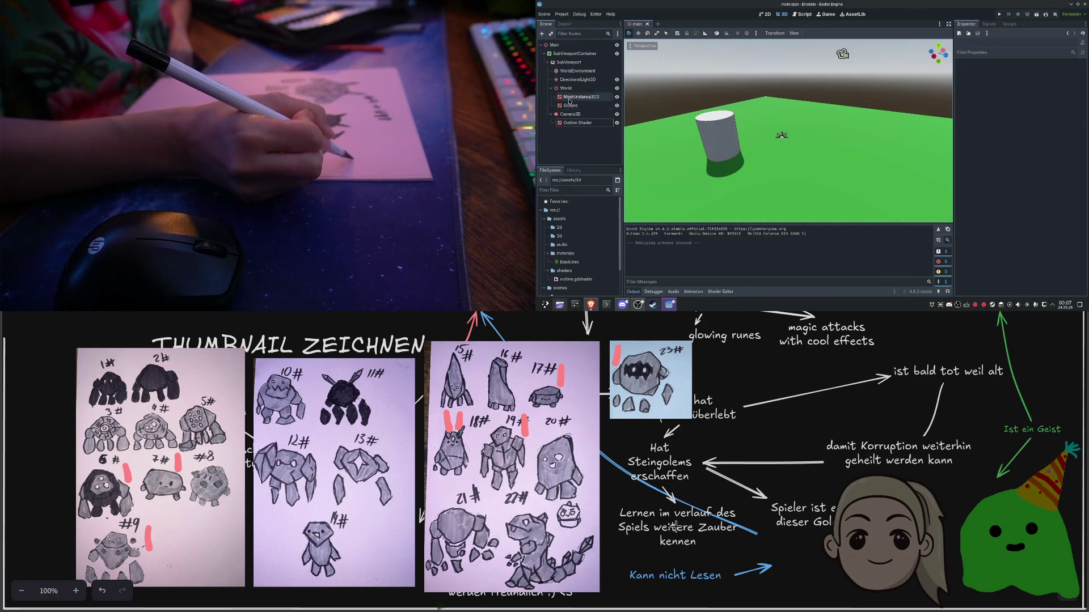
{"action": "left_click", "coordinate": [578, 98]}
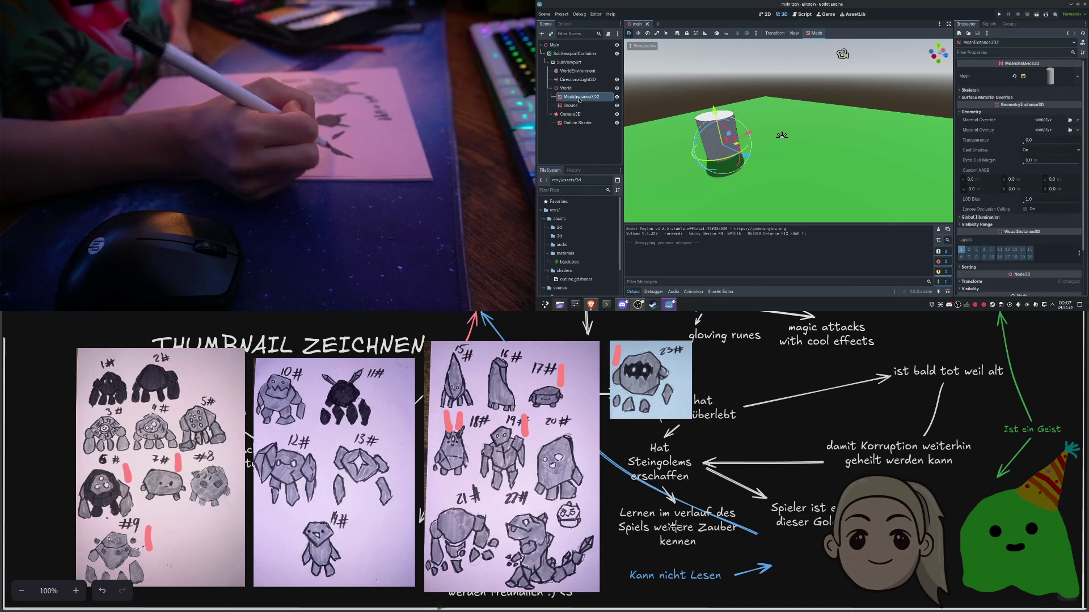
{"action": "right_click", "coordinate": [573, 85]}
{"action": "left_click", "coordinate": [589, 89]}
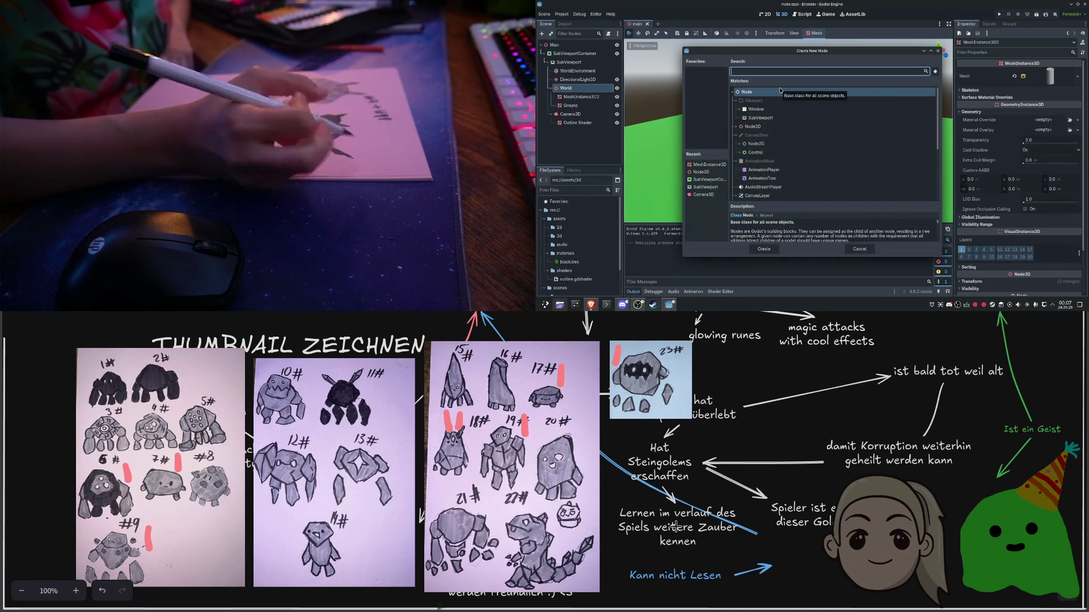
{"action": "type", "text": "plqa"}
{"action": "key", "text": "BackSpace"}
{"action": "key", "text": "BackSpace"}
{"action": "key", "text": "BackSpace"}
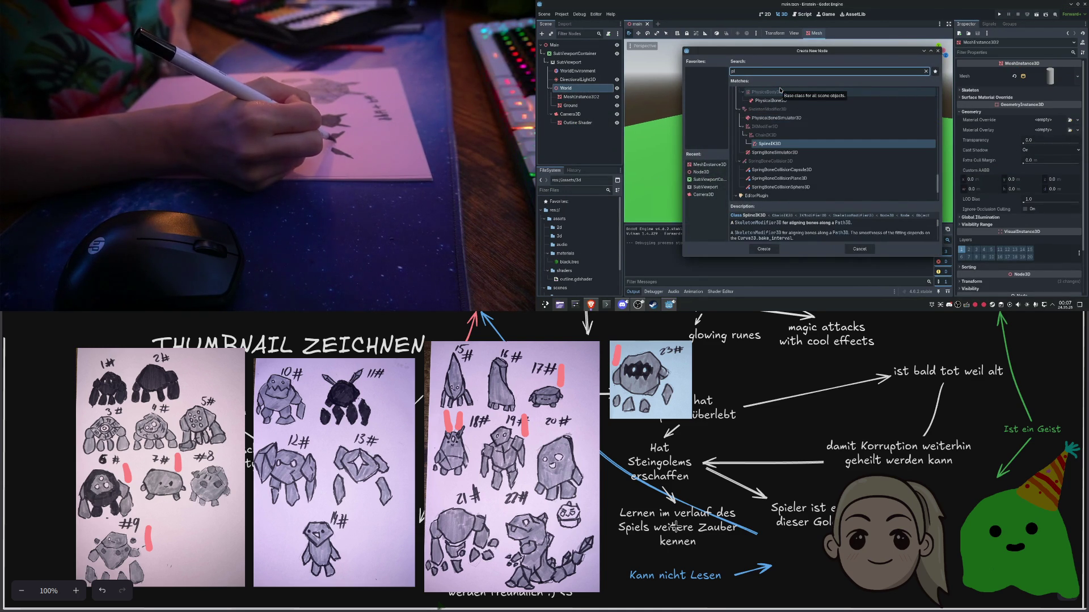
{"action": "type", "text": "charac"}
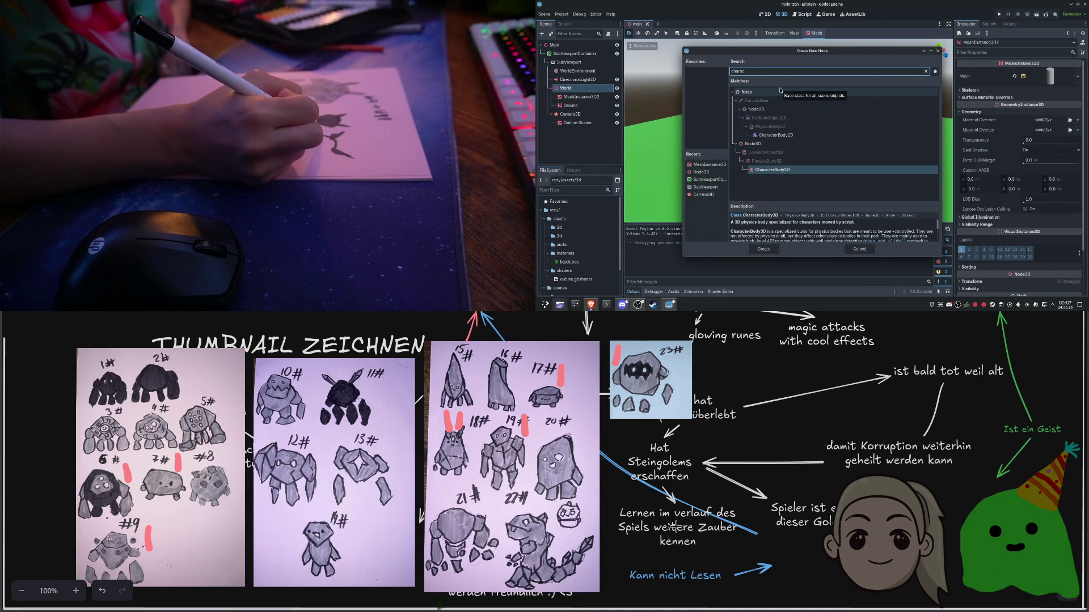
{"action": "key", "text": "Return"}
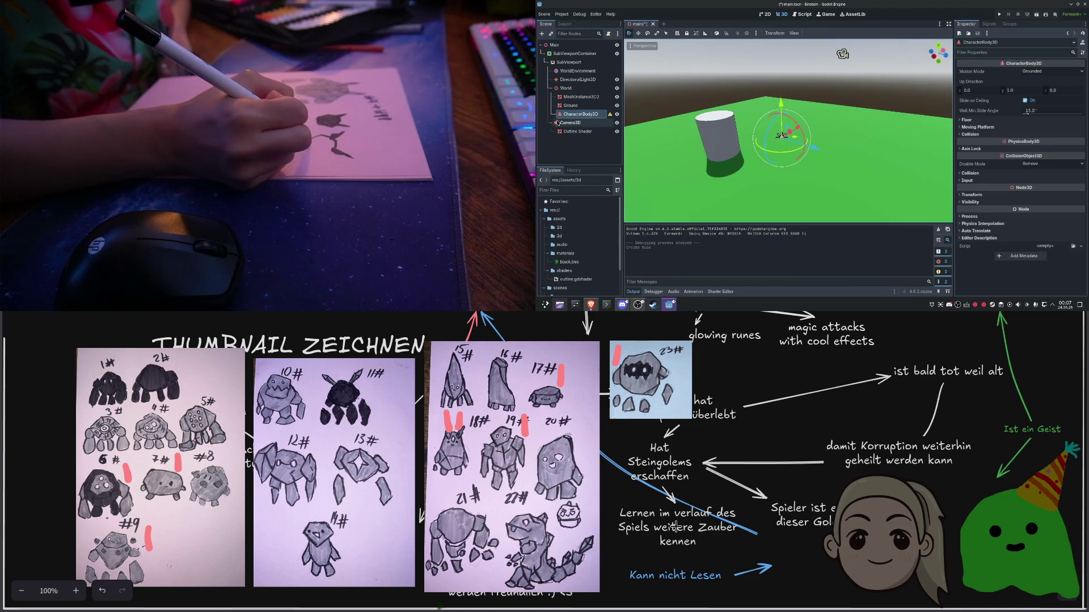
Step: Add a CollisionShape3D child under the CharacterBody3D
{"action": "left_click", "coordinate": [575, 97]}
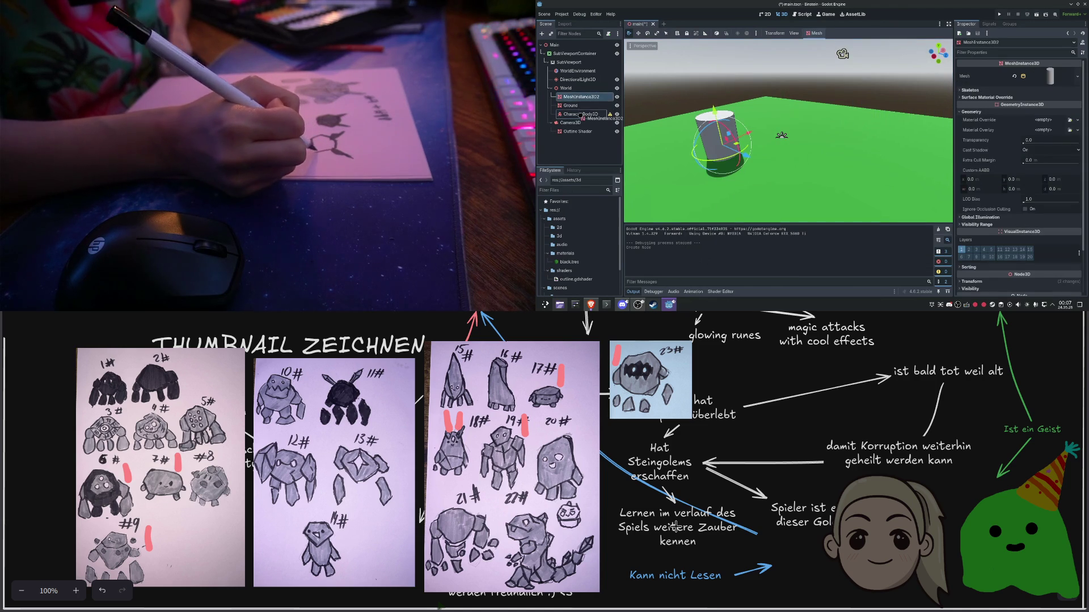
{"action": "left_click", "coordinate": [578, 106]}
{"action": "right_click", "coordinate": [581, 106]}
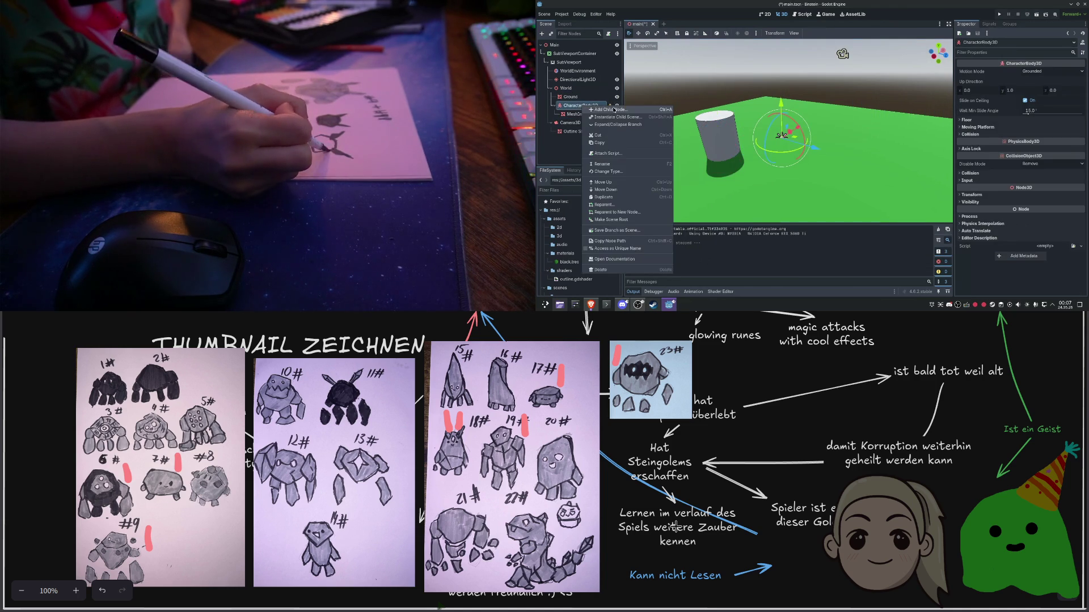
{"action": "left_click", "coordinate": [614, 109]}
{"action": "type", "text": "coll"}
{"action": "key", "text": "Return"}
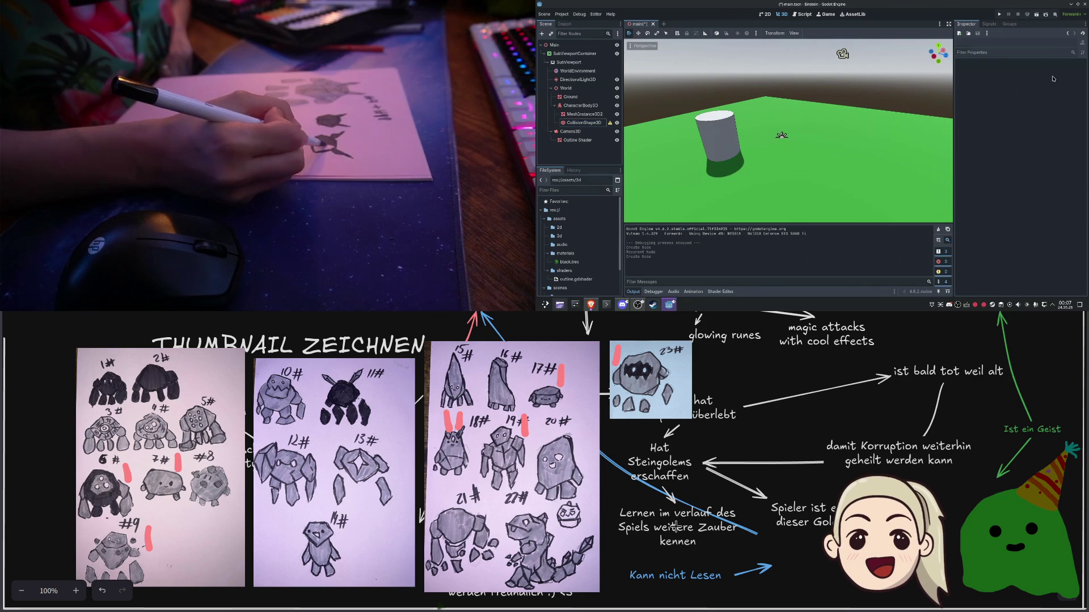
{"action": "left_click", "coordinate": [1046, 71]}
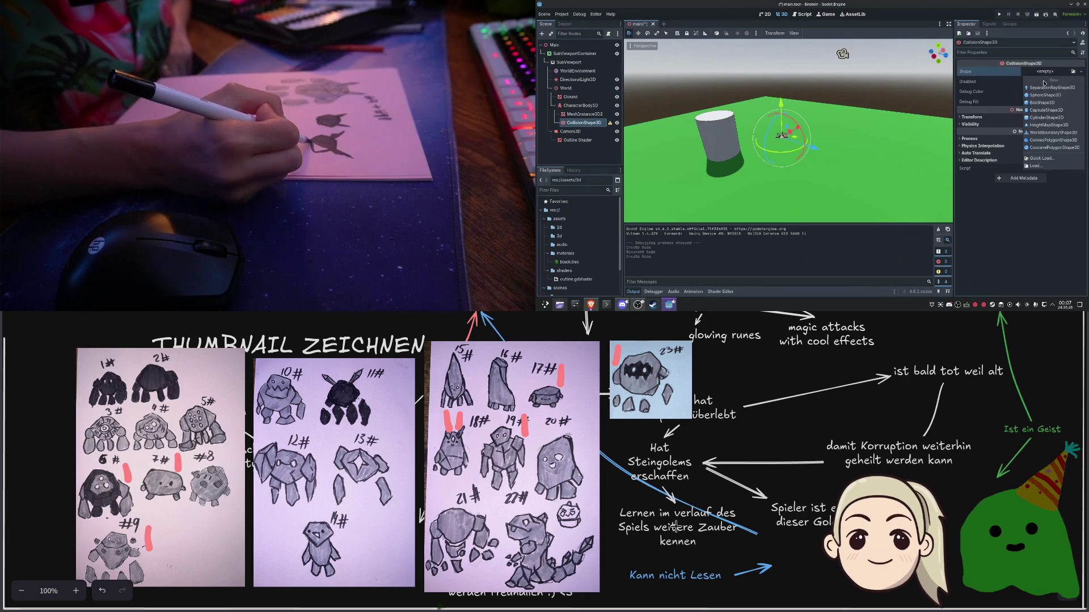
Step: Give the collision shape a new CapsuleShape3D, reset the mesh position to the origin, and switch to front view
{"action": "left_click", "coordinate": [1046, 94]}
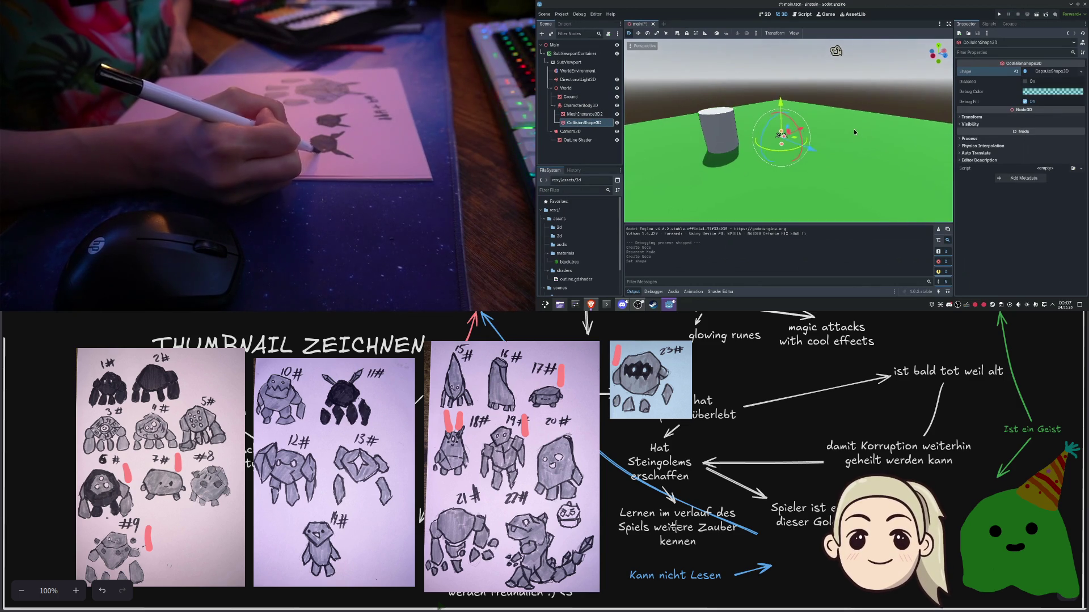
{"action": "left_click", "coordinate": [720, 127]}
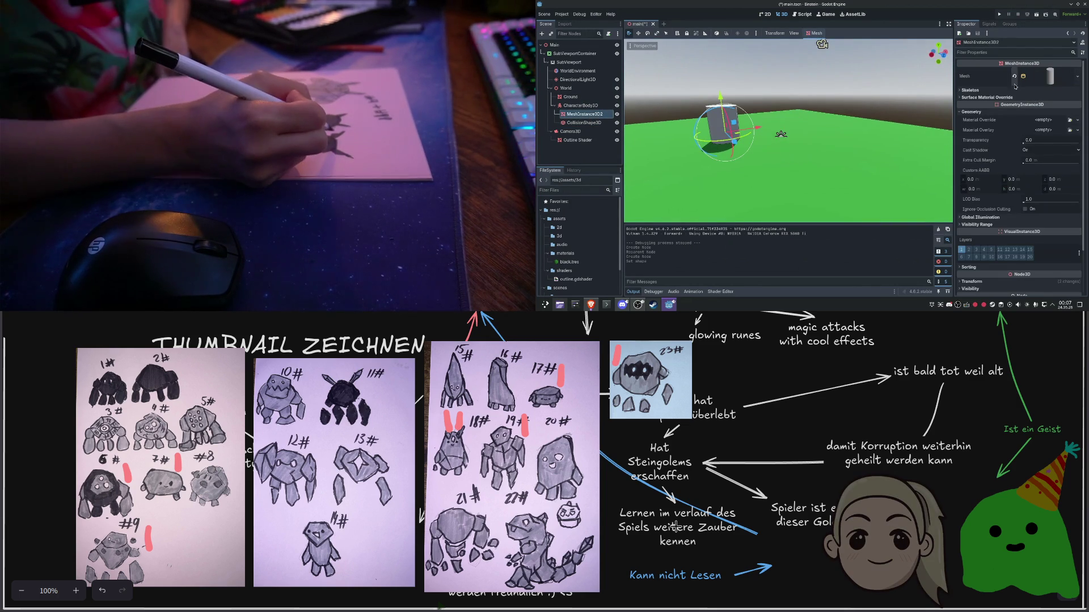
{"action": "scroll", "coordinate": [1031, 210], "scroll_direction": "down", "scroll_amount": 3}
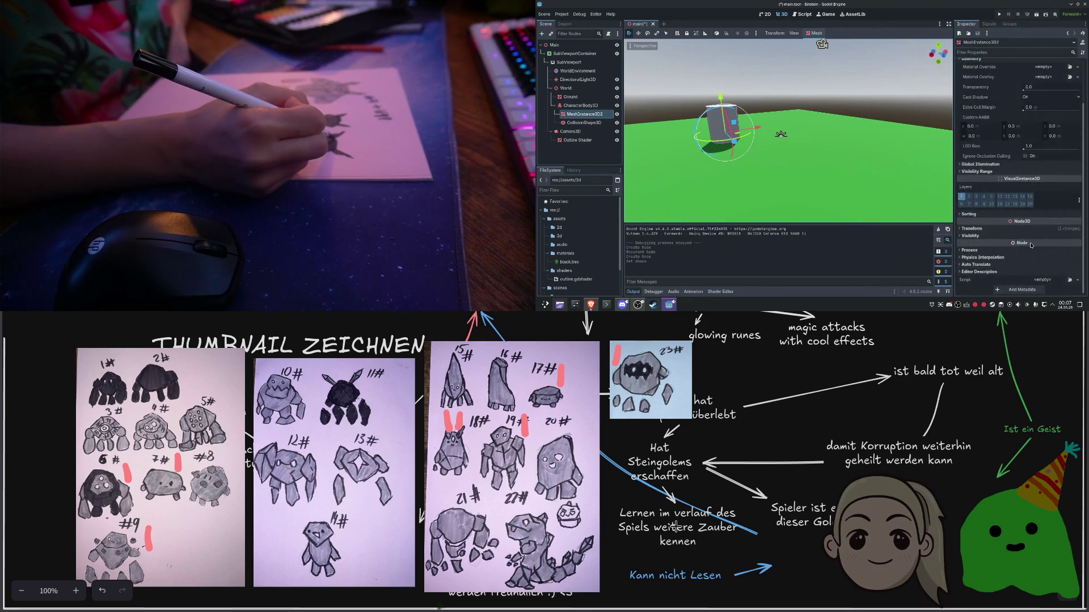
{"action": "left_click", "coordinate": [1019, 229]}
{"action": "left_click", "coordinate": [1077, 237]}
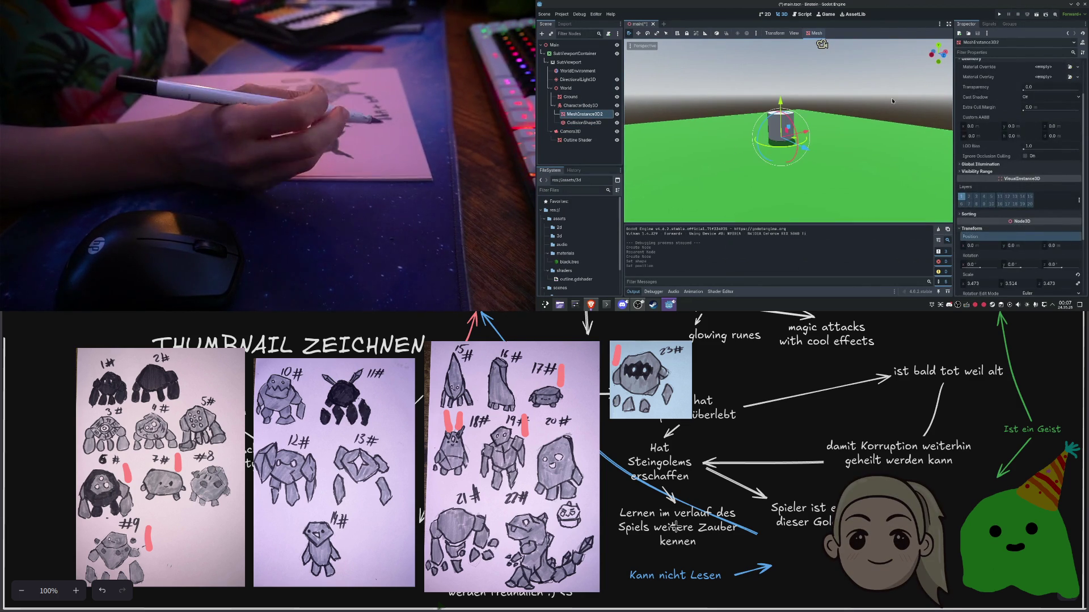
{"action": "key", "text": "KP_1"}
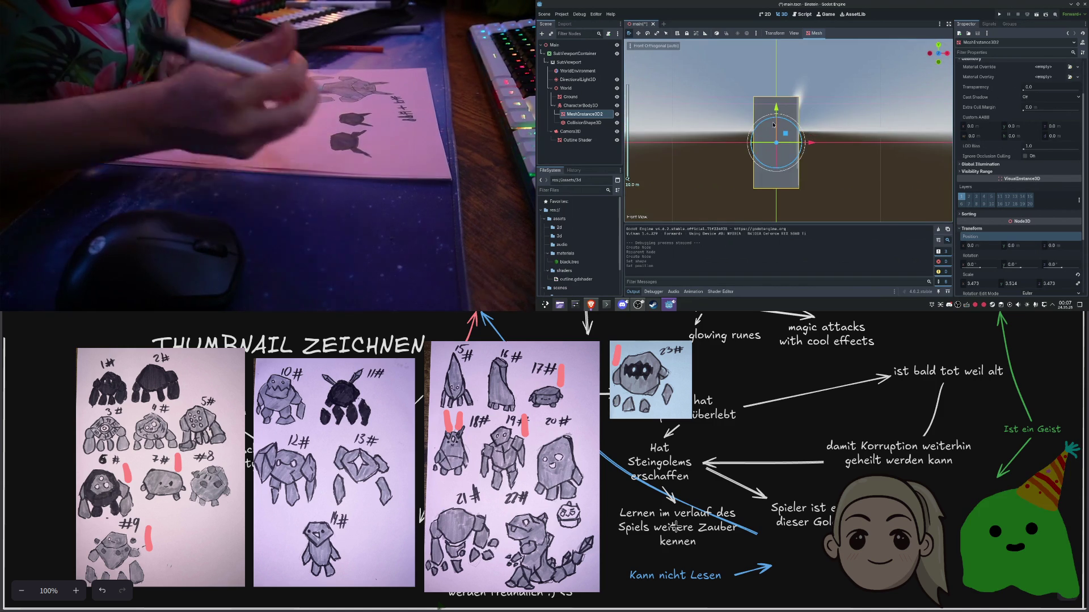
Step: Raise the mesh and collision shape together above the ground
{"action": "left_click", "coordinate": [574, 122]}
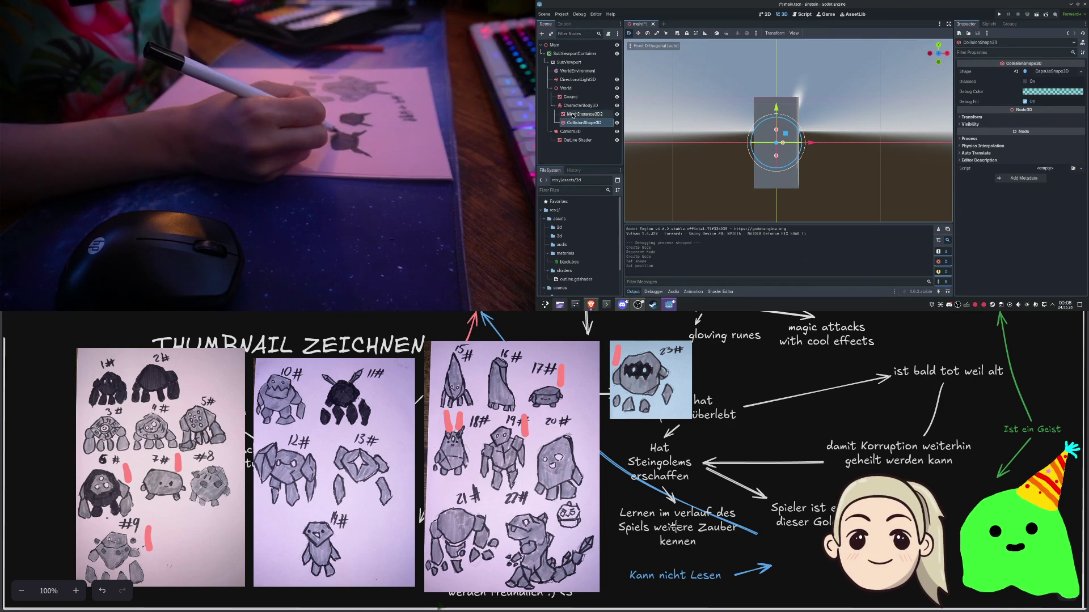
{"action": "left_click", "coordinate": [574, 107]}
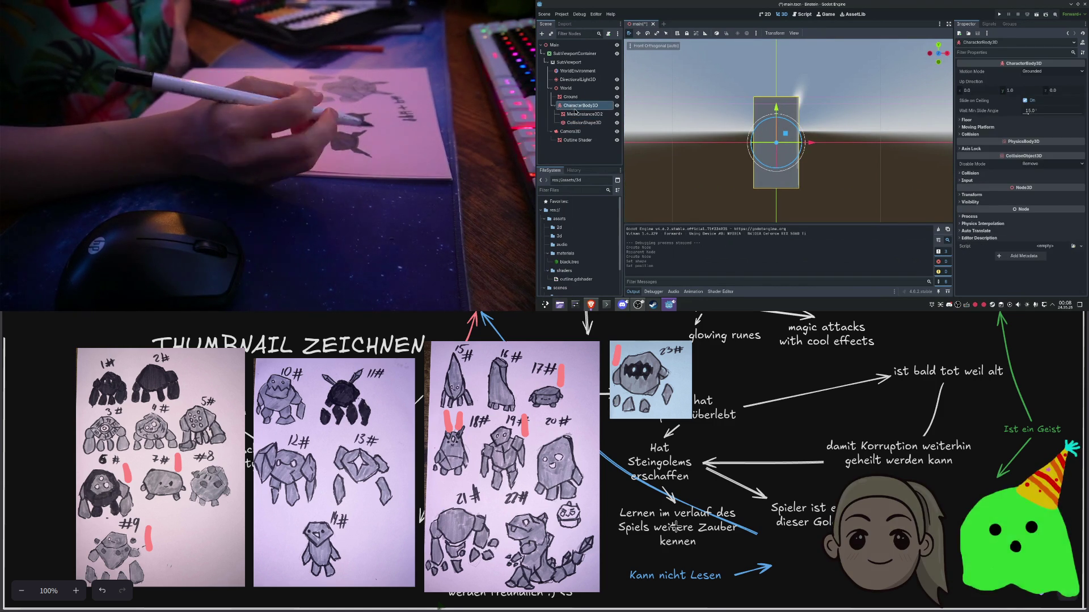
{"action": "left_click", "coordinate": [574, 114]}
{"action": "left_click", "coordinate": [574, 122], "text": "shift"}
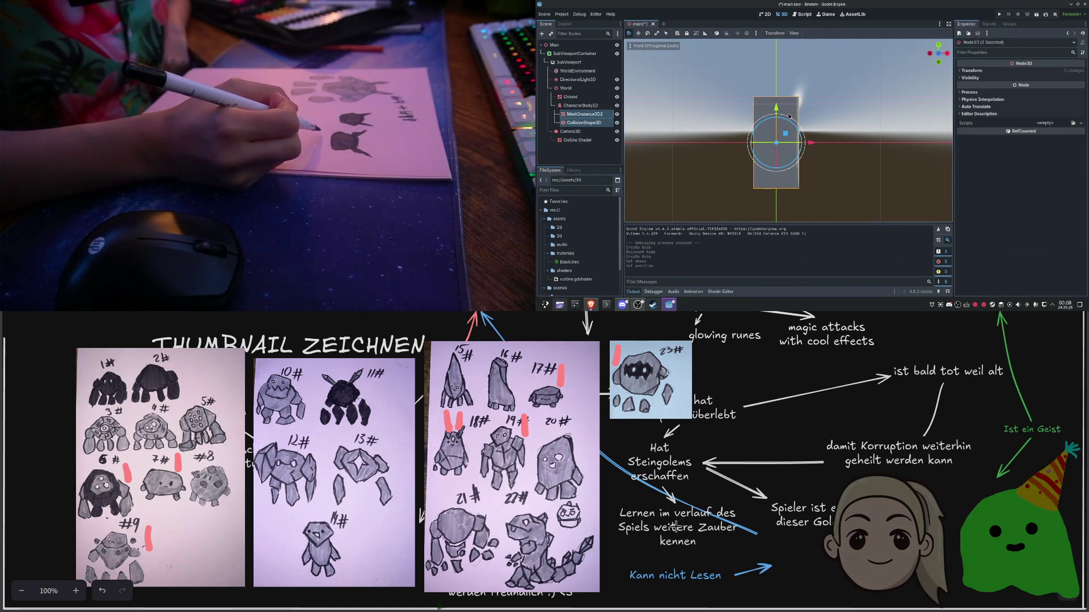
{"action": "left_click_drag", "start_coordinate": [776, 108], "coordinate": [786, 65]}
{"action": "left_click", "coordinate": [590, 121], "text": "ctrl"}
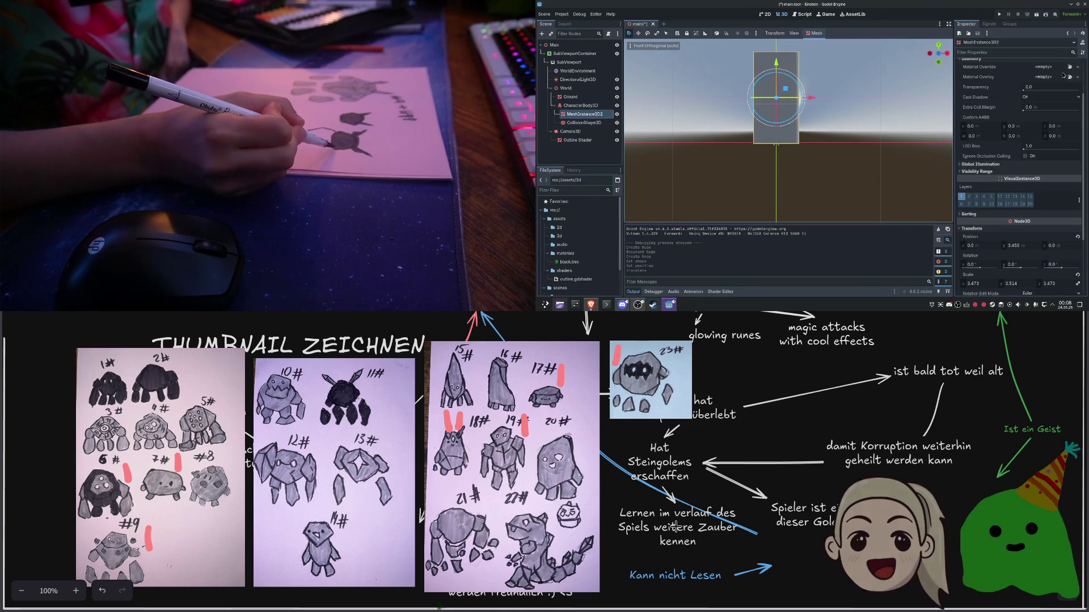
Step: Set the mesh node's Mesh to a new CapsuleMesh
{"action": "scroll", "coordinate": [1015, 170], "scroll_direction": "up", "scroll_amount": 3}
{"action": "left_click", "coordinate": [1013, 73]}
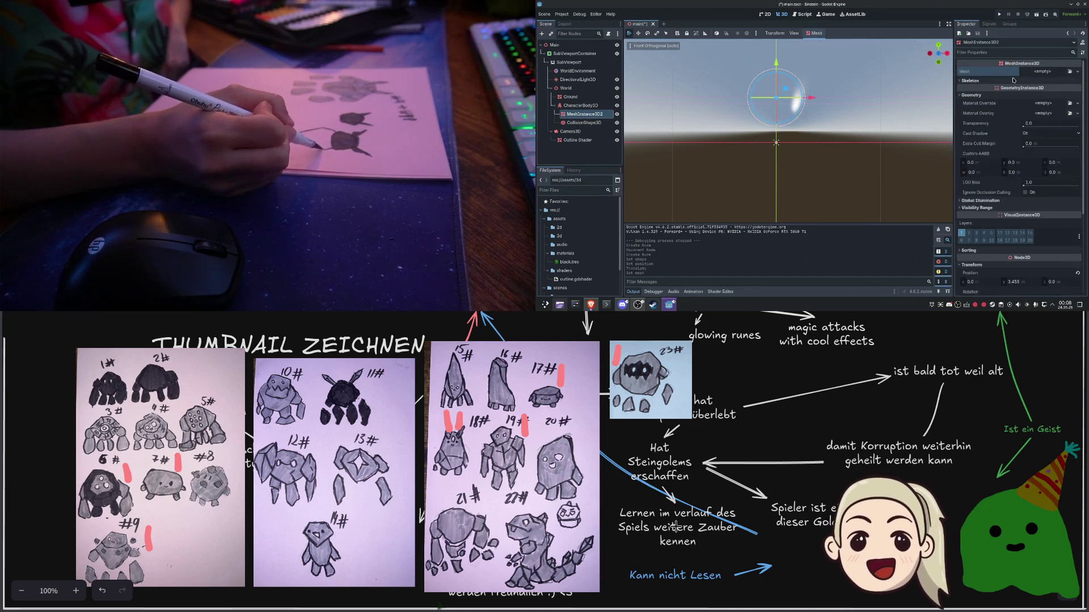
{"action": "left_click", "coordinate": [1042, 71]}
{"action": "left_click", "coordinate": [1049, 108]}
{"action": "left_click_drag", "start_coordinate": [945, 129], "coordinate": [794, 125]}
Step: In front view, hide the mesh and stretch the collision capsule taller
{"action": "left_click", "coordinate": [582, 123]}
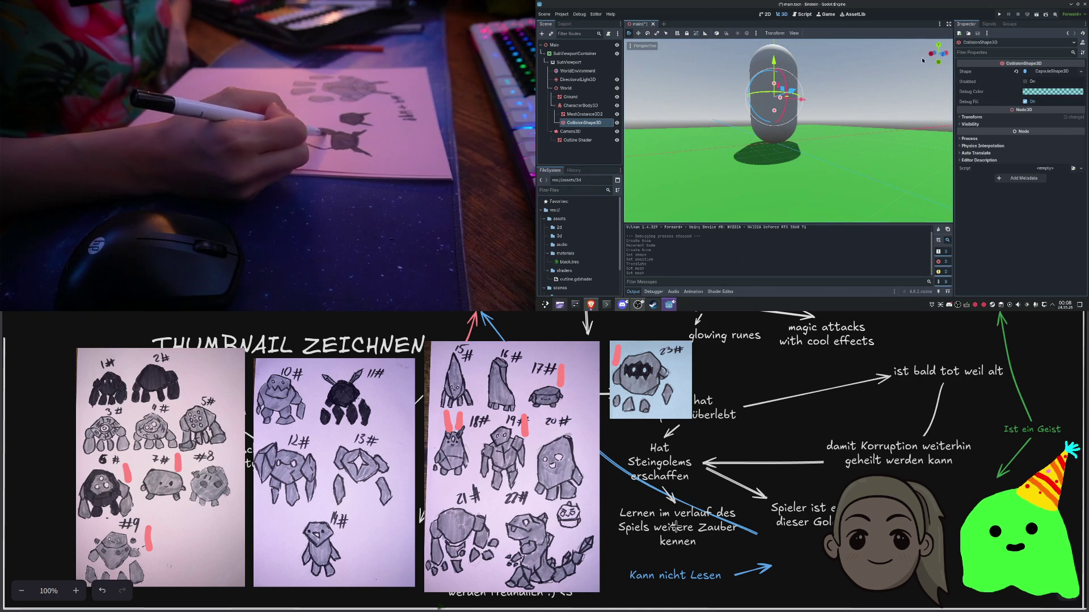
{"action": "left_click", "coordinate": [944, 55]}
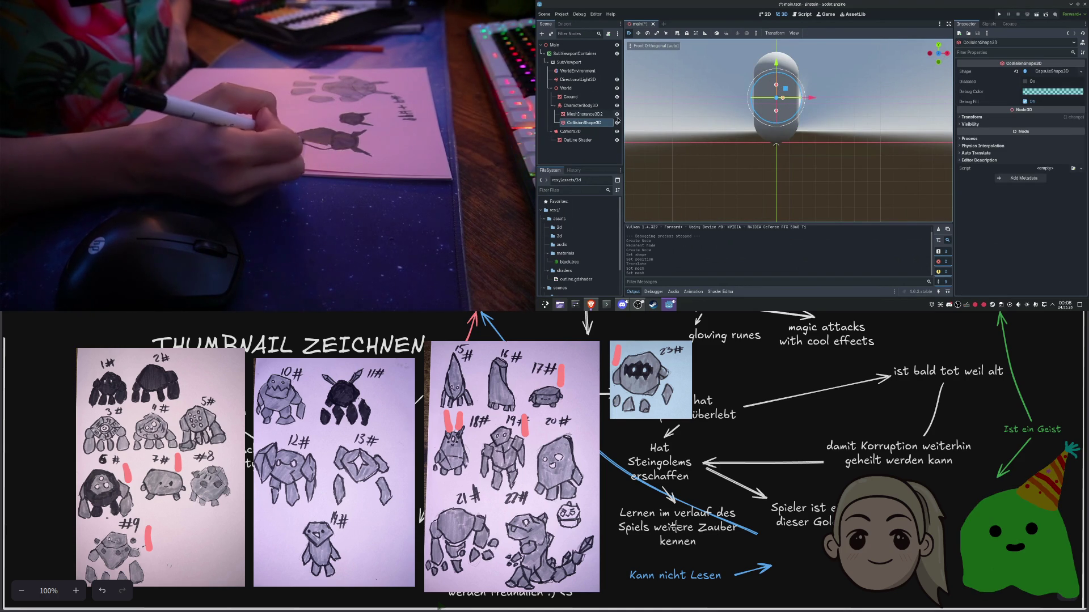
{"action": "left_click", "coordinate": [617, 114]}
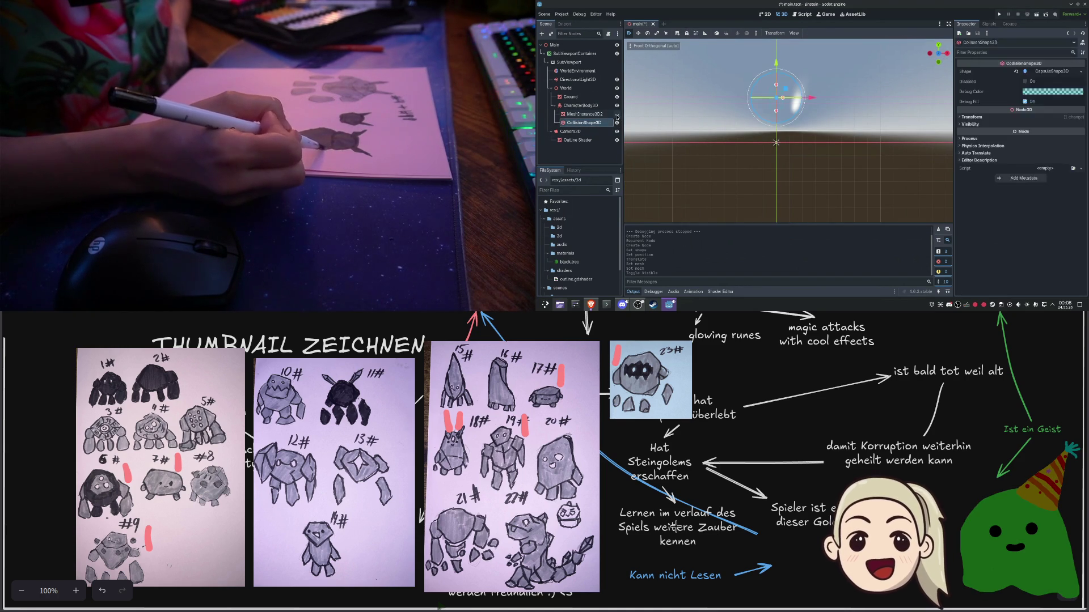
{"action": "left_click_drag", "start_coordinate": [776, 113], "coordinate": [776, 144]}
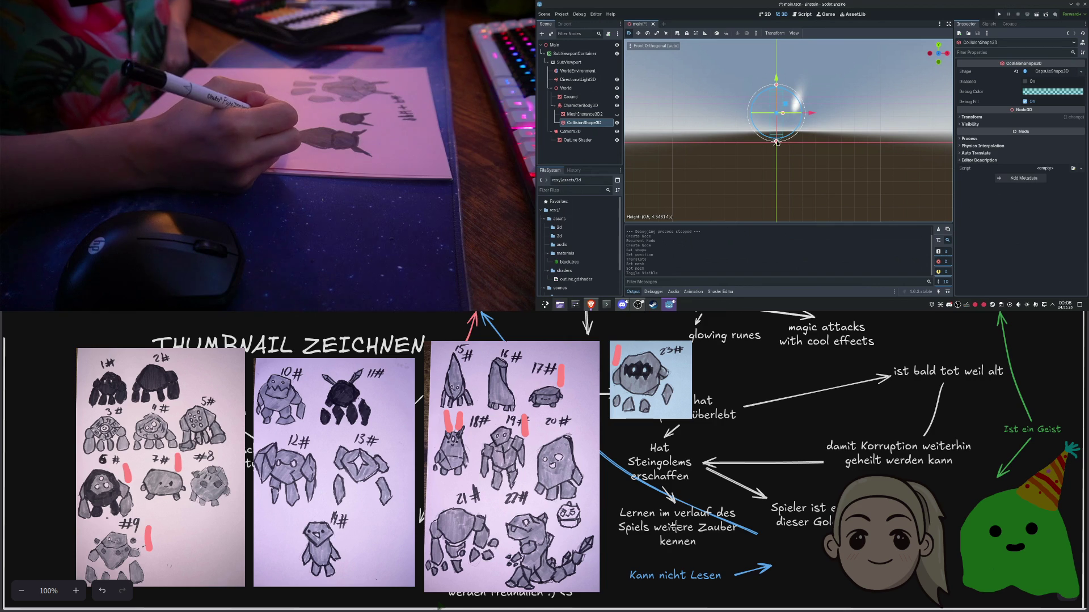
{"action": "left_click_drag", "start_coordinate": [777, 139], "coordinate": [776, 139]}
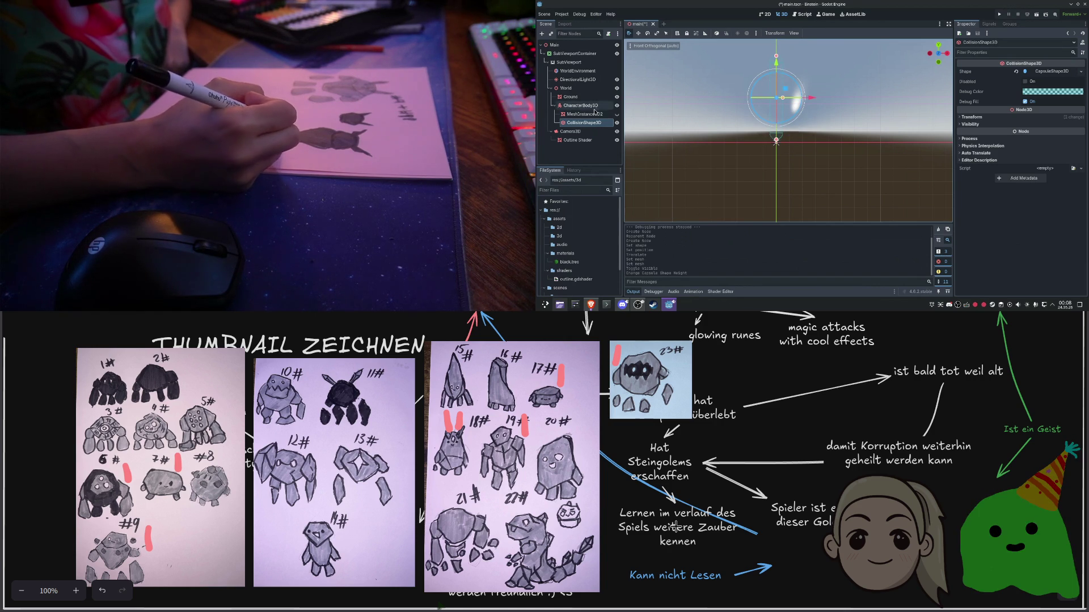
{"action": "left_click", "coordinate": [616, 114]}
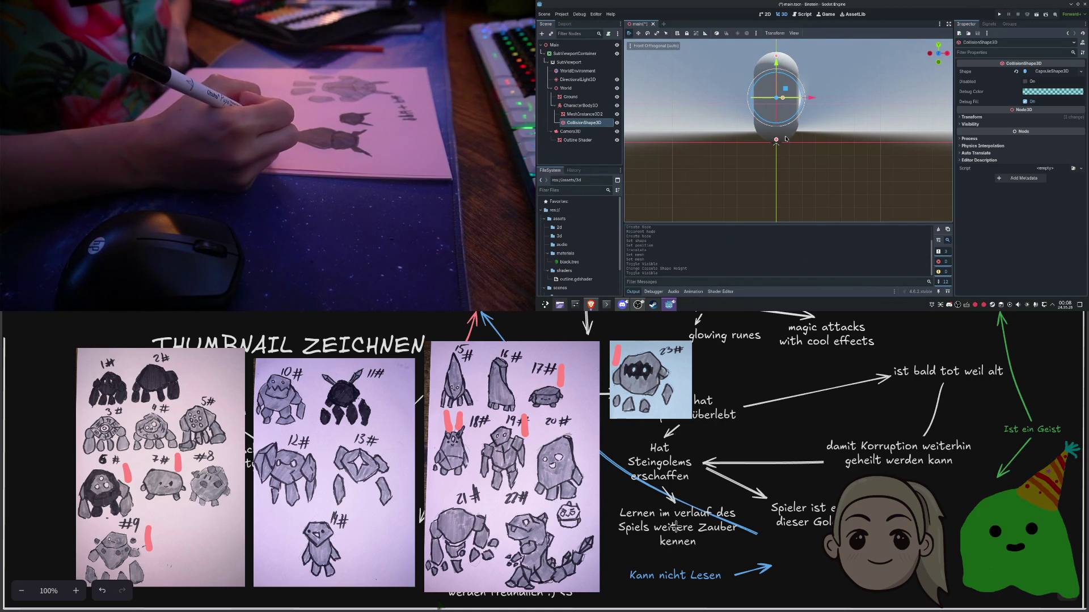
Step: Show the mesh again and fit the collision capsule's height and radius to it
{"action": "scroll", "coordinate": [785, 139], "scroll_direction": "up", "scroll_amount": 5}
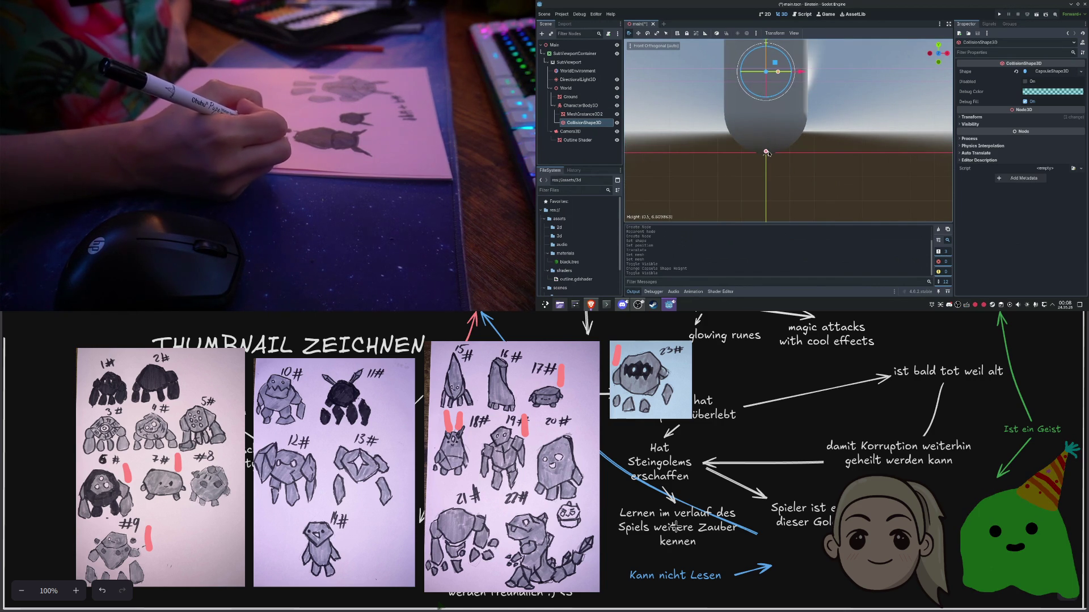
{"action": "left_click_drag", "start_coordinate": [775, 156], "coordinate": [776, 156]}
{"action": "scroll", "coordinate": [782, 112], "scroll_direction": "down", "scroll_amount": 3}
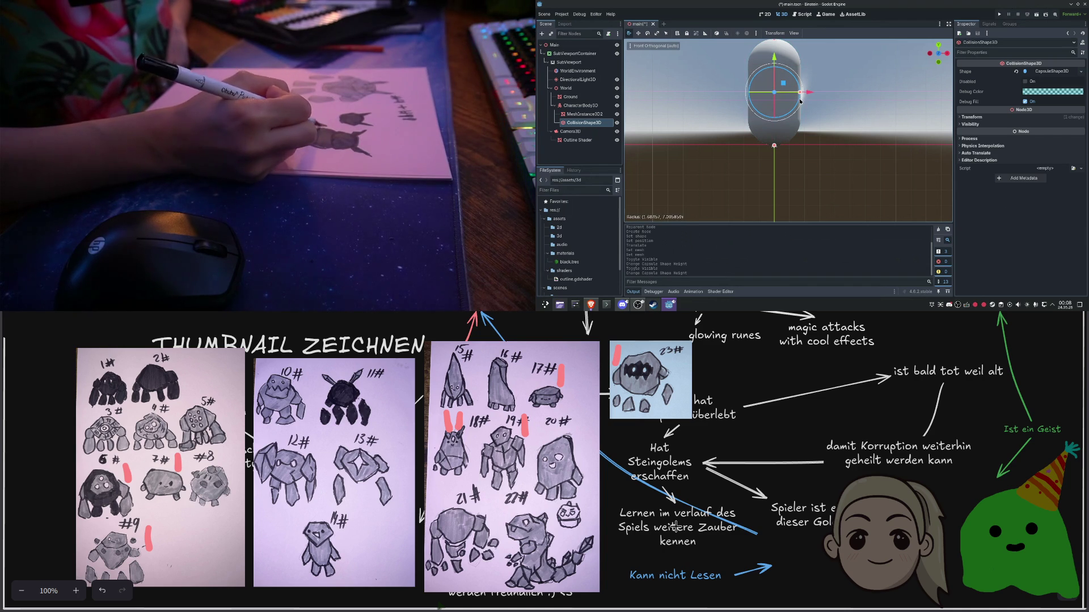
{"action": "mouse_move", "coordinate": [800, 101]}
{"action": "left_mouse_down"}
{"action": "mouse_move", "coordinate": [762, 149]}
{"action": "mouse_move", "coordinate": [797, 120]}
{"action": "left_mouse_up"}
{"action": "left_click", "coordinate": [763, 150]}
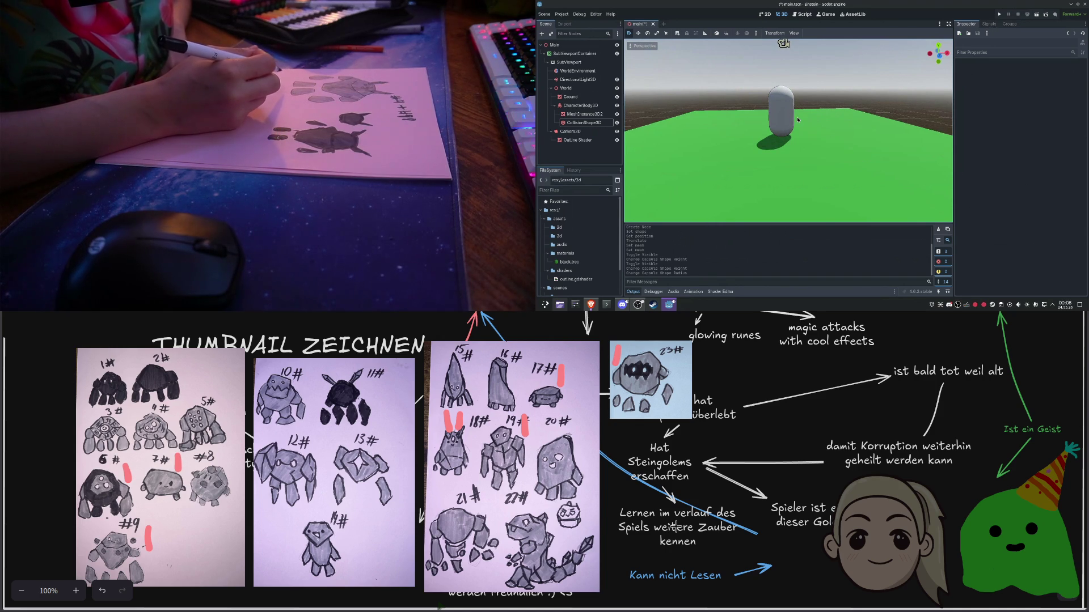
Step: Rename the CharacterBody3D node to Player
{"action": "left_click_drag", "start_coordinate": [810, 115], "coordinate": [825, 120]}
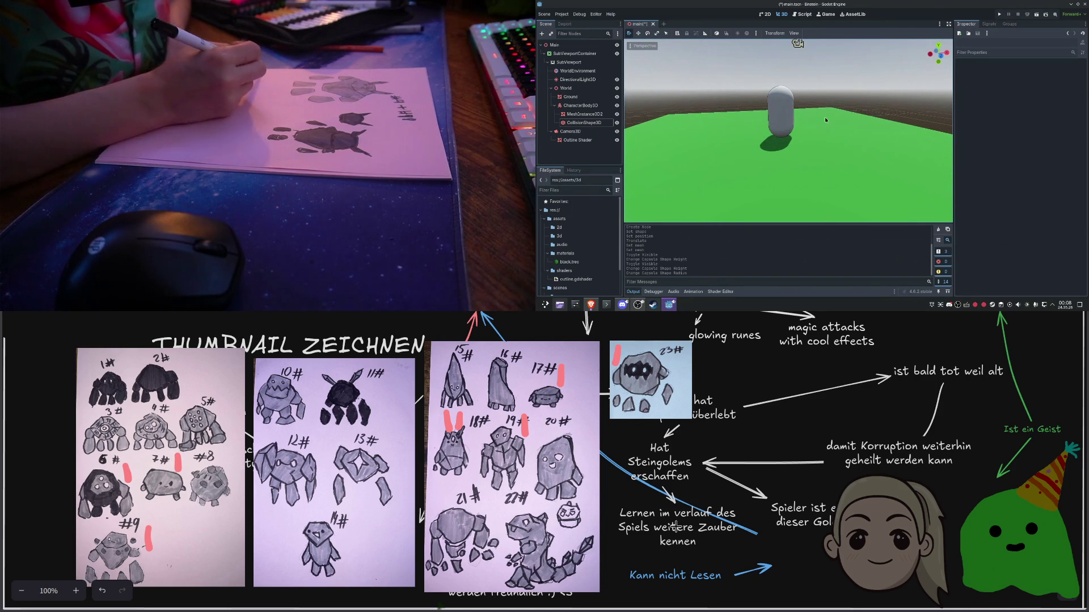
{"action": "right_click", "coordinate": [585, 105]}
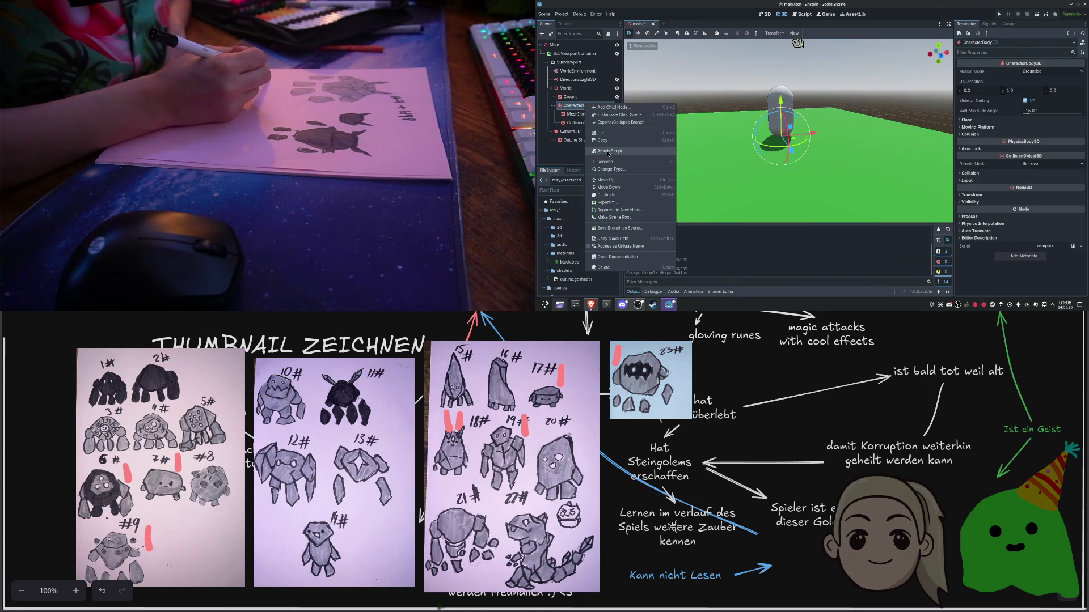
{"action": "left_click", "coordinate": [574, 106]}
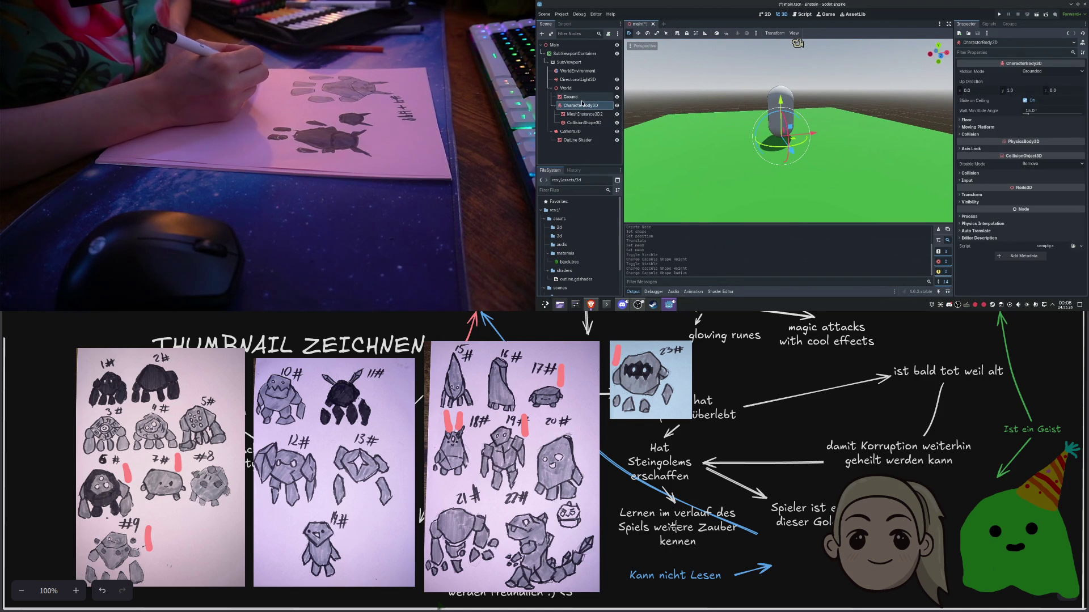
{"action": "type", "text": "P"}
{"action": "type", "text": "er"}
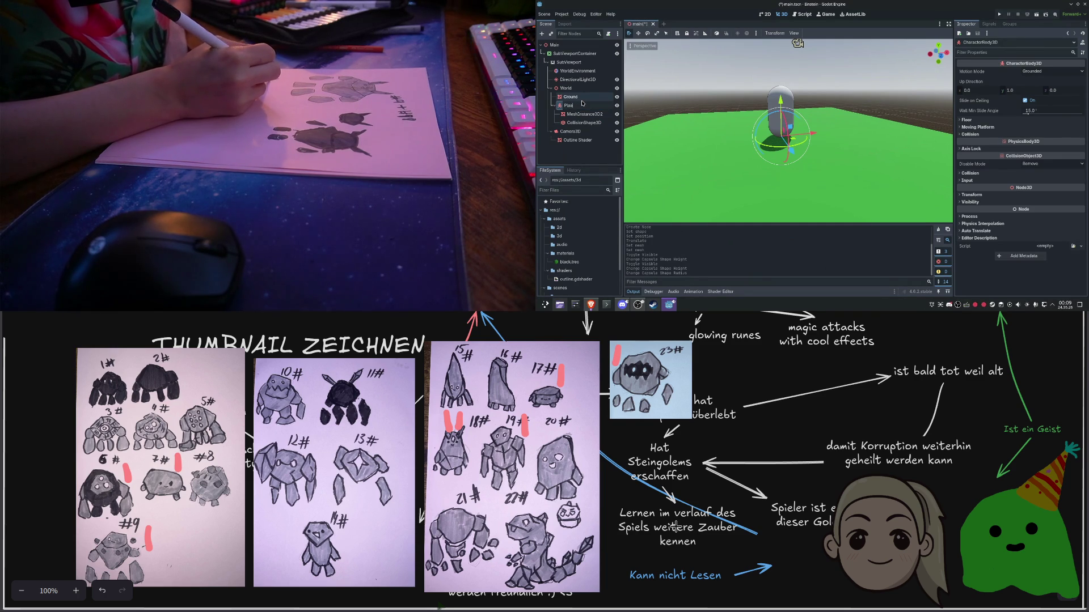
{"action": "type", "text": "er"}
{"action": "key", "text": "Return"}
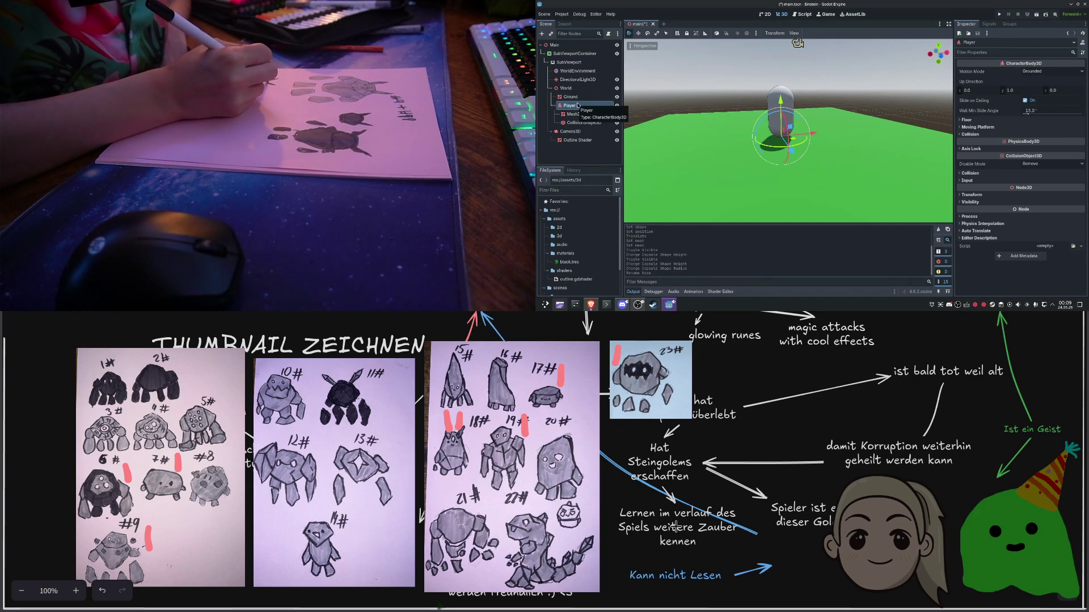
Step: Save the Player branch as its own scene, player.tscn, with Reset Rotation and Reset Scale ticked
{"action": "scroll", "coordinate": [582, 236], "scroll_direction": "down", "scroll_amount": 2}
{"action": "mouse_move", "coordinate": [569, 105]}
{"action": "left_mouse_down"}
{"action": "mouse_move", "coordinate": [578, 273]}
{"action": "mouse_move", "coordinate": [567, 267]}
{"action": "left_mouse_up"}
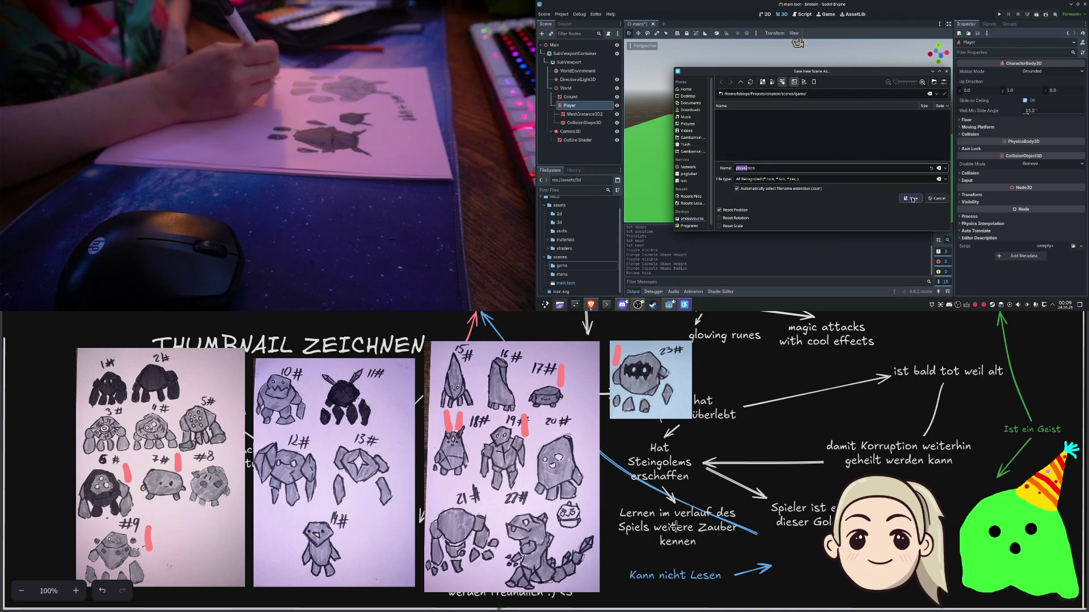
{"action": "left_click", "coordinate": [737, 218]}
{"action": "left_click", "coordinate": [741, 226]}
{"action": "left_click", "coordinate": [907, 198]}
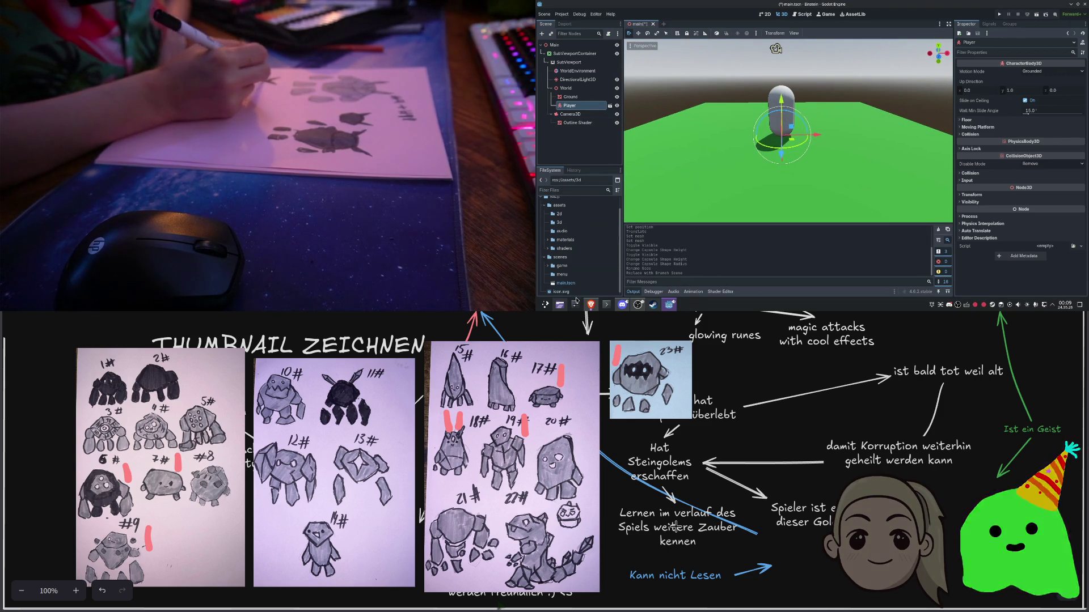
Step: Open the Player scene and attach a new player.gd script with basic movement code
{"action": "left_click", "coordinate": [609, 105]}
{"action": "left_click", "coordinate": [556, 45]}
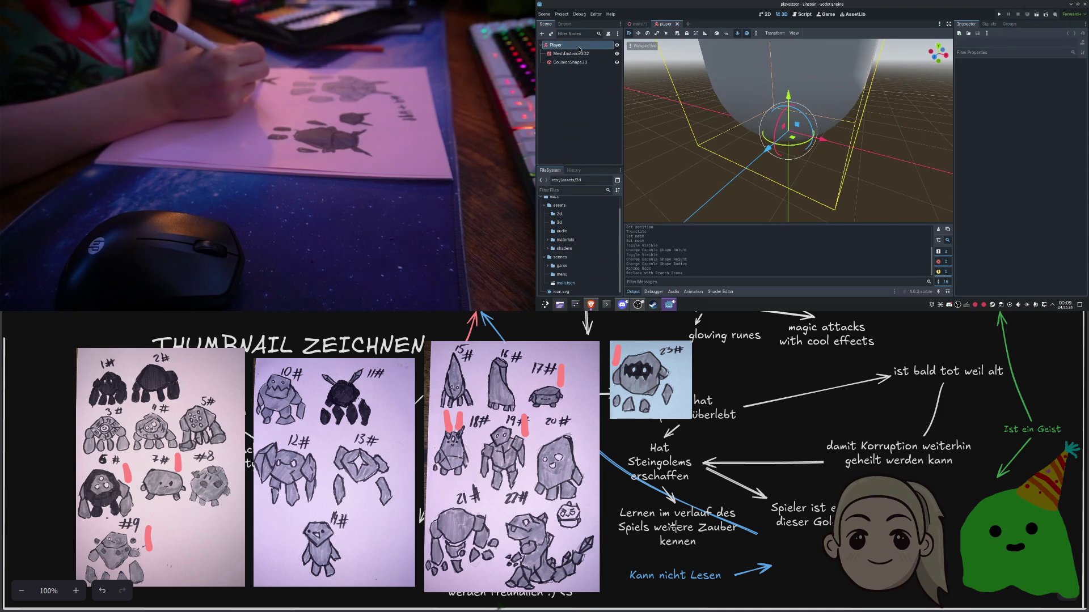
{"action": "left_click", "coordinate": [607, 33]}
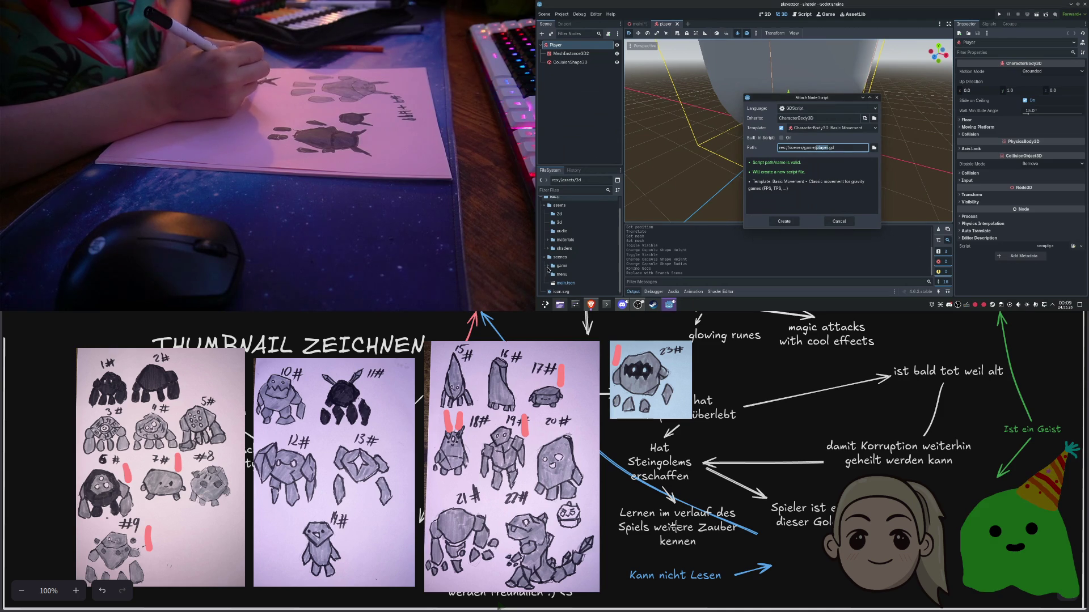
{"action": "left_click", "coordinate": [786, 221]}
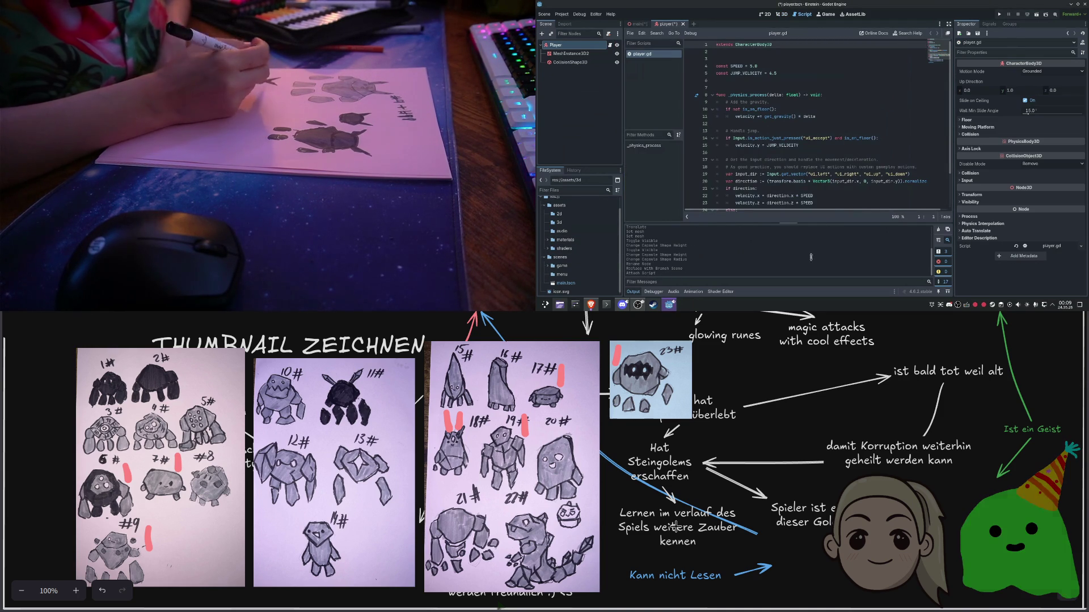
Step: Look through the player.gd script, then save and run the game
{"action": "scroll", "coordinate": [812, 198], "scroll_direction": "down", "scroll_amount": 2}
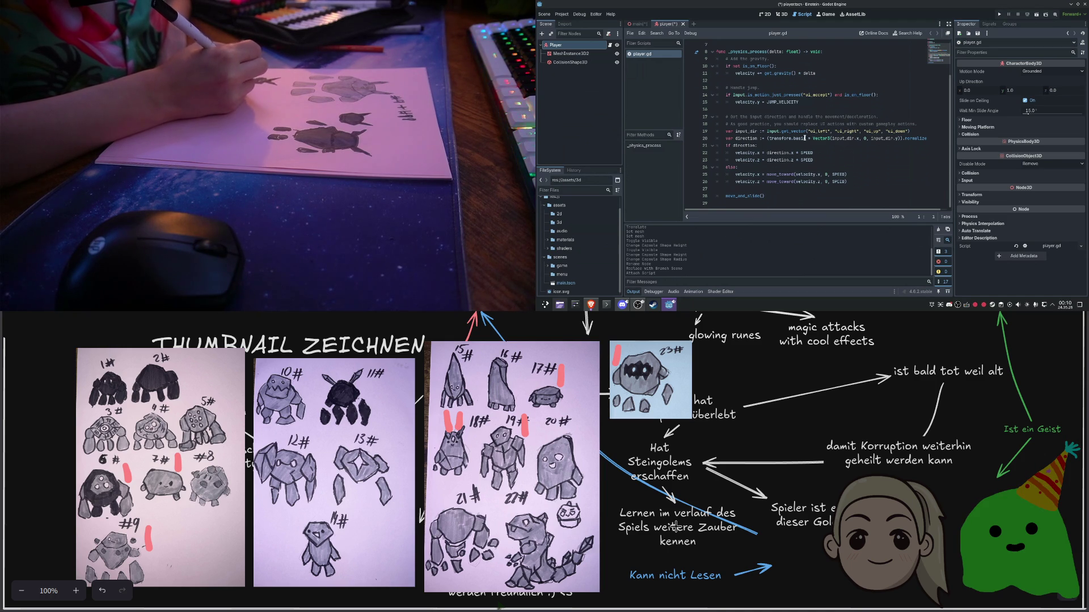
{"action": "left_click", "coordinate": [826, 117]}
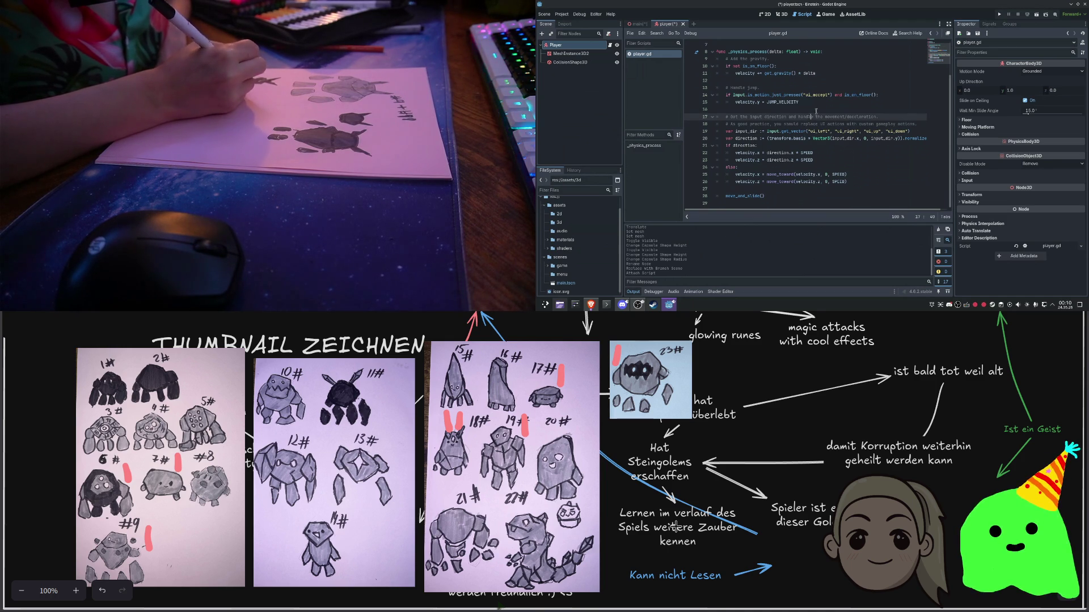
{"action": "left_click", "coordinate": [816, 111]}
{"action": "scroll", "coordinate": [816, 112], "scroll_direction": "up", "scroll_amount": 1}
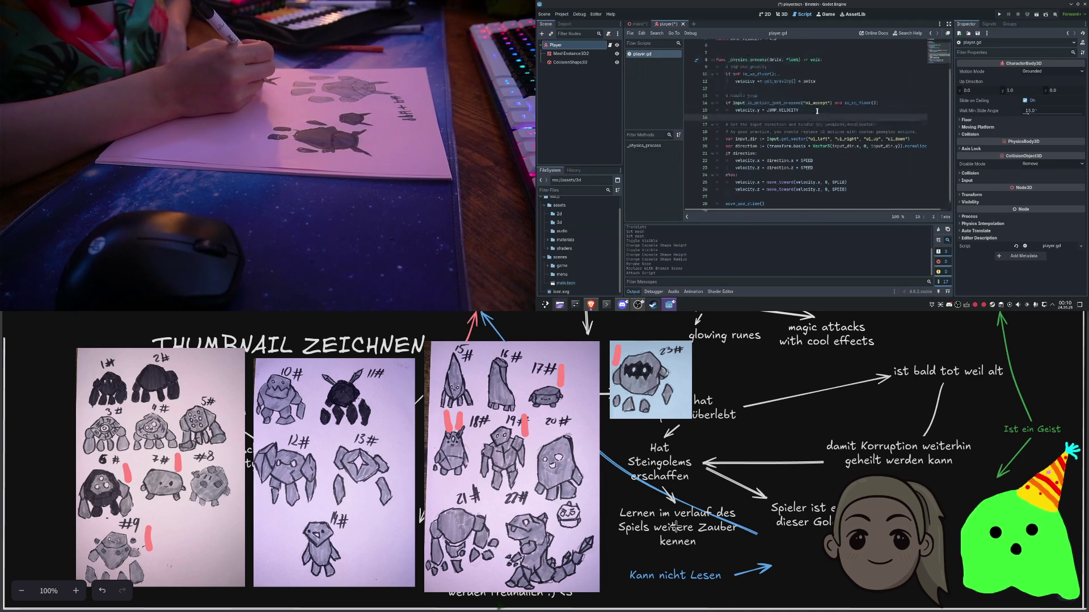
{"action": "scroll", "coordinate": [817, 111], "scroll_direction": "up", "scroll_amount": 2}
{"action": "left_click", "coordinate": [999, 14]}
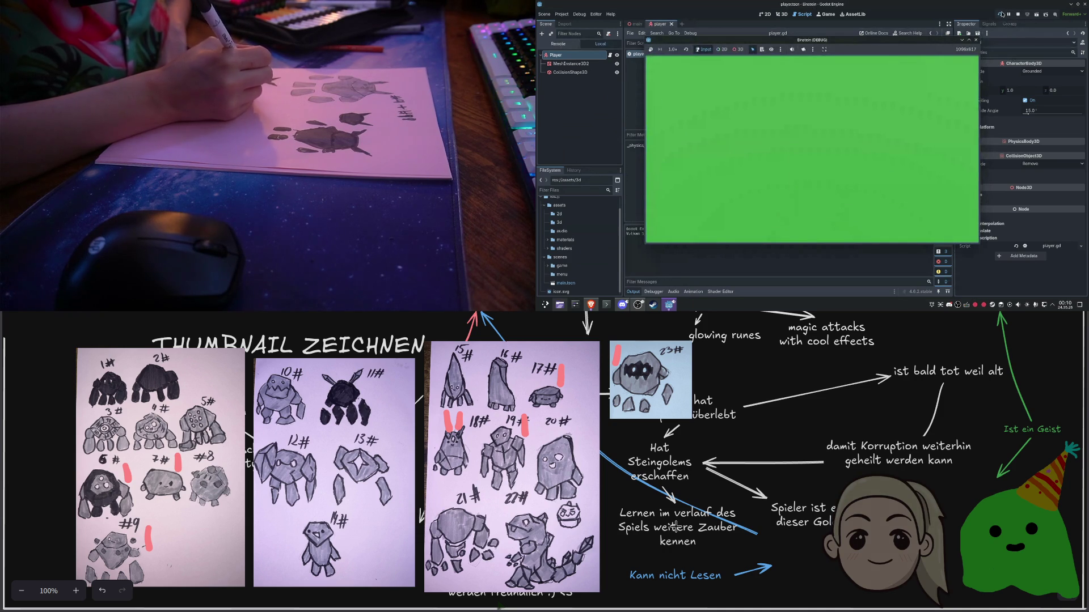
Step: Stop the game with F8, run it again, then close it and return to the main scene
{"action": "key", "text": "F8"}
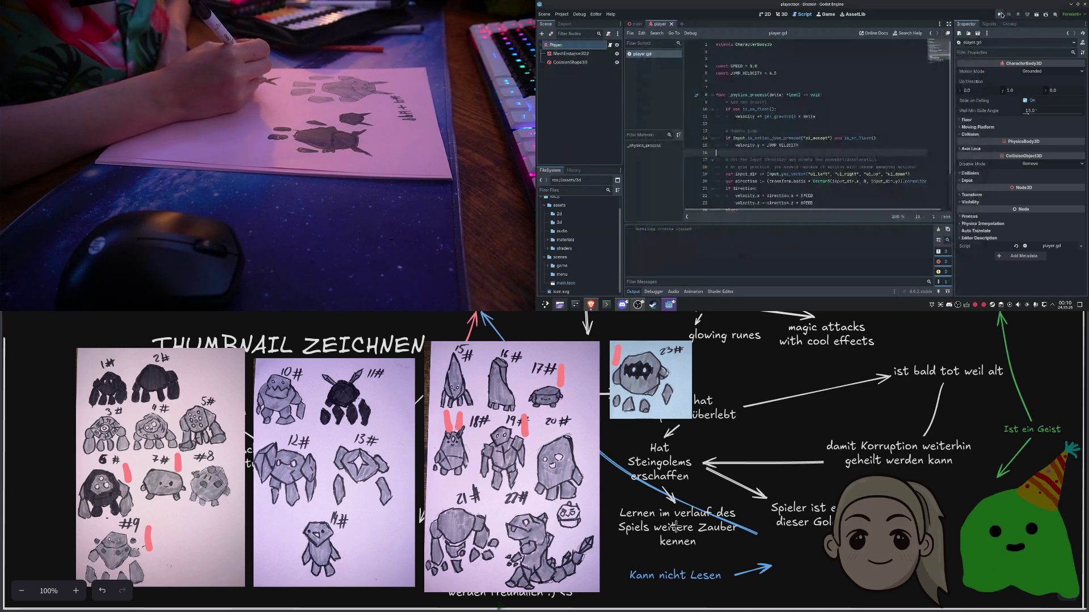
{"action": "left_click", "coordinate": [998, 15]}
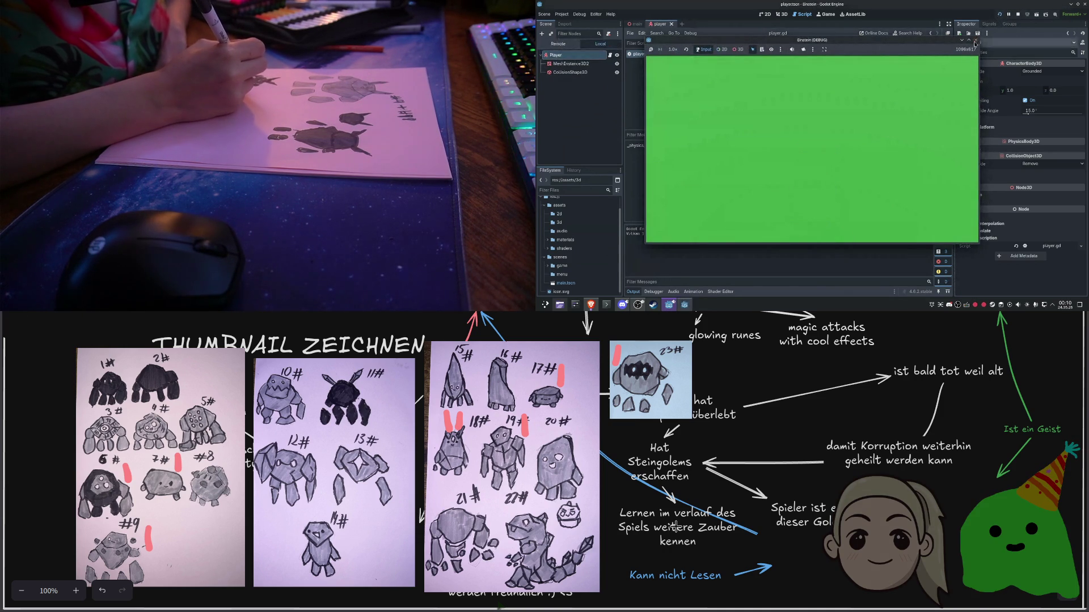
{"action": "left_click", "coordinate": [975, 41]}
{"action": "left_click", "coordinate": [635, 24]}
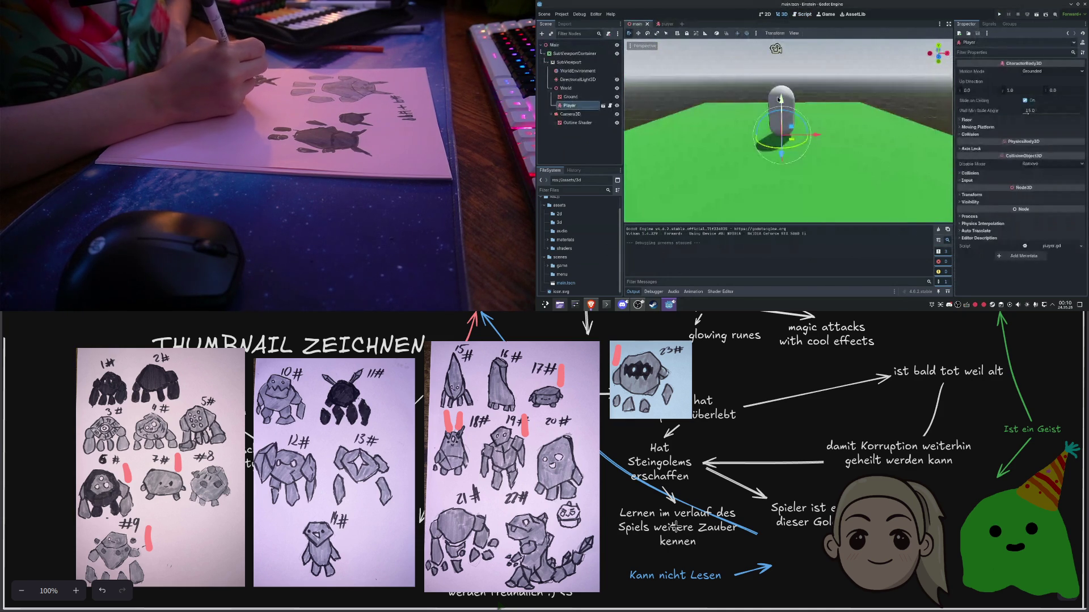
Step: Select the Ground node and dismiss its mesh tools menu
{"action": "left_click", "coordinate": [571, 97]}
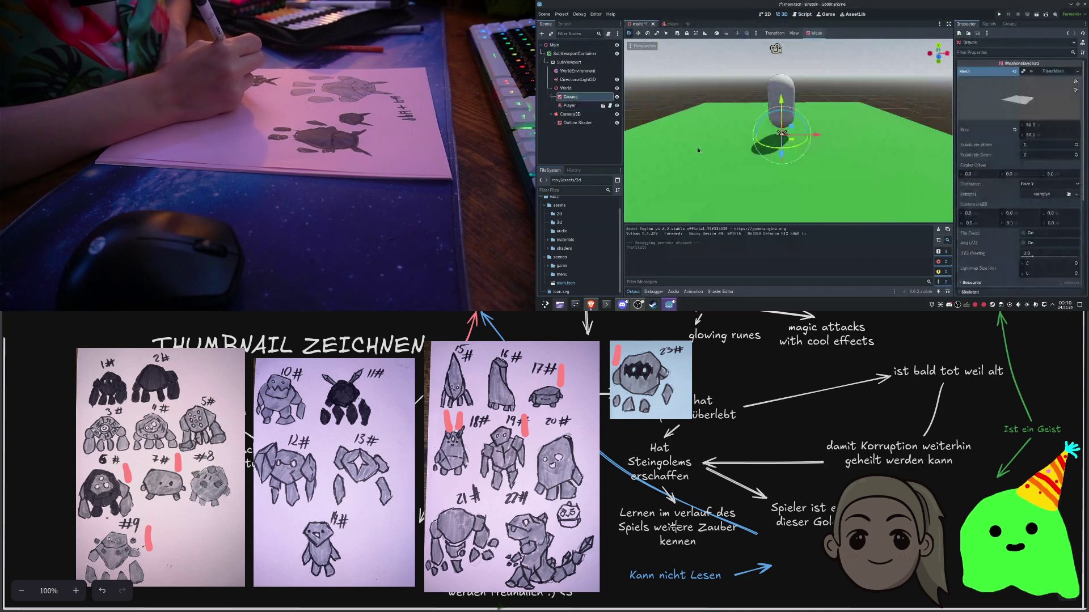
{"action": "right_click", "coordinate": [579, 99]}
{"action": "left_click", "coordinate": [814, 32]}
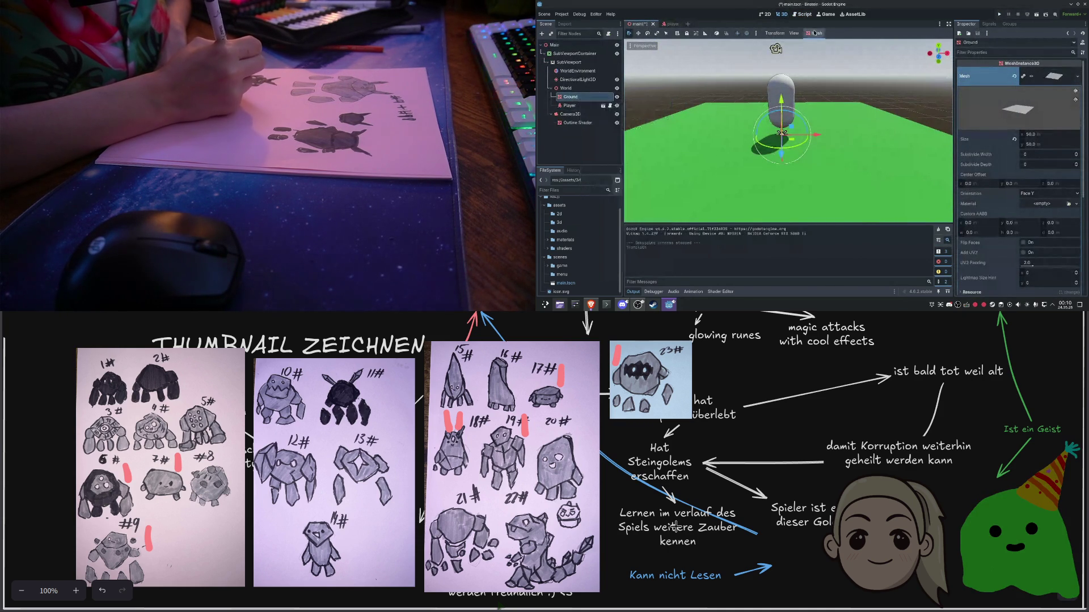
{"action": "left_click", "coordinate": [815, 33]}
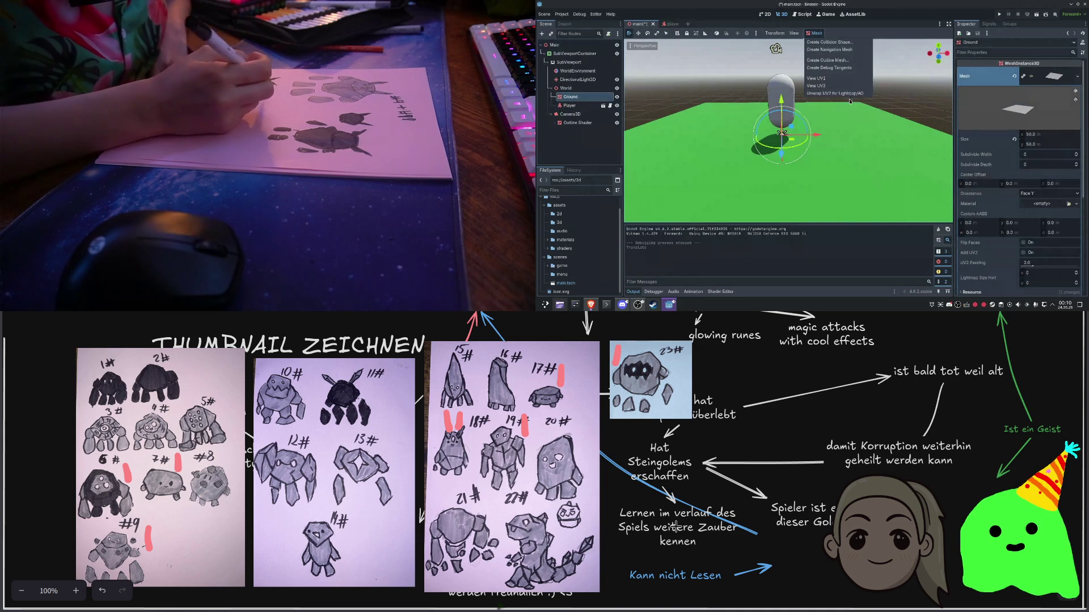
{"action": "key", "text": "Escape"}
Step: Add a StaticBody3D child under World
{"action": "right_click", "coordinate": [577, 93]}
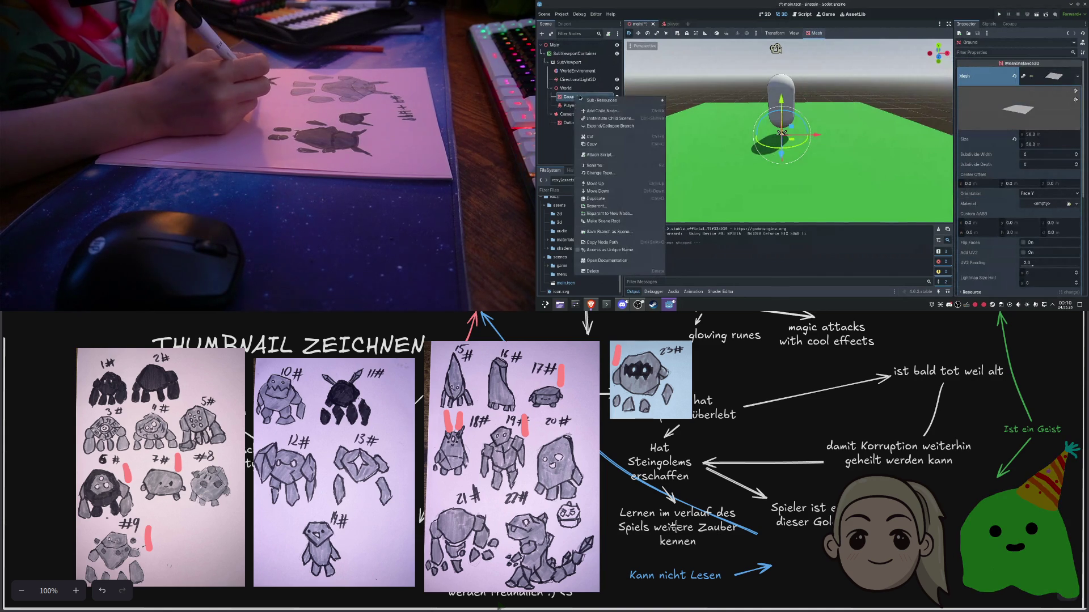
{"action": "right_click", "coordinate": [609, 91]}
{"action": "left_click", "coordinate": [611, 93]}
{"action": "type", "text": "coll"}
{"action": "key", "text": "BackSpace"}
{"action": "key", "text": "BackSpace"}
{"action": "key", "text": "BackSpace"}
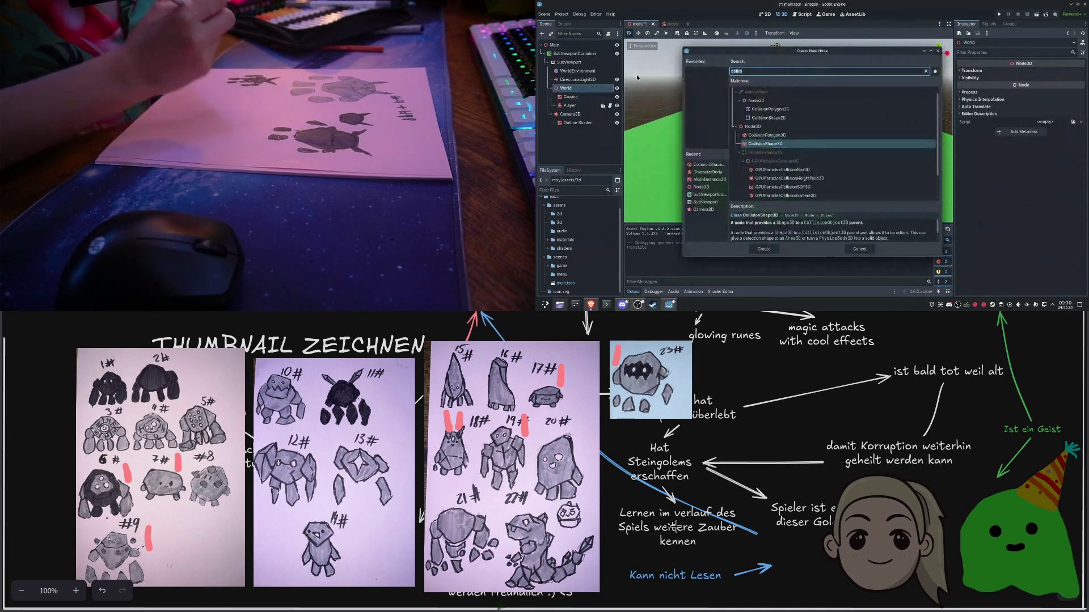
{"action": "type", "text": "staticbo"}
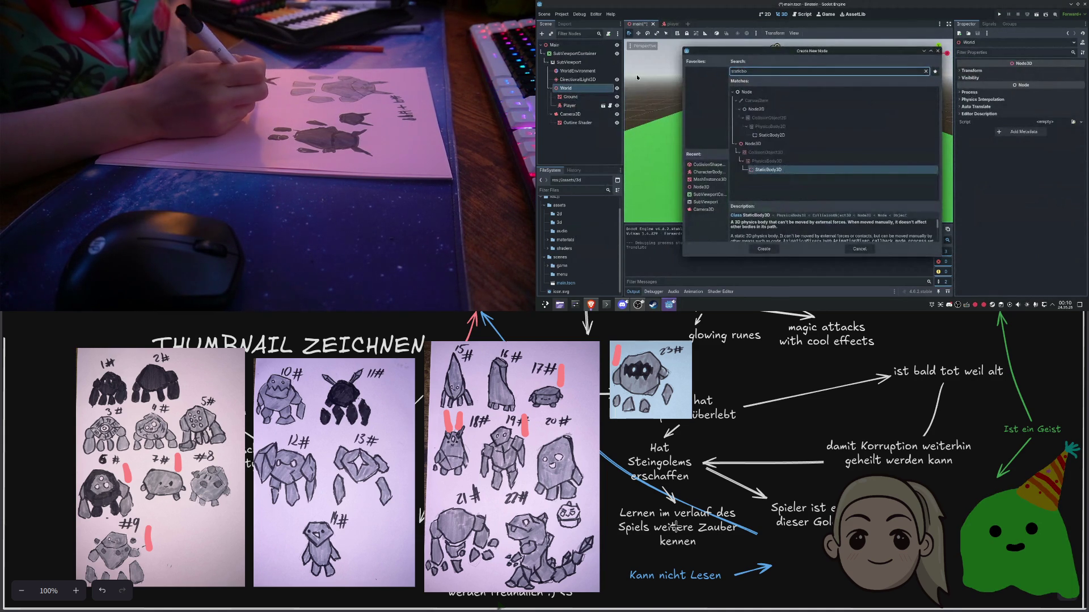
{"action": "key", "text": "Return"}
Step: Move Ground under the StaticBody3D and give the StaticBody3D a CollisionShape3D child
{"action": "mouse_move", "coordinate": [570, 97]}
{"action": "left_mouse_down"}
{"action": "mouse_move", "coordinate": [573, 114]}
{"action": "mouse_move", "coordinate": [571, 93]}
{"action": "left_mouse_up"}
{"action": "key", "text": "ctrl+a"}
{"action": "type", "text": "collisionshape"}
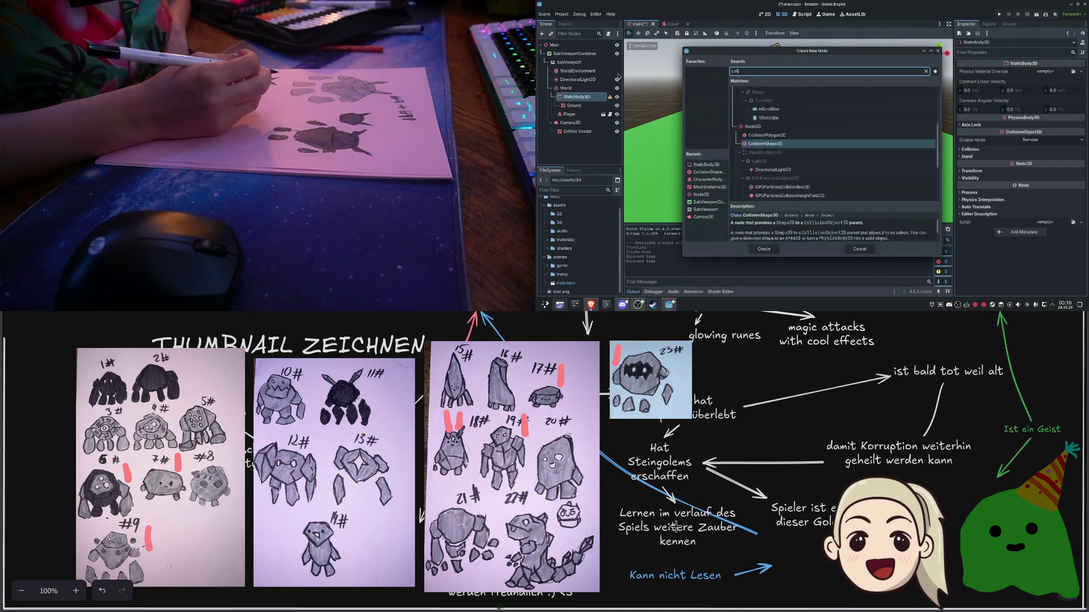
{"action": "key", "text": "Return"}
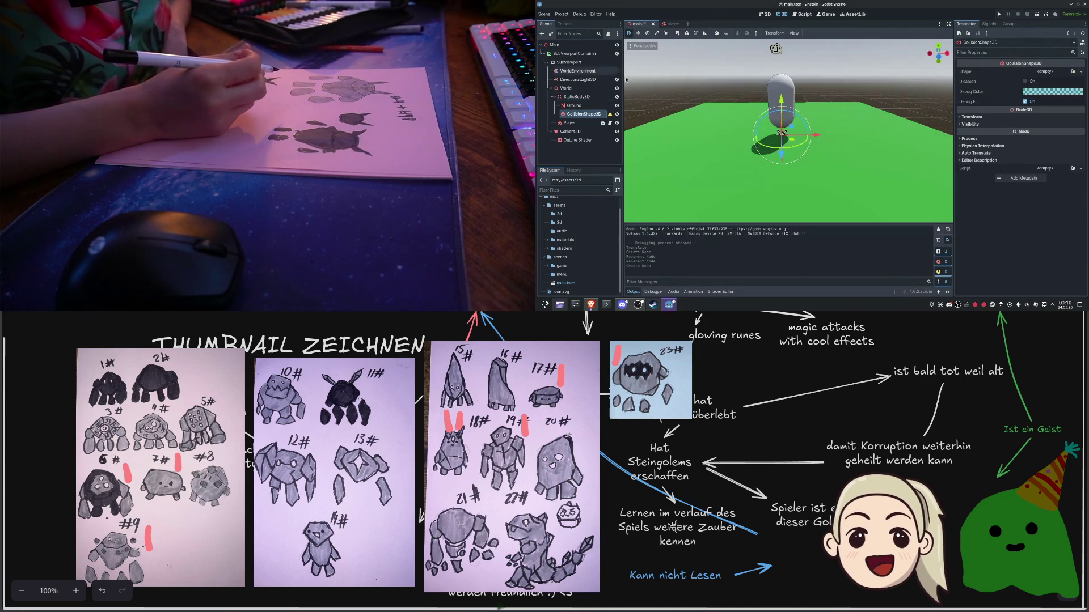
Step: Give the ground's CollisionShape3D a BoxShape3D sized 50 by 50
{"action": "left_click", "coordinate": [1055, 72]}
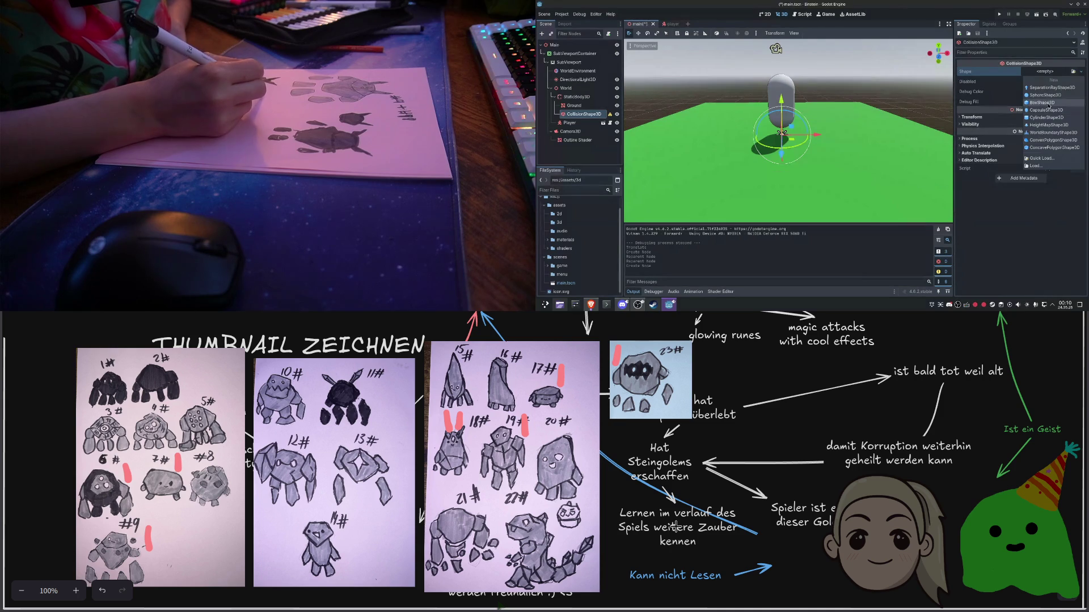
{"action": "left_click", "coordinate": [1048, 103]}
{"action": "left_click", "coordinate": [1041, 72]}
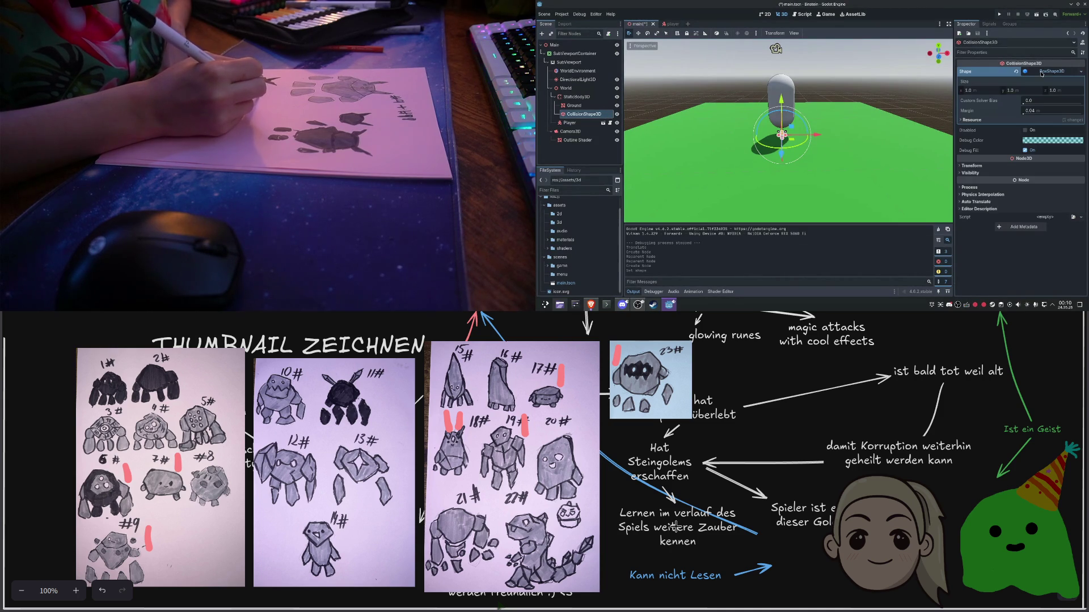
{"action": "left_click", "coordinate": [990, 89]}
{"action": "key", "text": "Tab"}
{"action": "key", "text": "Tab"}
{"action": "key", "text": "Return"}
Step: Set the collision box height to 2 m and drag it down about 1 m to meet the ground
{"action": "scroll", "coordinate": [724, 128], "scroll_direction": "down", "scroll_amount": 5}
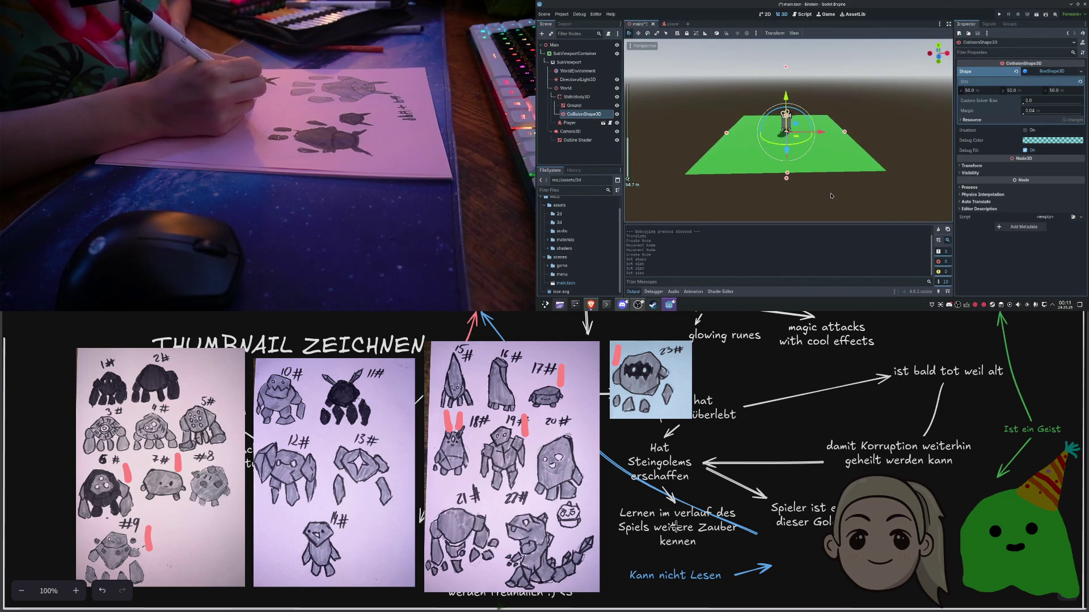
{"action": "left_click", "coordinate": [939, 53]}
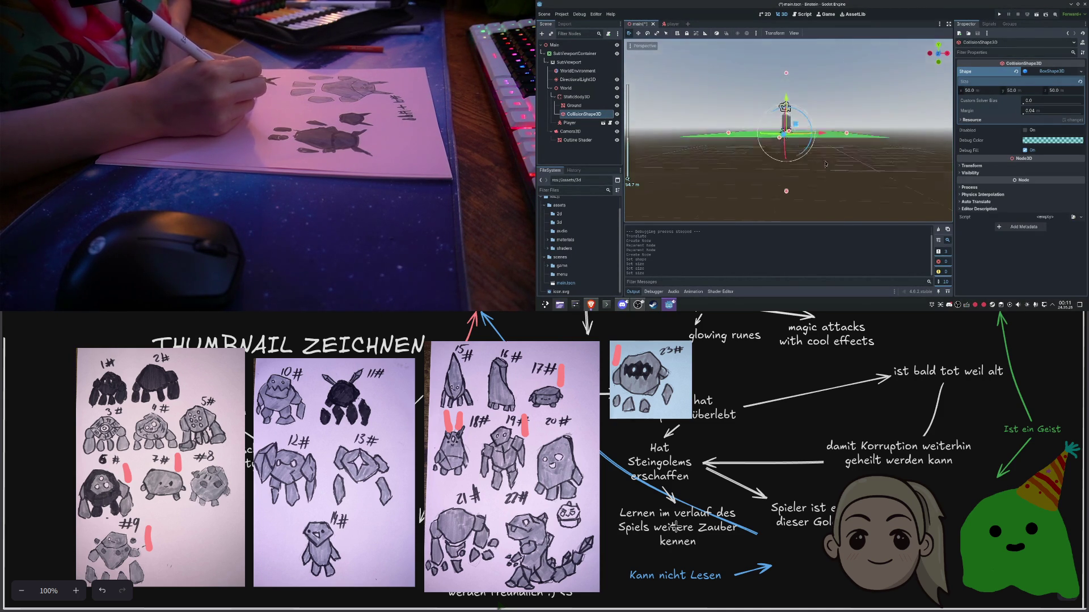
{"action": "left_click", "coordinate": [938, 53]}
{"action": "type", "text": "2"}
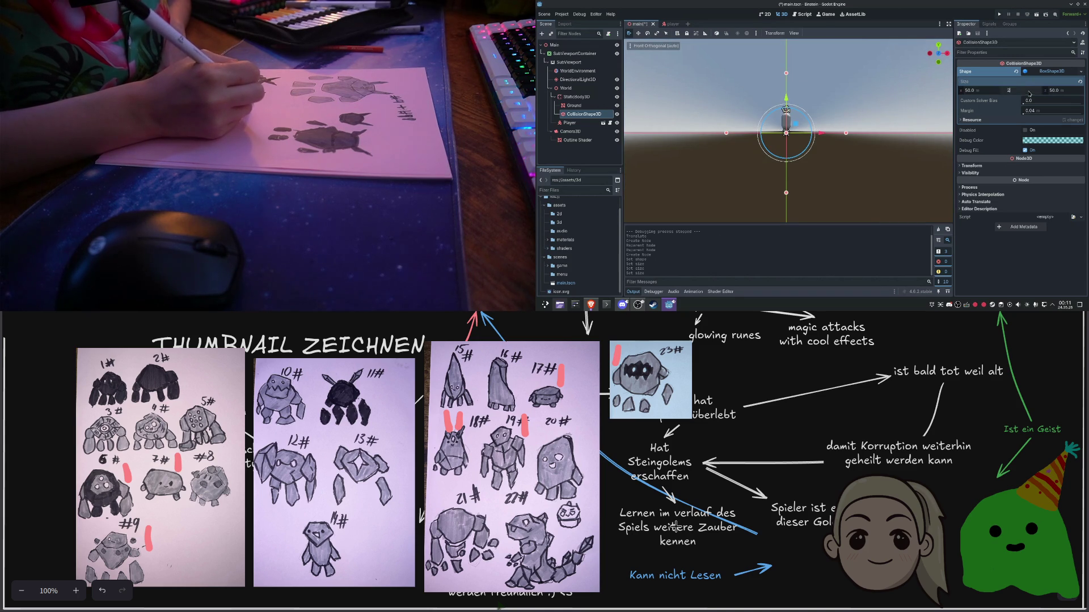
{"action": "key", "text": "Return"}
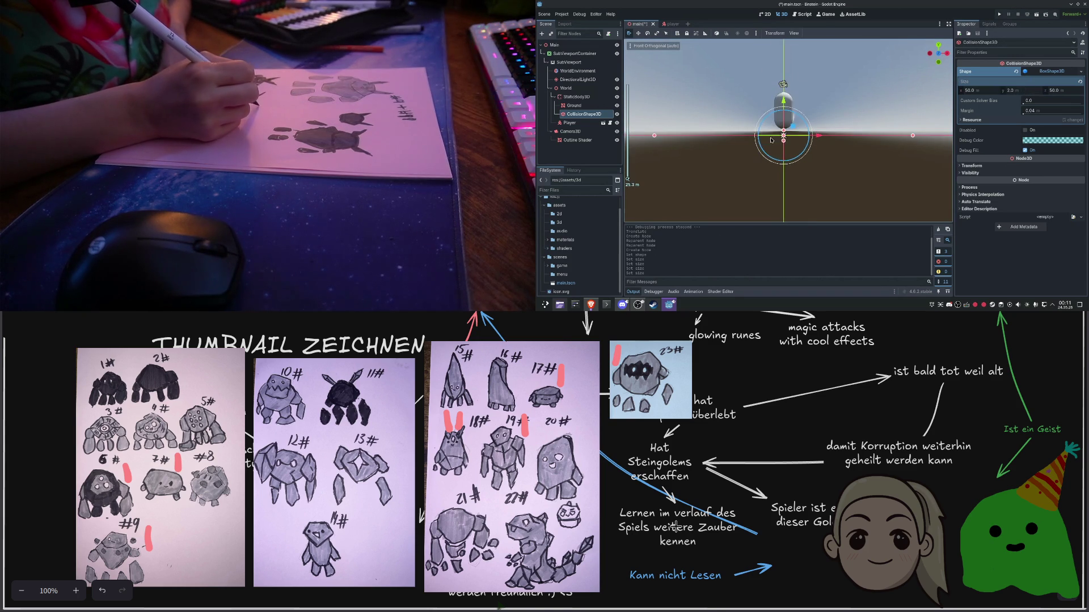
{"action": "scroll", "coordinate": [772, 140], "scroll_direction": "up", "scroll_amount": 10}
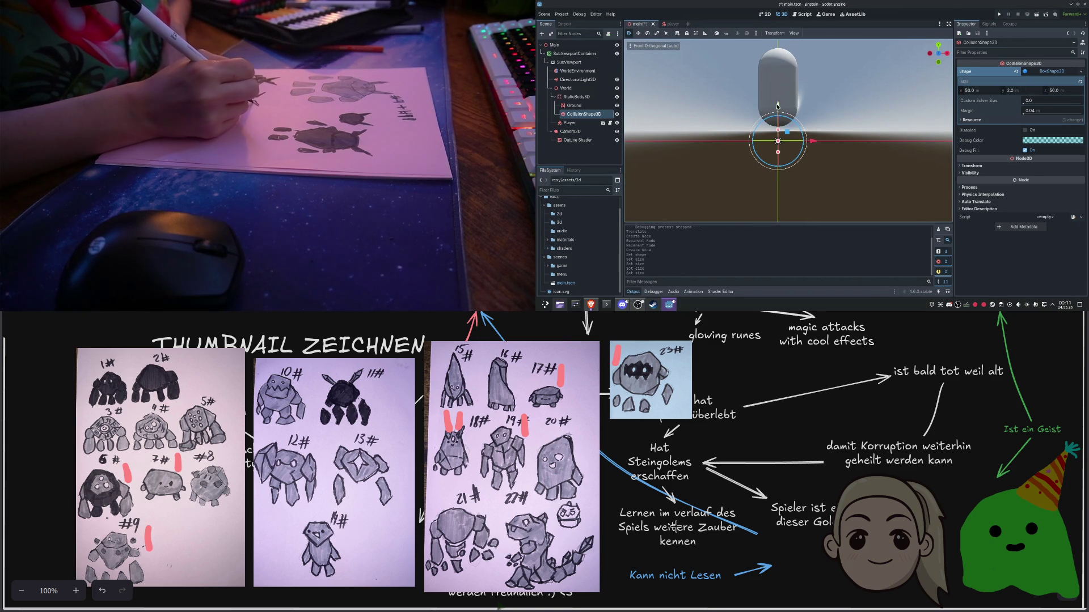
{"action": "left_click_drag", "start_coordinate": [777, 107], "coordinate": [786, 126]}
{"action": "left_click", "coordinate": [874, 196]}
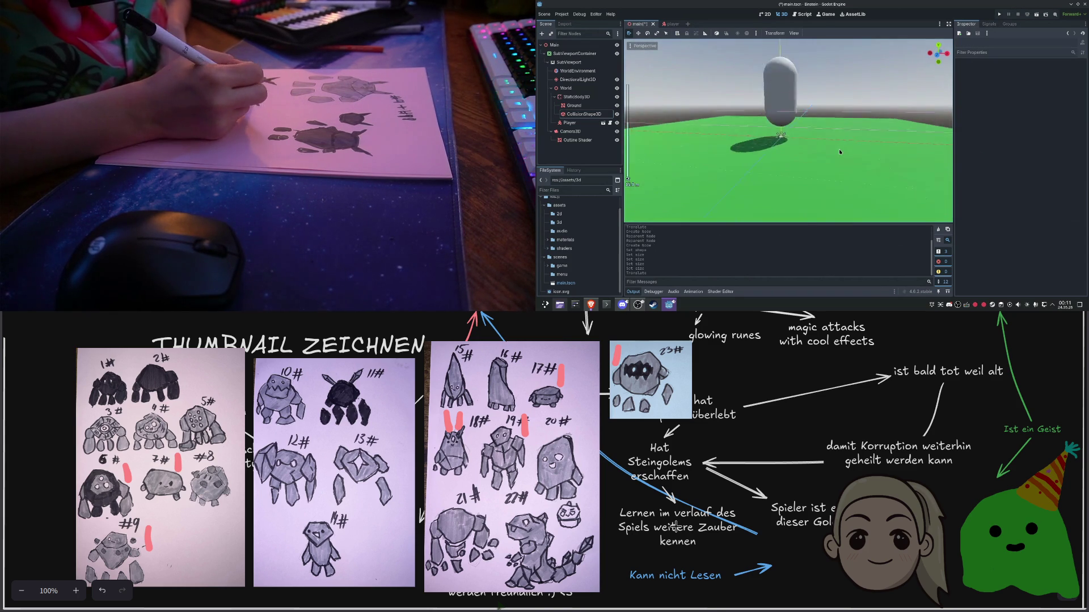
Step: Save and launch the game with F5, then steer the capsule left, right and forward
{"action": "scroll", "coordinate": [786, 76], "scroll_direction": "down", "scroll_amount": 4}
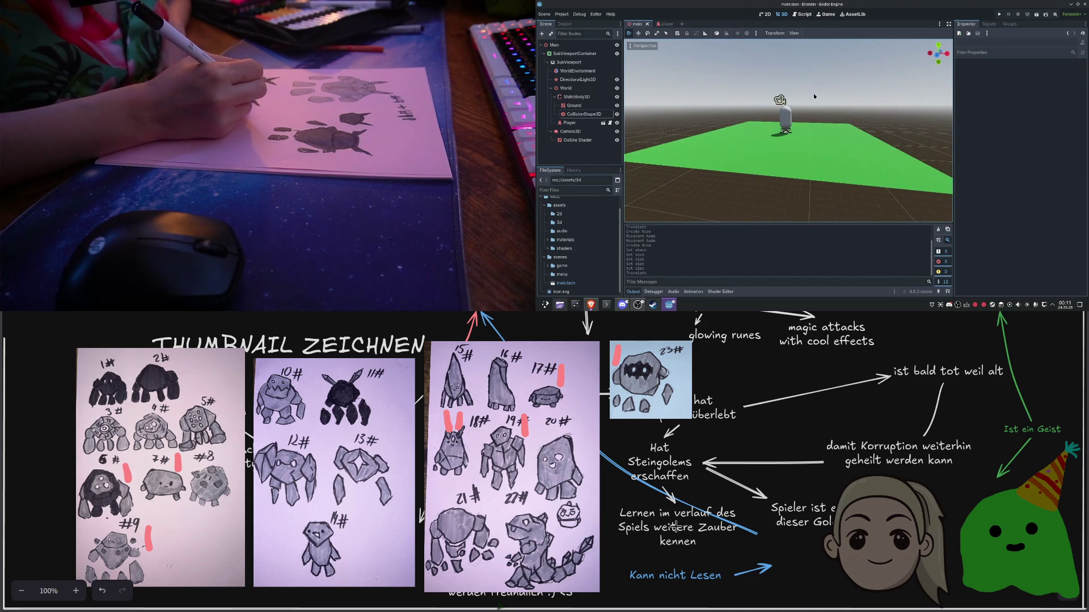
{"action": "key", "text": "F5"}
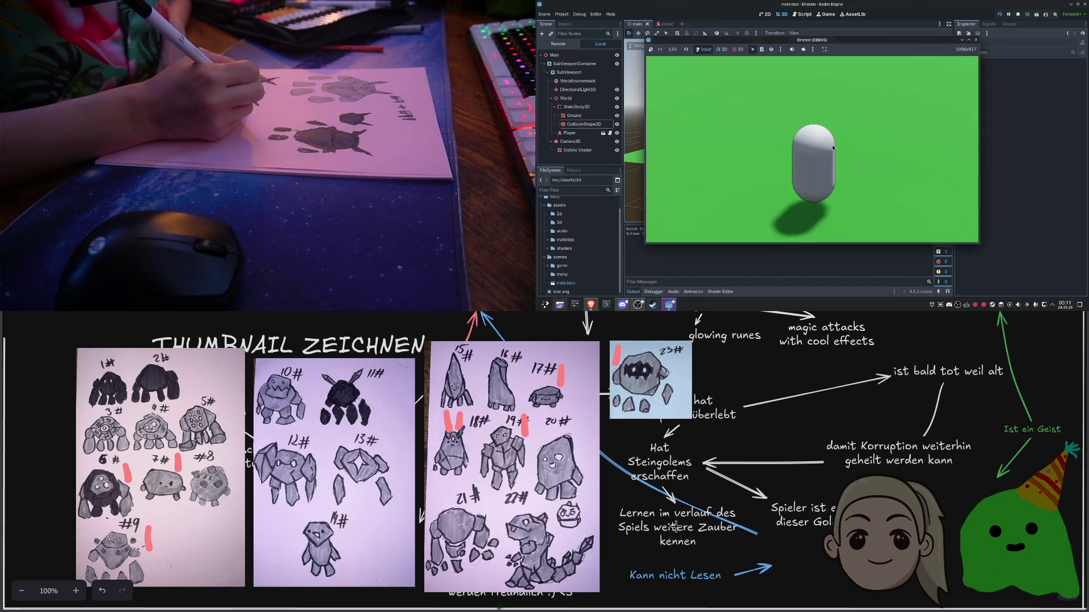
{"action": "key", "text": "a"}
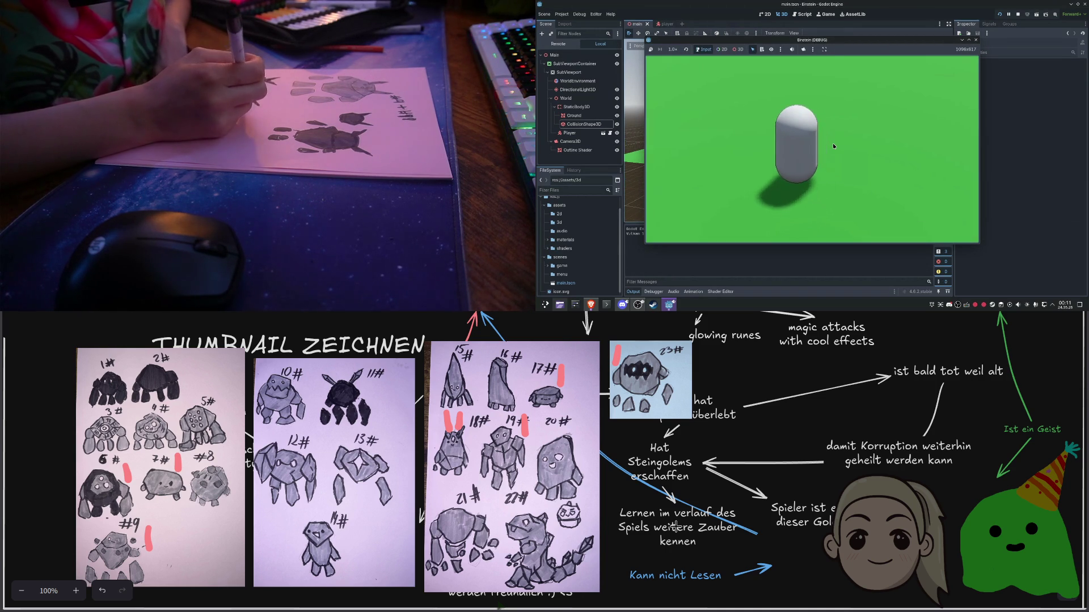
{"action": "key", "text": "d"}
{"action": "key", "text": "w"}
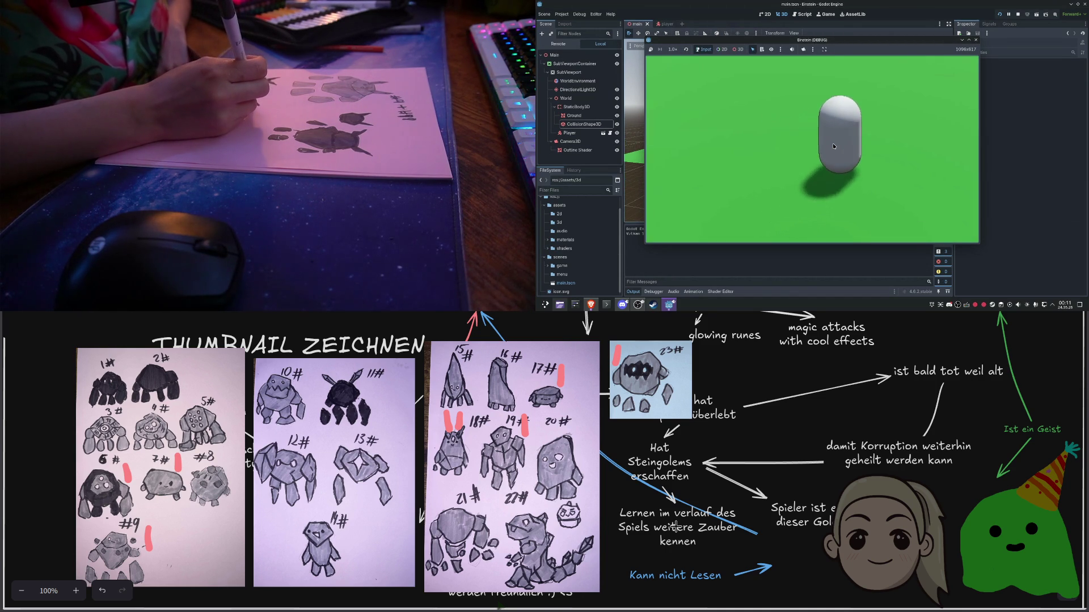
{"action": "key", "text": "d"}
{"action": "key", "text": "a"}
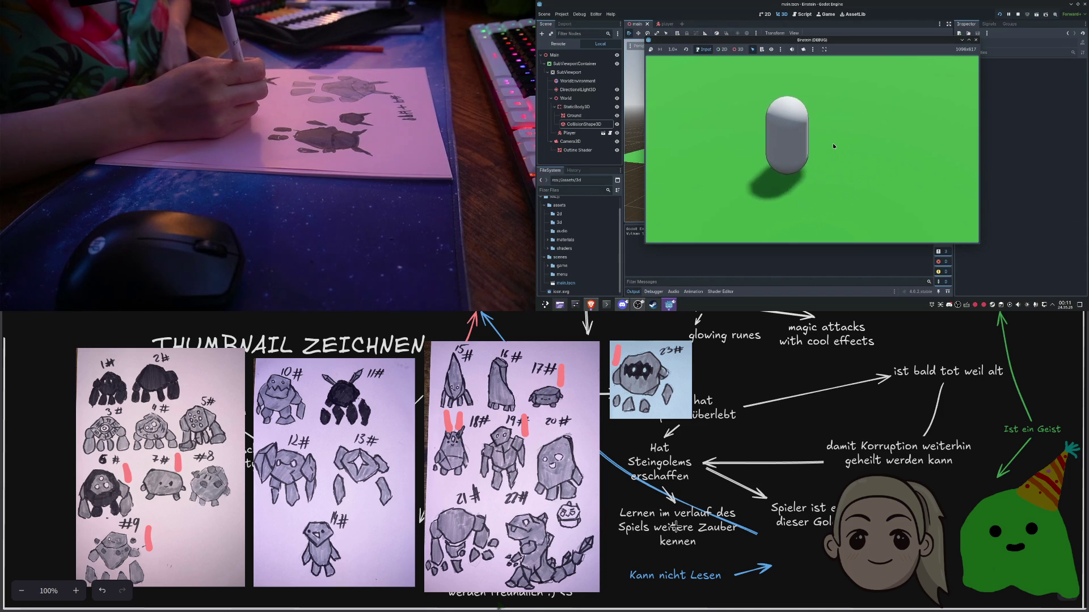
{"action": "key", "text": "d"}
{"action": "key", "text": "a"}
{"action": "key", "text": "a"}
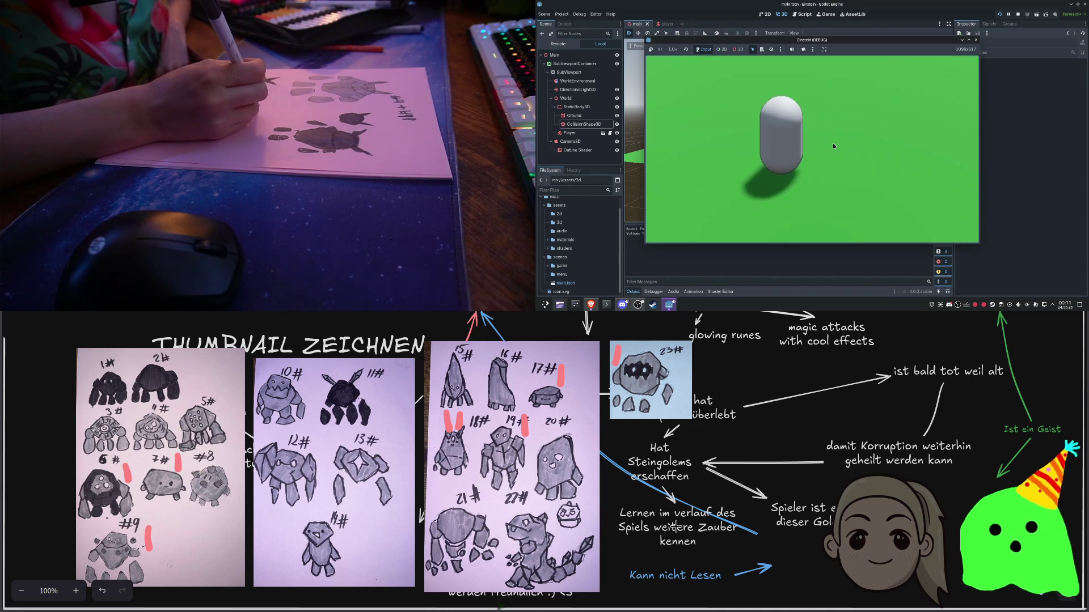
{"action": "key", "text": "s"}
Step: Keep driving the player around the green ground with WASD, then stop the game with F8
{"action": "key", "text": "w"}
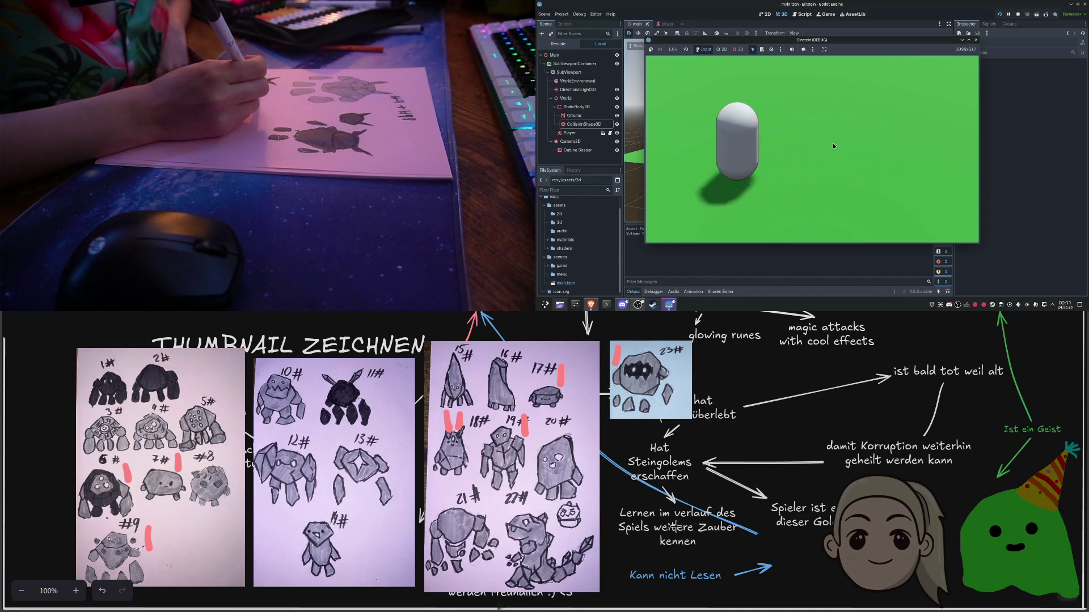
{"action": "key", "text": "d"}
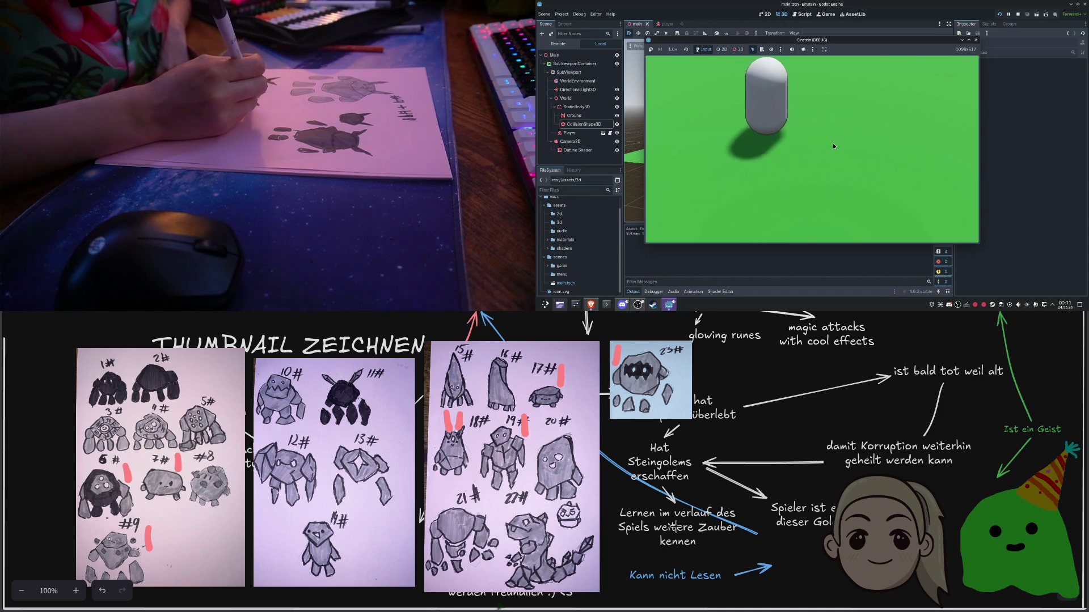
{"action": "key", "text": "s"}
{"action": "key", "text": "d"}
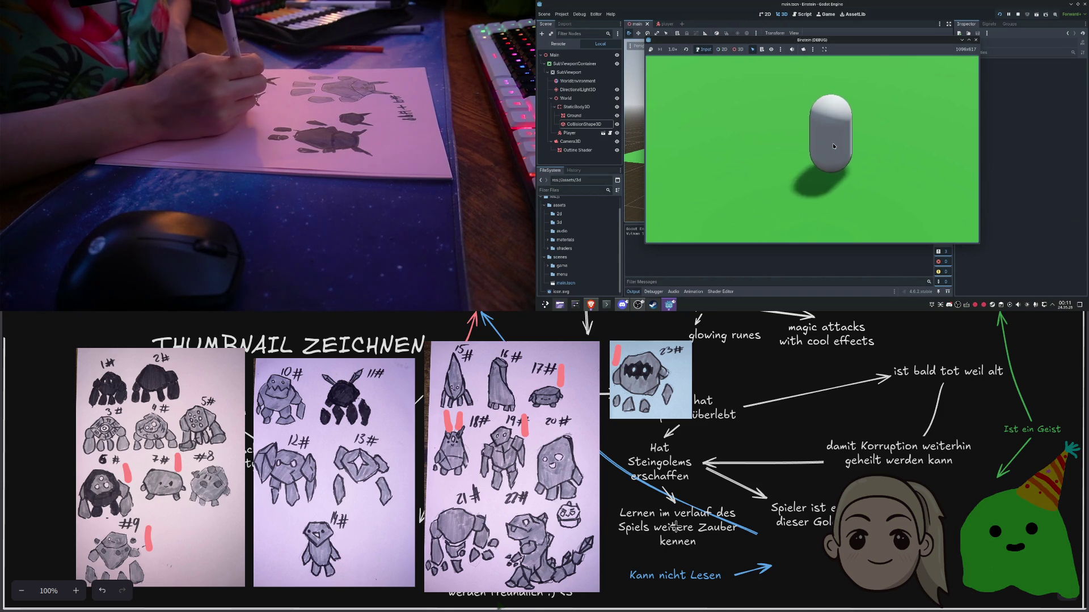
{"action": "key", "text": "w"}
{"action": "key", "text": "a"}
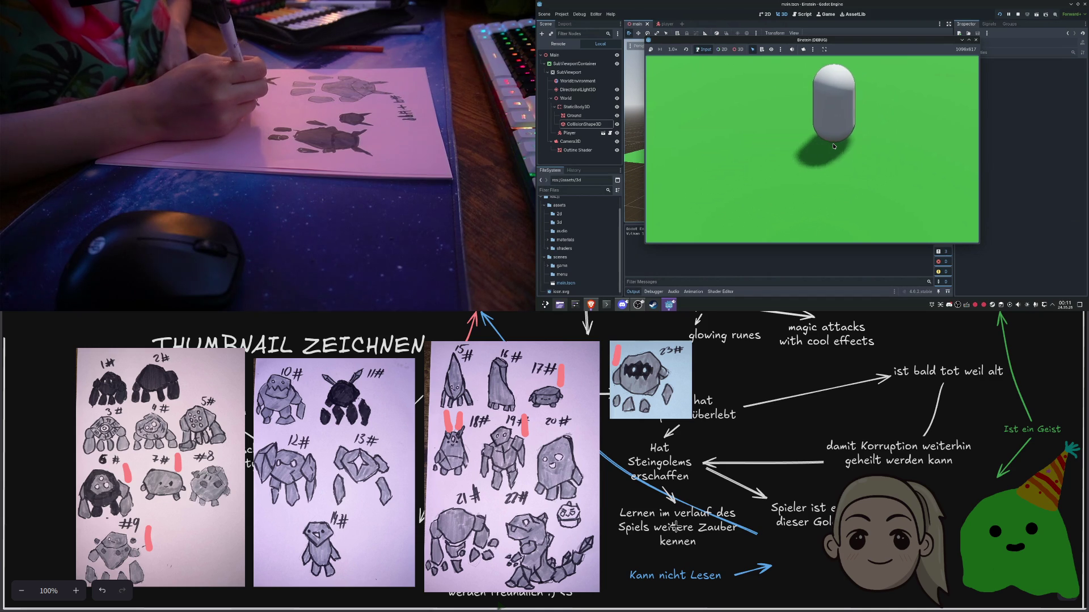
{"action": "key", "text": "d"}
{"action": "key", "text": "s"}
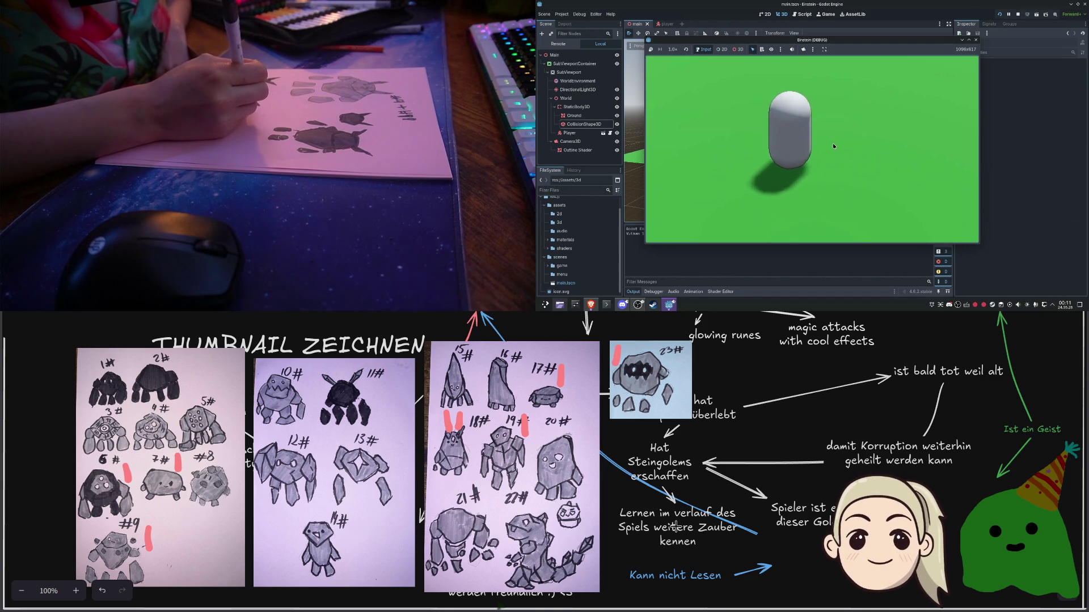
{"action": "key", "text": "w"}
{"action": "key", "text": "a"}
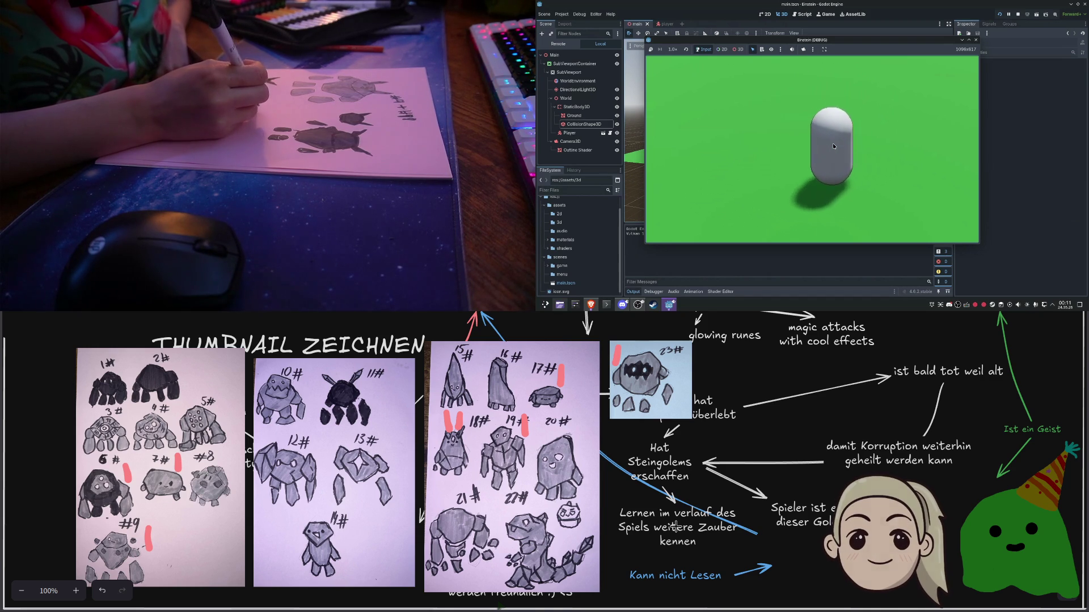
{"action": "key", "text": "w"}
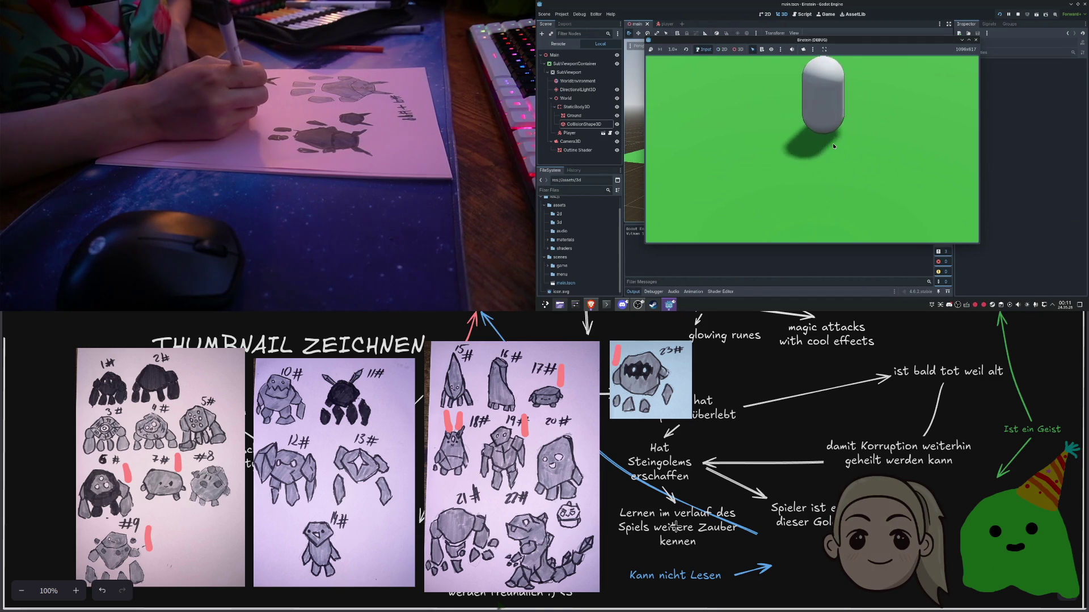
{"action": "key", "text": "s"}
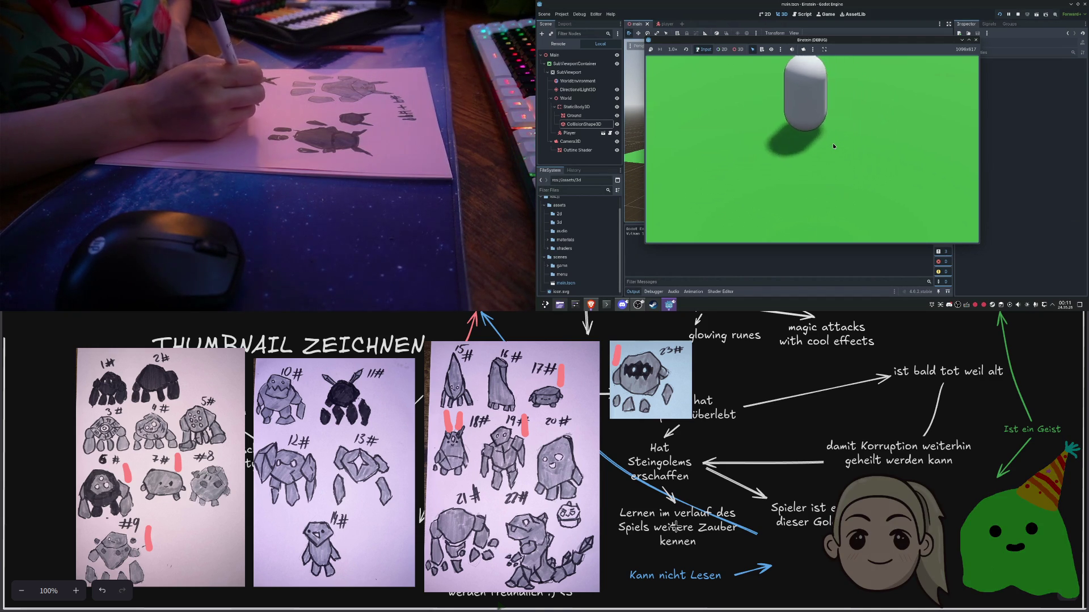
{"action": "key", "text": "s"}
{"action": "key", "text": "d"}
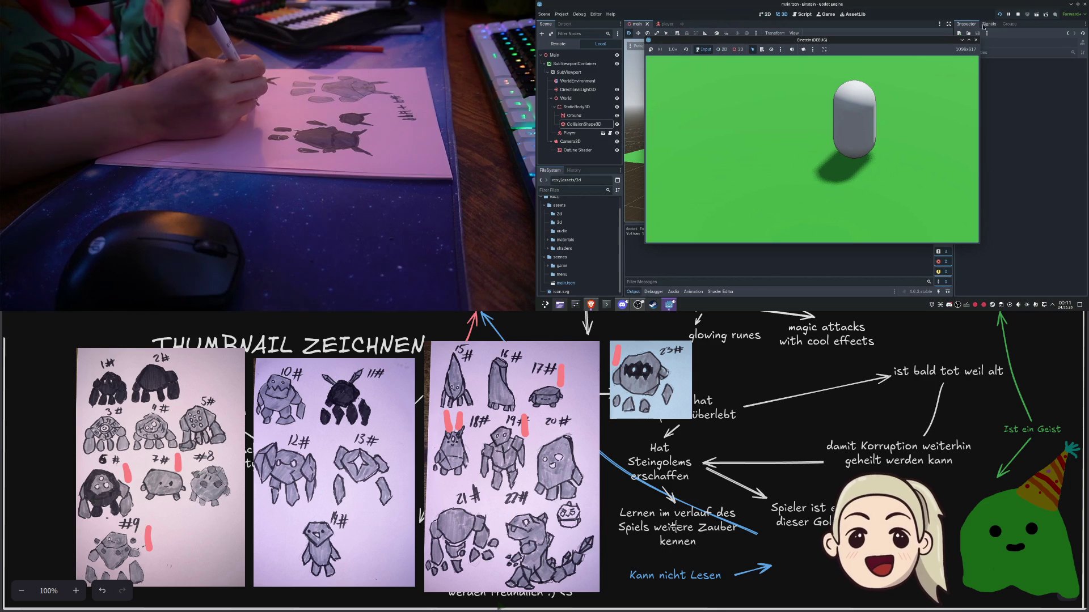
{"action": "key", "text": "F8"}
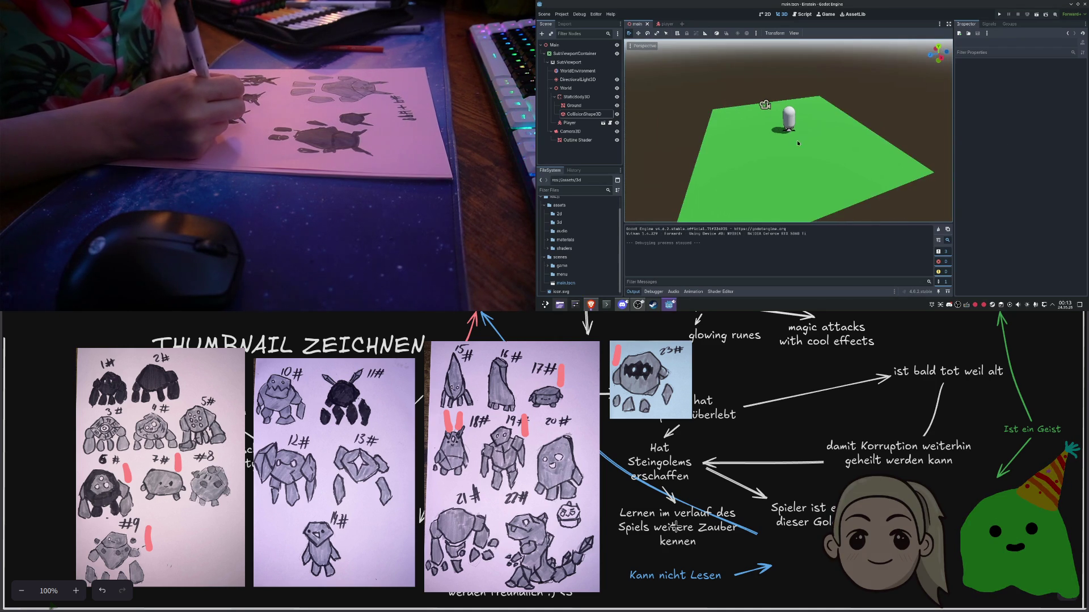
Step: Open the Player scene for editing from the main scene
{"action": "scroll", "coordinate": [788, 130], "scroll_direction": "up", "scroll_amount": 3}
{"action": "left_click", "coordinate": [587, 97]}
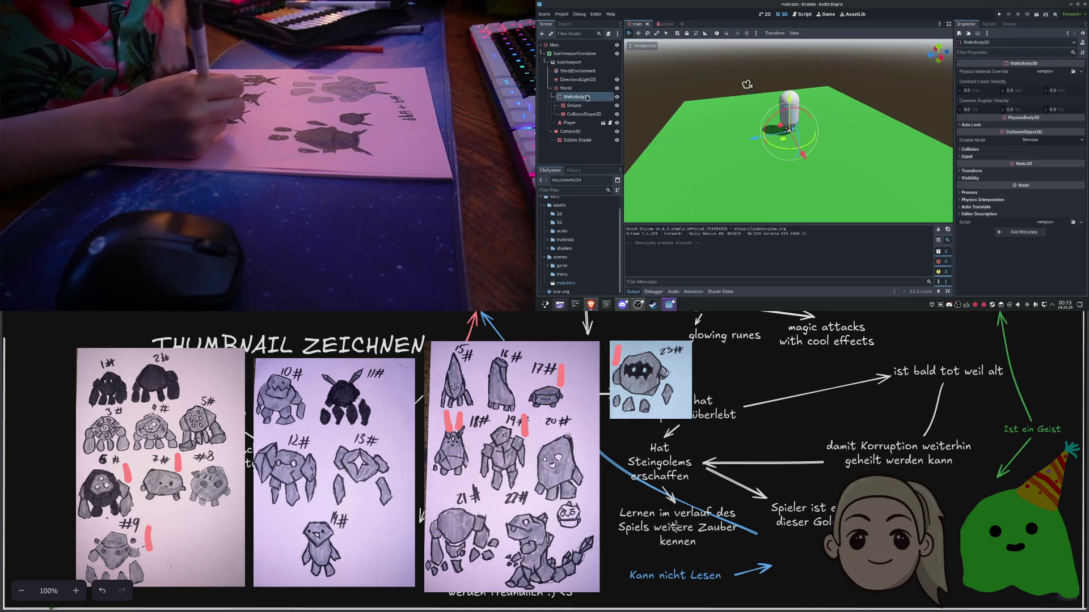
{"action": "key", "text": "f"}
{"action": "scroll", "coordinate": [784, 127], "scroll_direction": "down", "scroll_amount": 3}
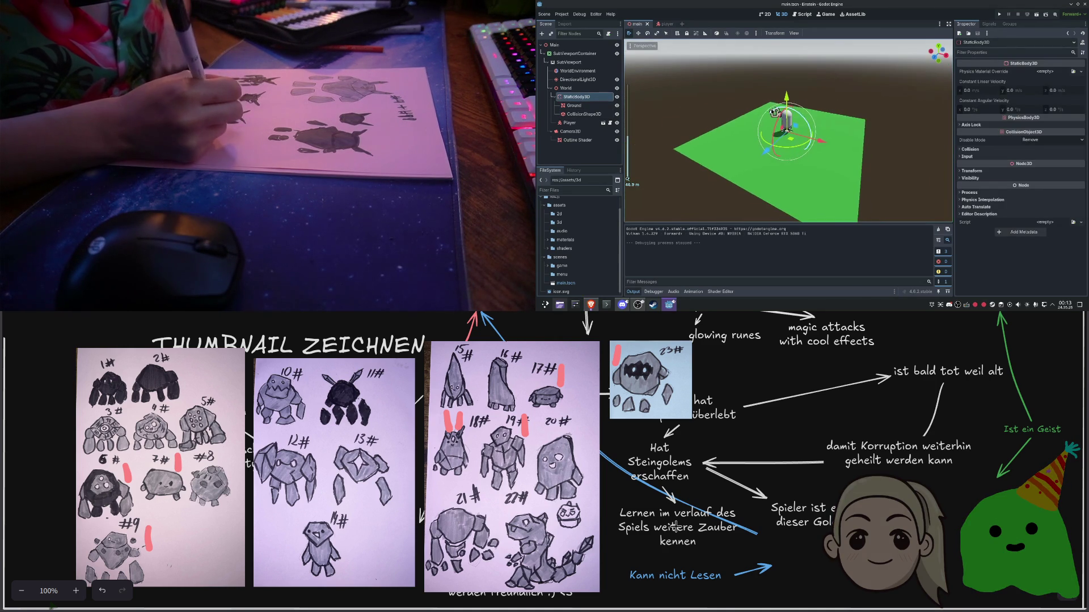
{"action": "left_click", "coordinate": [812, 114]}
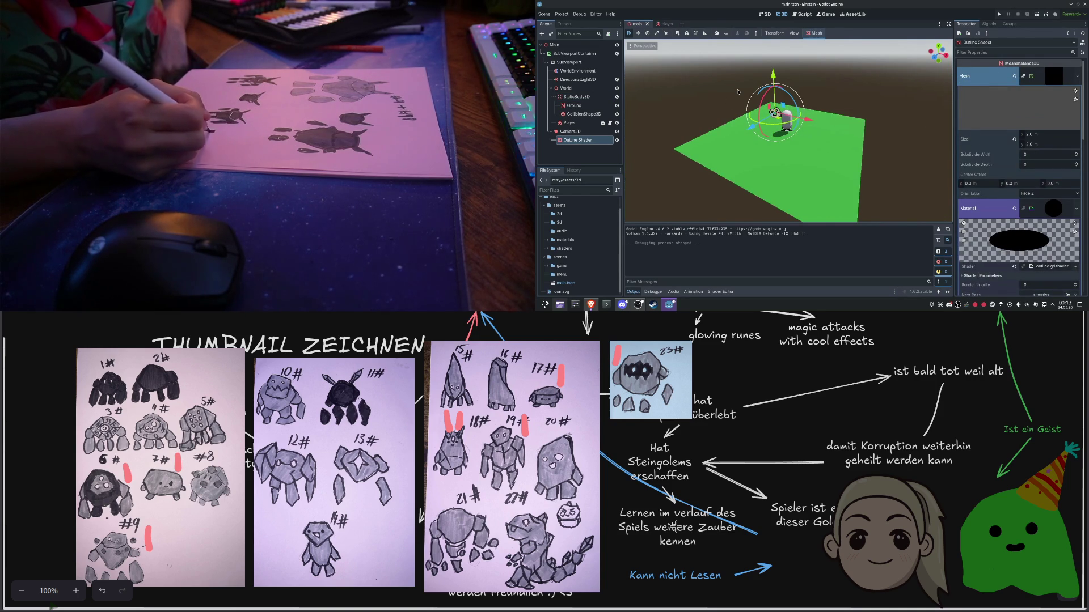
{"action": "left_click", "coordinate": [581, 124]}
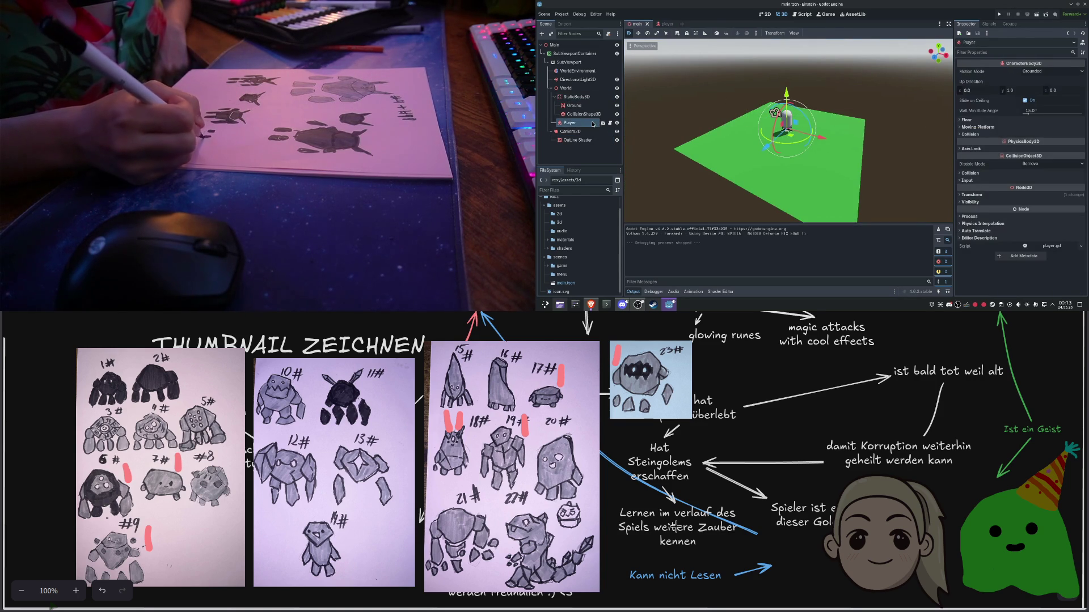
{"action": "left_click", "coordinate": [603, 123]}
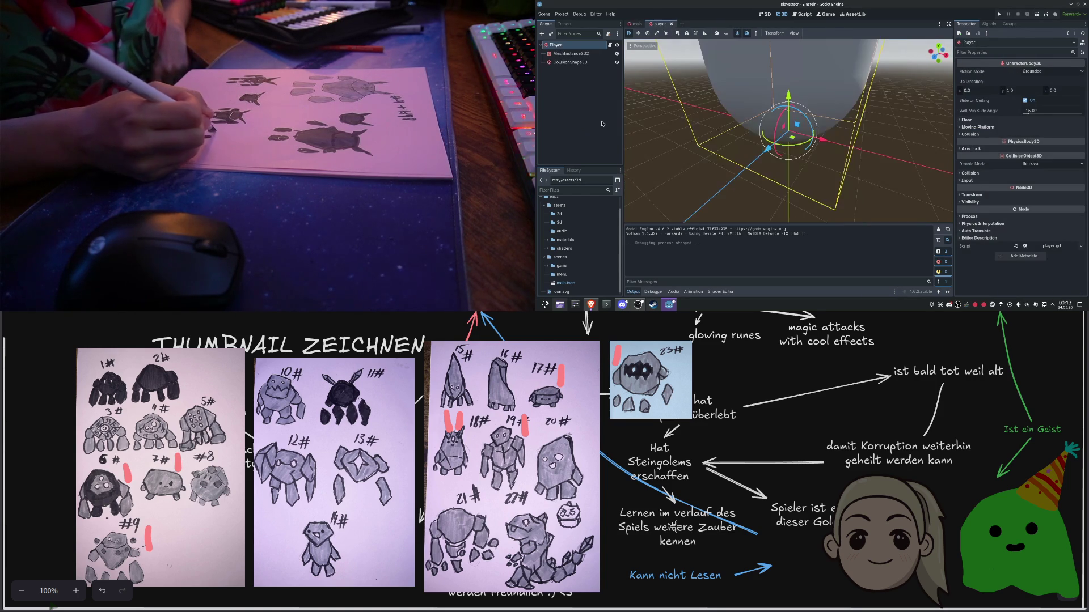
Step: Paste a copy of the mesh node as a child of Player, undoing a misplaced paste
{"action": "left_click", "coordinate": [692, 160]}
{"action": "left_click", "coordinate": [579, 54]}
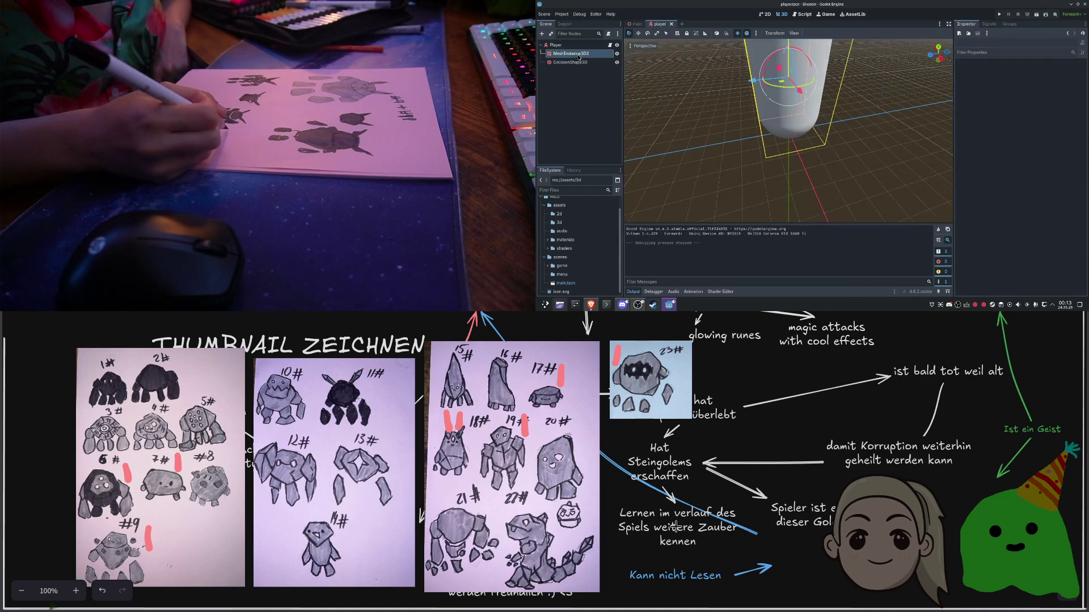
{"action": "scroll", "coordinate": [744, 130], "scroll_direction": "down", "scroll_amount": 4}
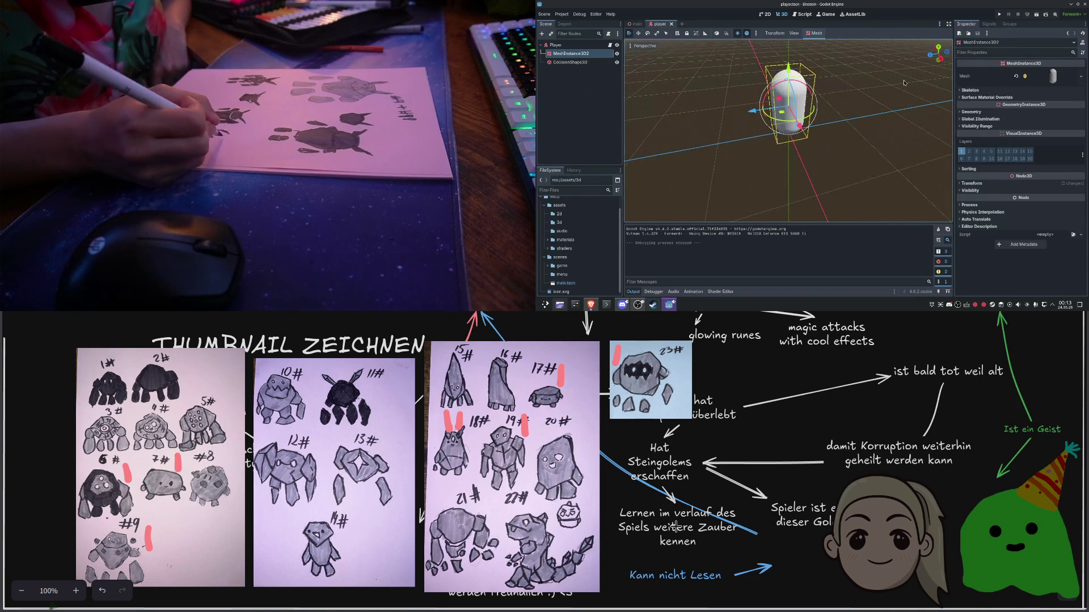
{"action": "key", "text": "ctrl+shift+v"}
{"action": "scroll", "coordinate": [809, 114], "scroll_direction": "down", "scroll_amount": 3}
{"action": "scroll", "coordinate": [809, 114], "scroll_direction": "down", "scroll_amount": 4}
{"action": "key", "text": "ctrl+z"}
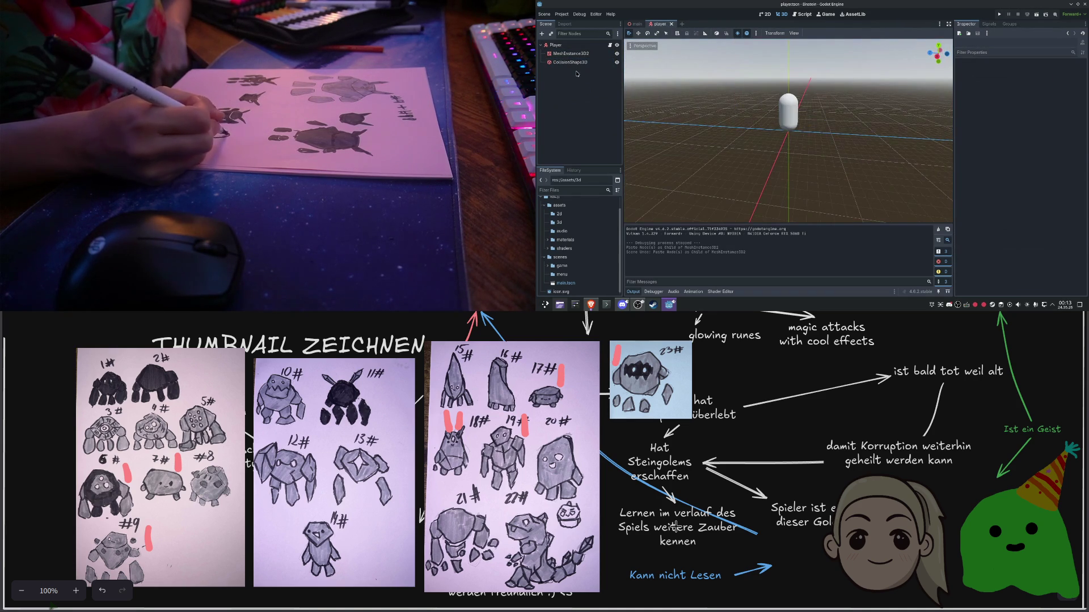
{"action": "key", "text": "ctrl+v"}
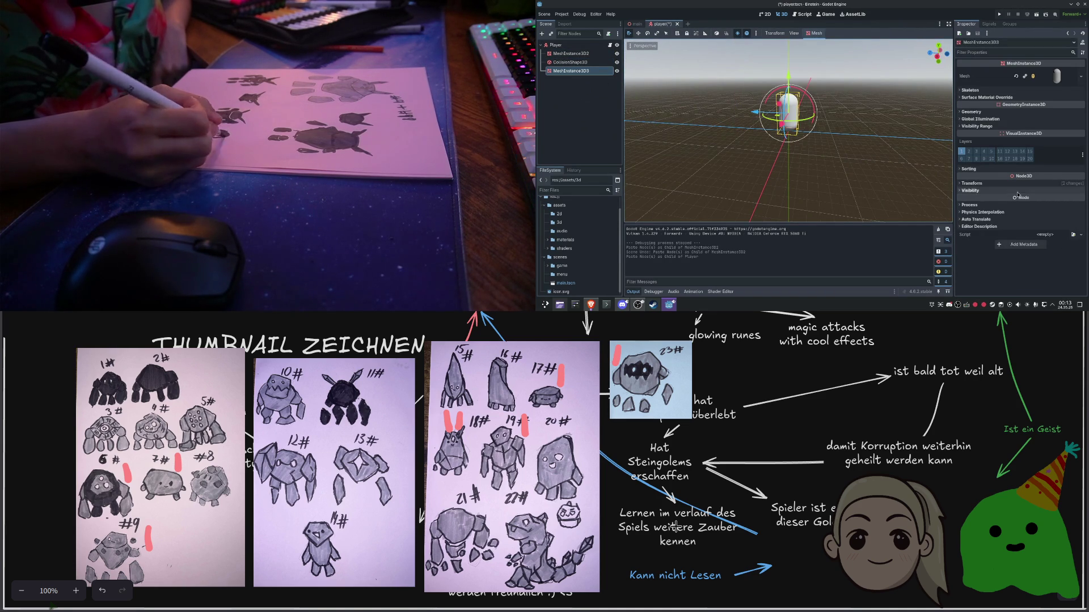
Step: Reset the mesh's position and scale and the collision shape's position to defaults
{"action": "left_click", "coordinate": [1008, 183]}
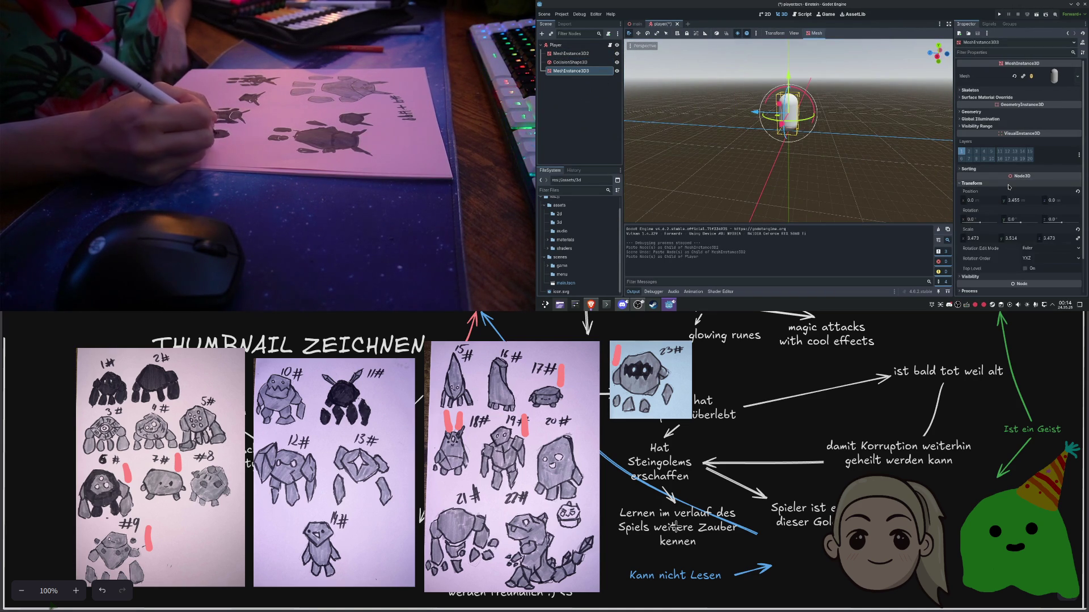
{"action": "left_click", "coordinate": [1077, 229]}
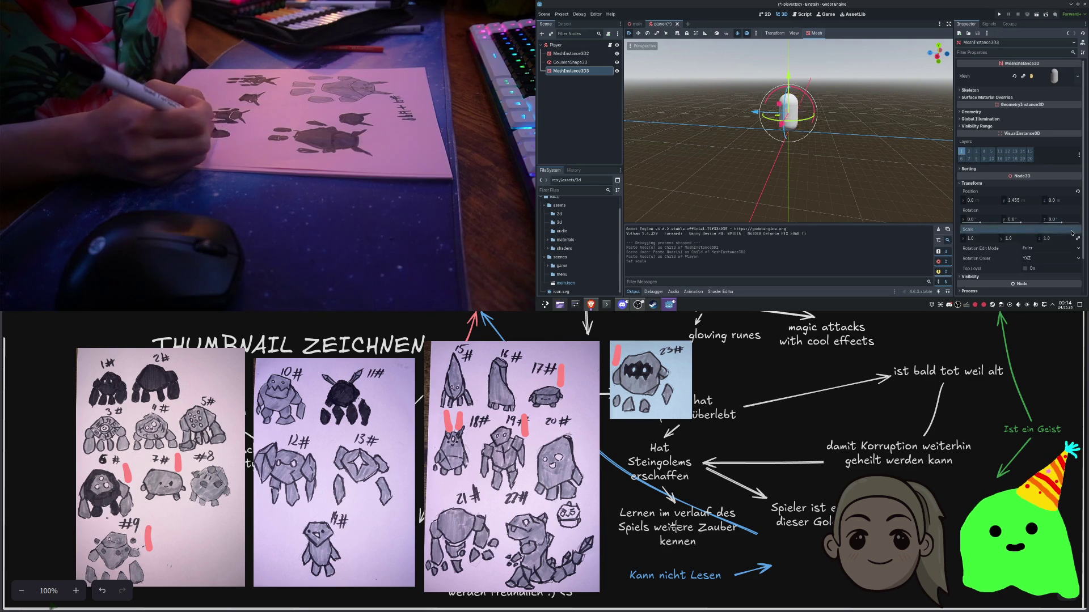
{"action": "left_click", "coordinate": [596, 63]}
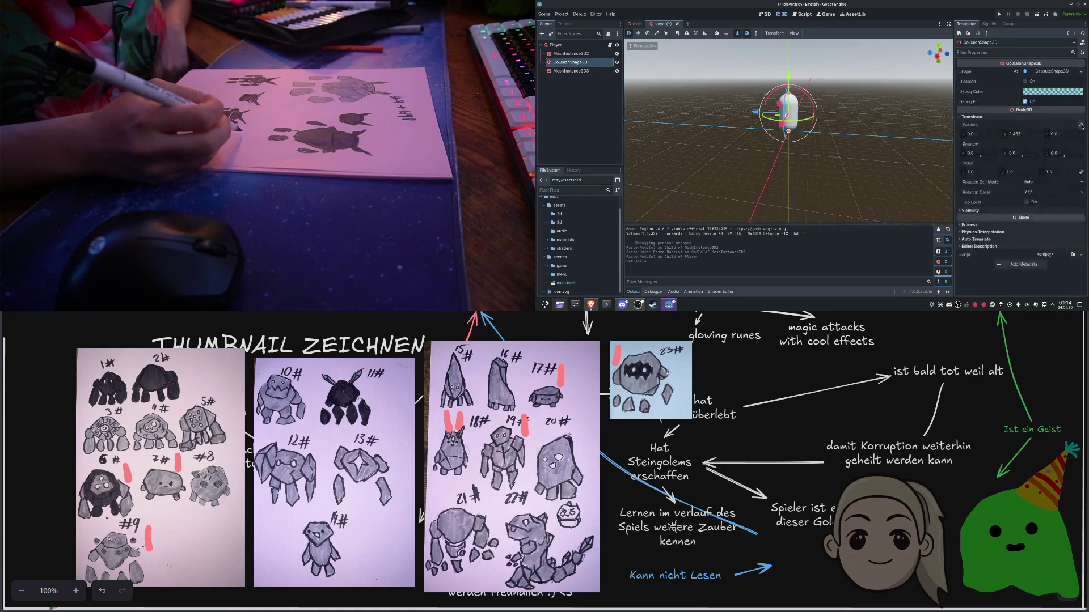
{"action": "left_click", "coordinate": [1081, 126]}
{"action": "left_click", "coordinate": [573, 53]}
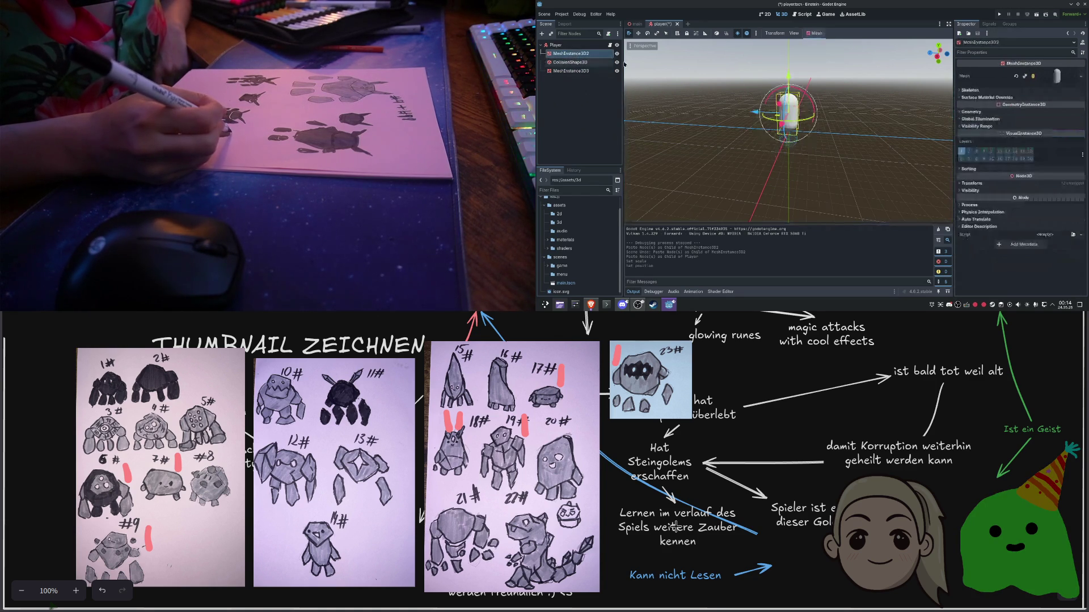
{"action": "left_click", "coordinate": [1017, 183]}
{"action": "left_click", "coordinate": [1078, 193]}
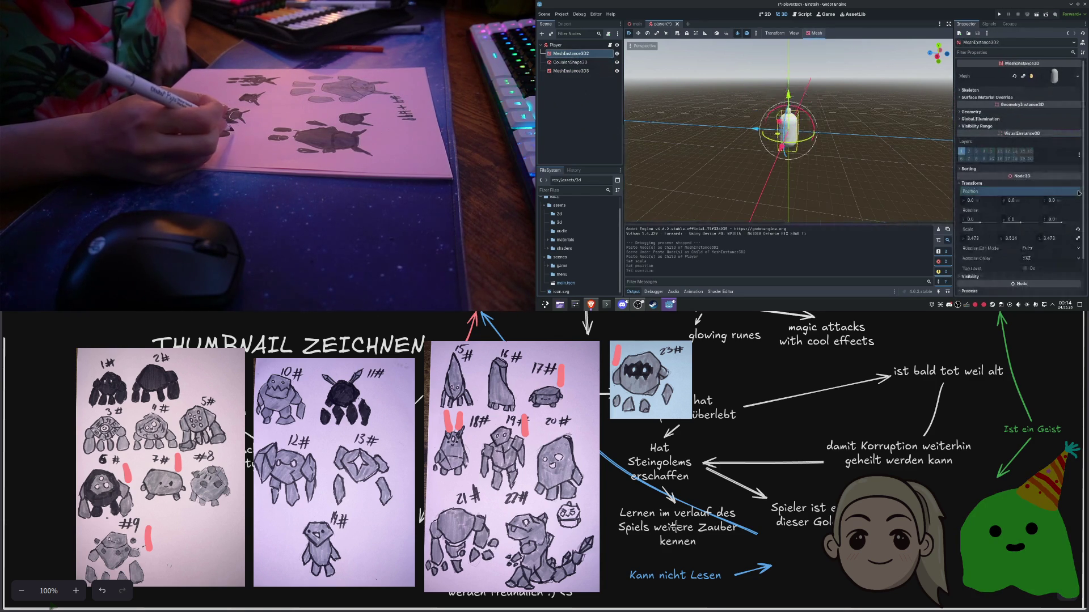
{"action": "left_click", "coordinate": [1077, 229]}
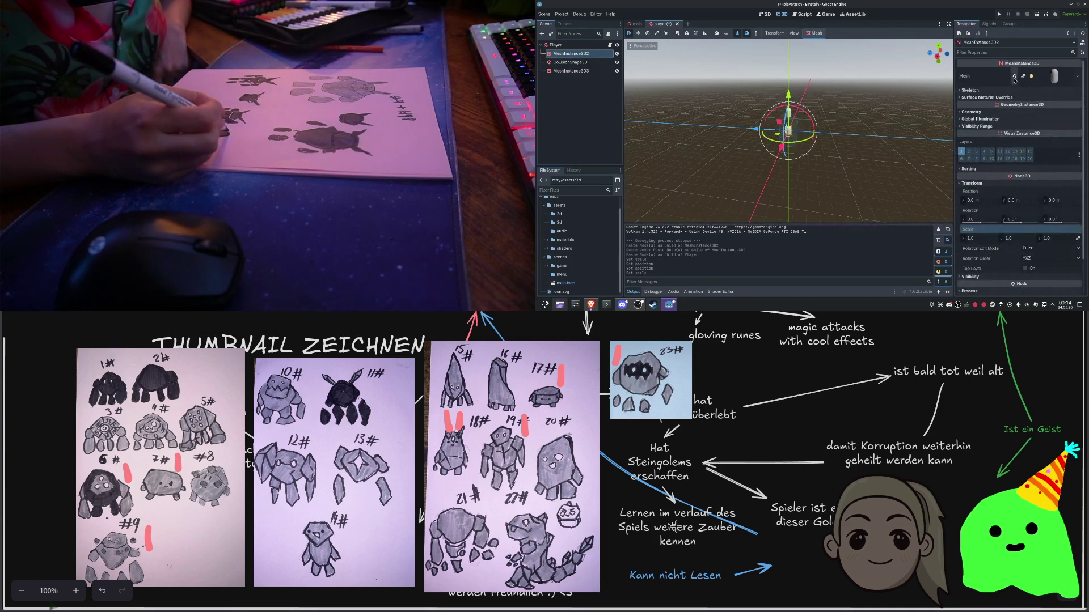
Step: Give MeshInstance3D2 a fresh CapsuleMesh and clear the CollisionShape3D's shape
{"action": "left_click", "coordinate": [1054, 78]}
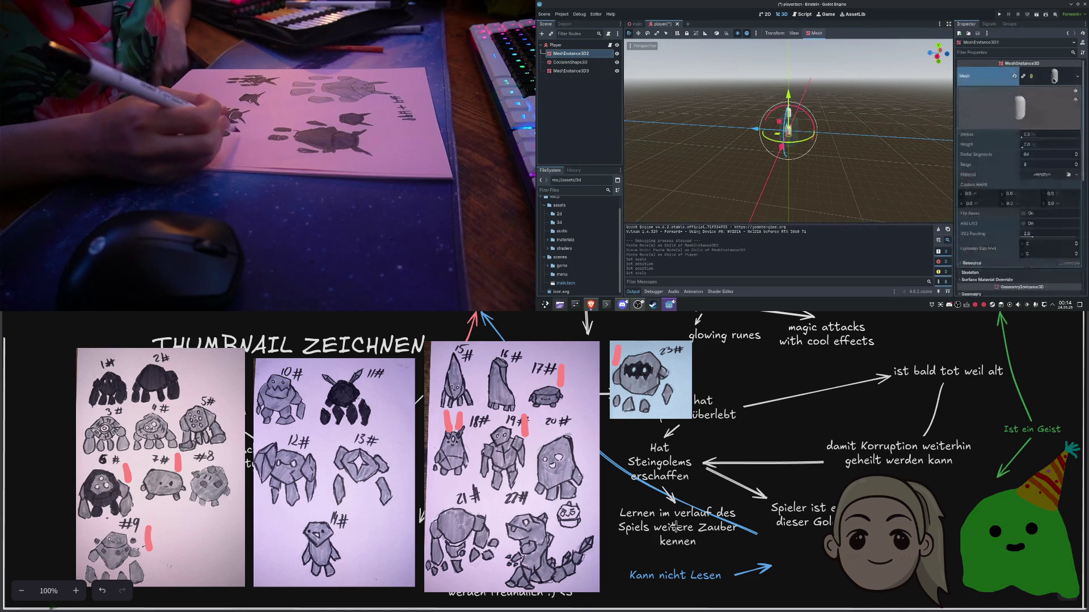
{"action": "left_click", "coordinate": [1015, 77]}
{"action": "left_click", "coordinate": [1037, 73]}
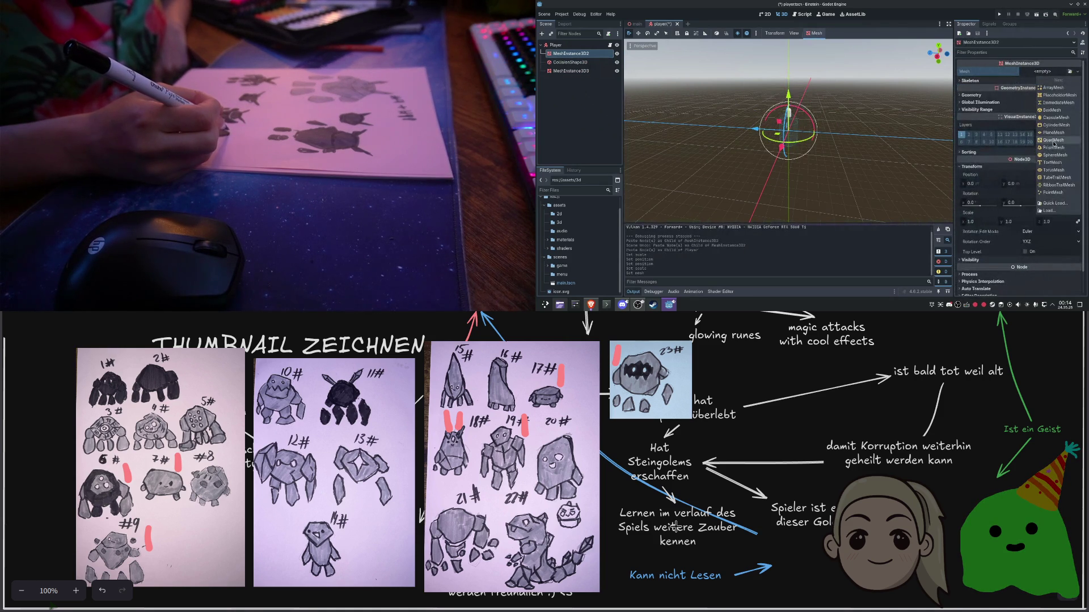
{"action": "left_click", "coordinate": [1050, 118]}
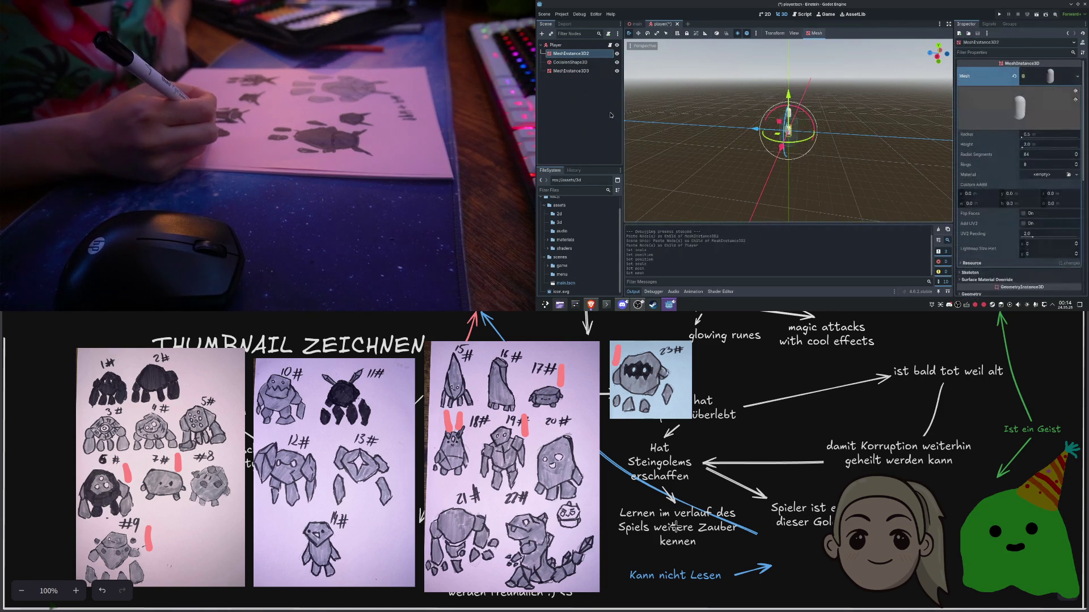
{"action": "left_click", "coordinate": [591, 62]}
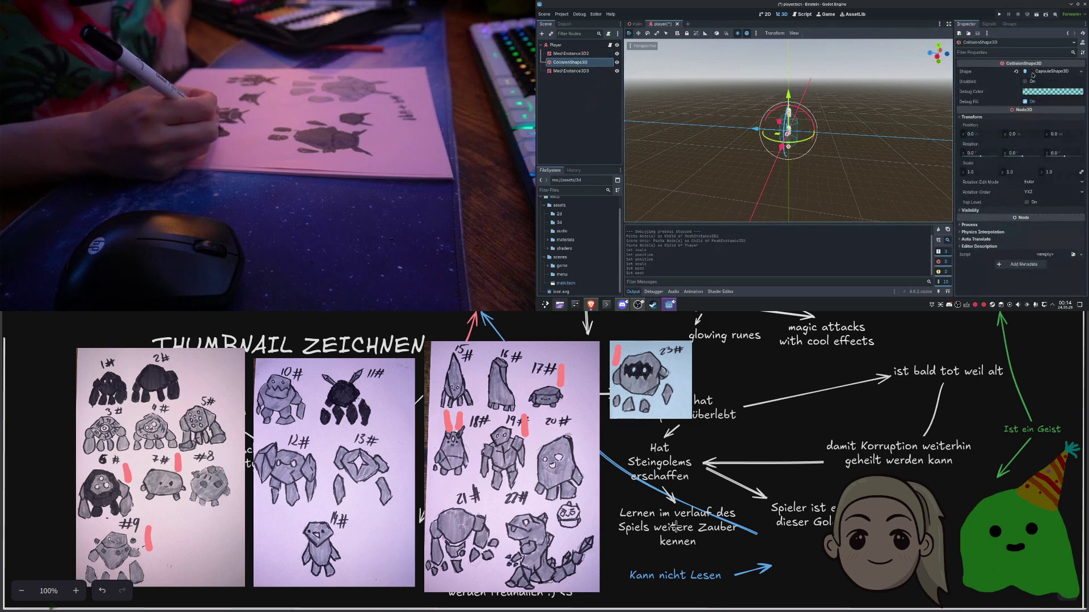
{"action": "left_click", "coordinate": [1017, 72]}
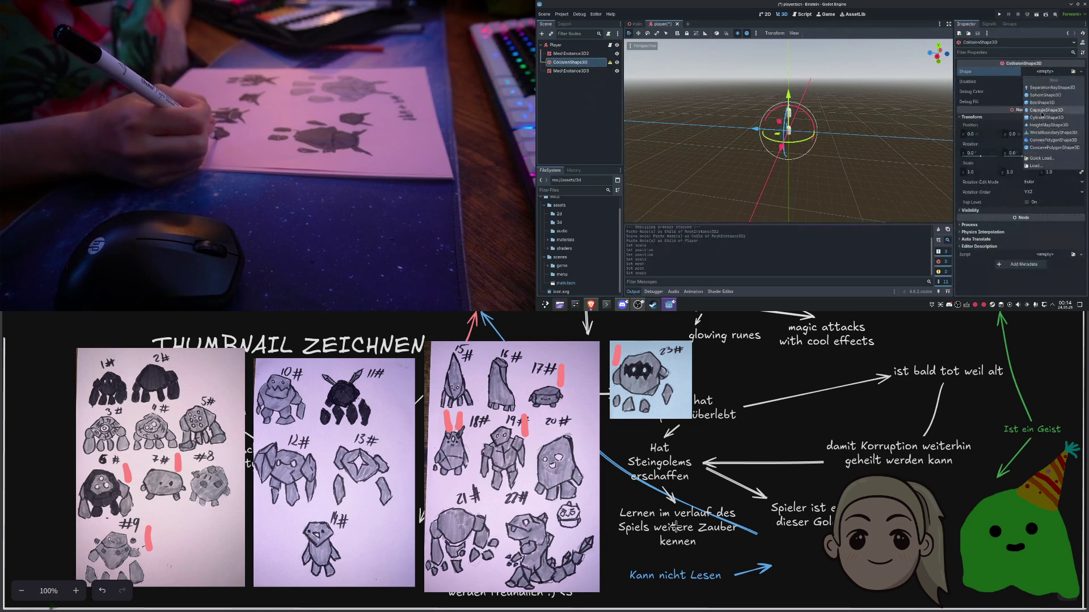
Step: Delete the extra MeshInstance3D3 node
{"action": "scroll", "coordinate": [859, 149], "scroll_direction": "up", "scroll_amount": 3}
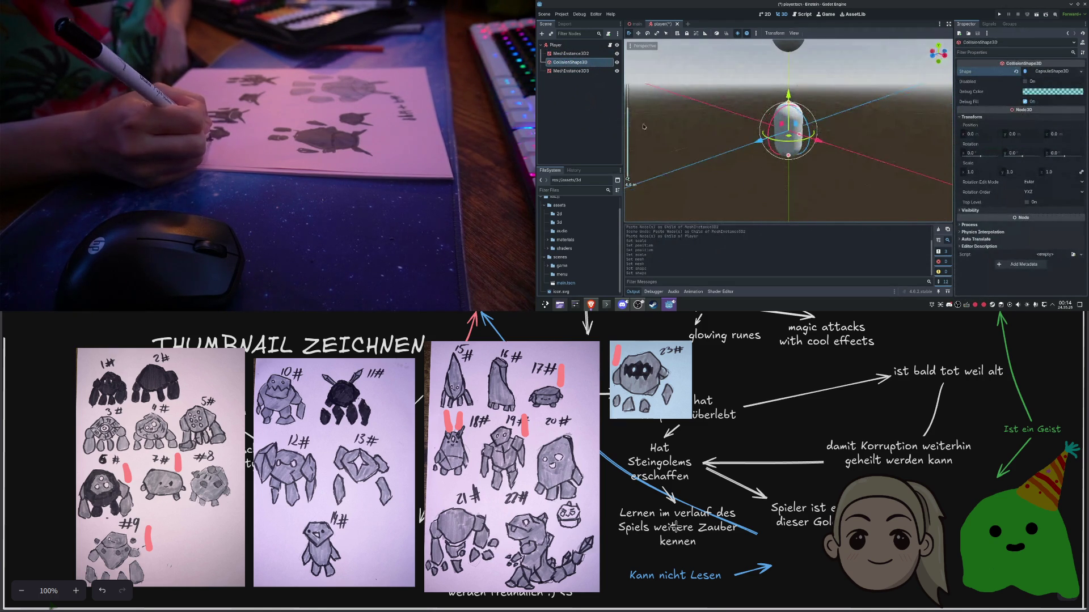
{"action": "left_click", "coordinate": [565, 92]}
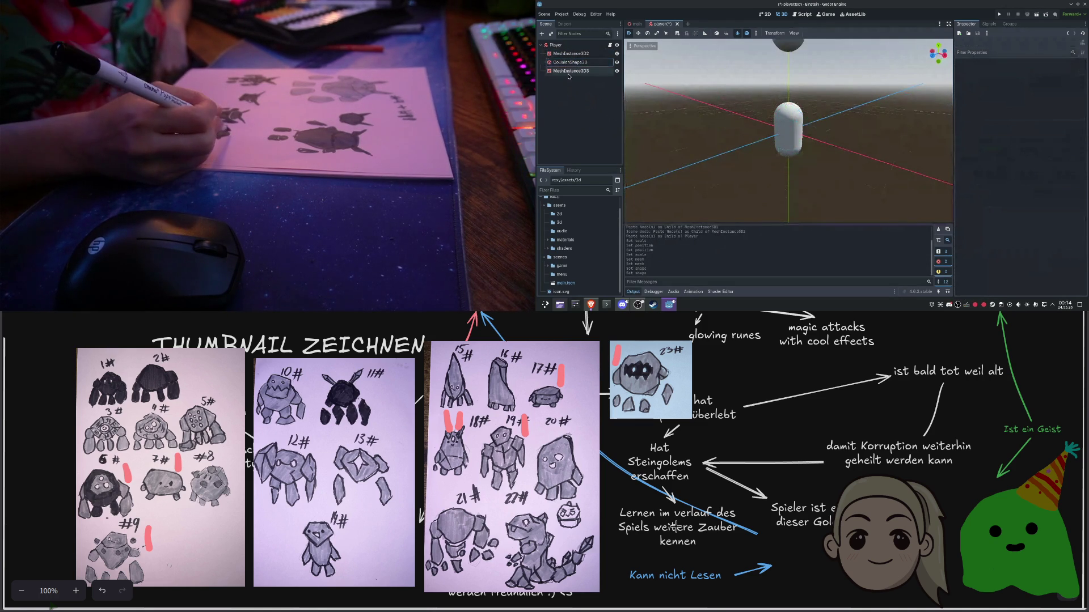
{"action": "left_click", "coordinate": [568, 74]}
{"action": "key", "text": "Delete"}
{"action": "key", "text": "Return"}
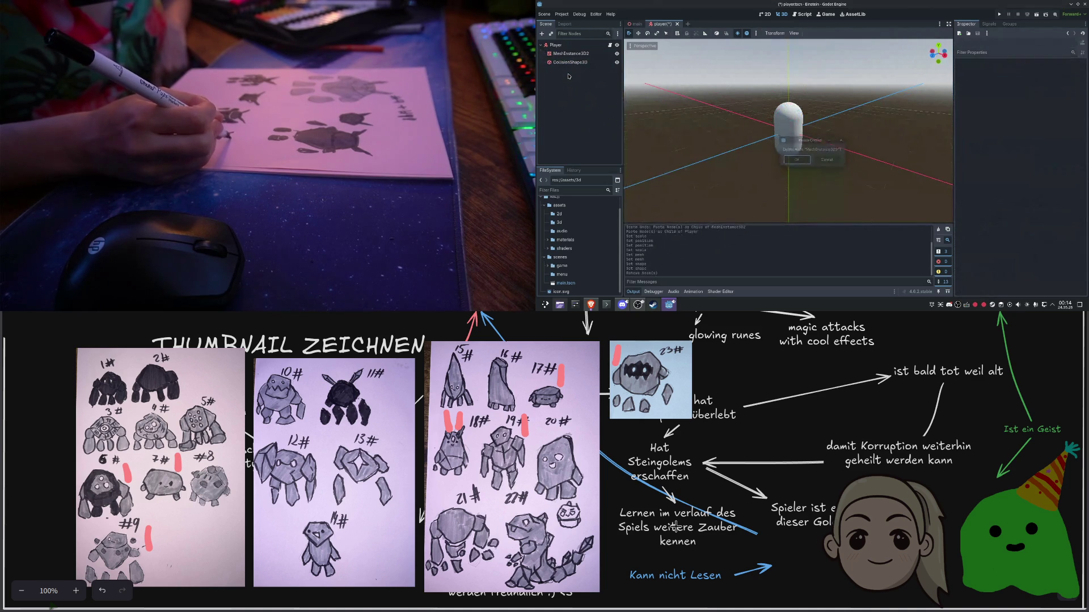
Step: Paste a mesh copy under MeshInstance3D2, rename it, then delete it again
{"action": "left_click", "coordinate": [570, 56]}
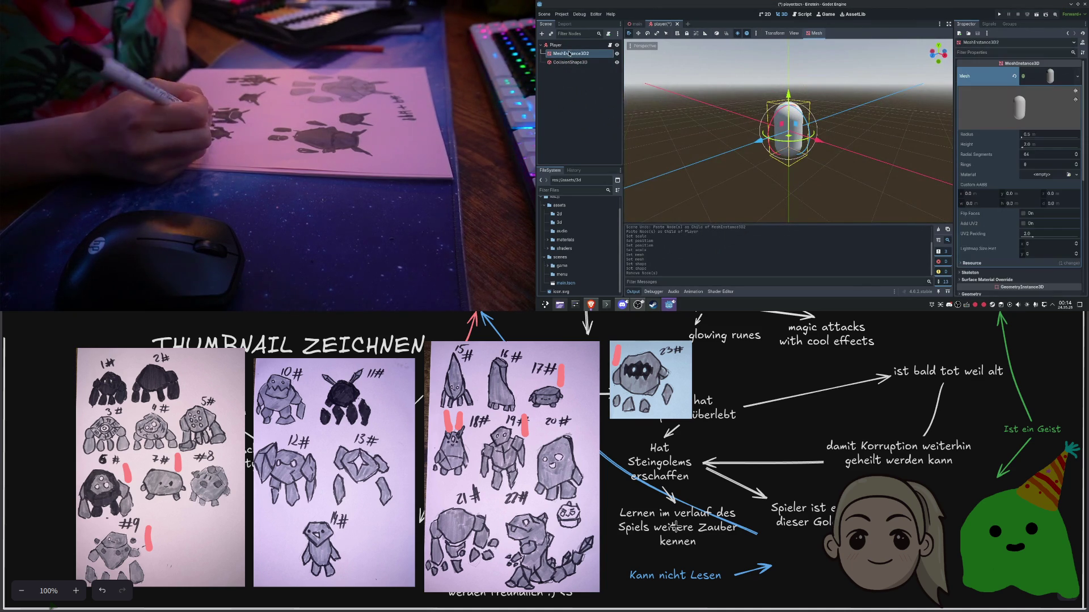
{"action": "key", "text": "ctrl+v"}
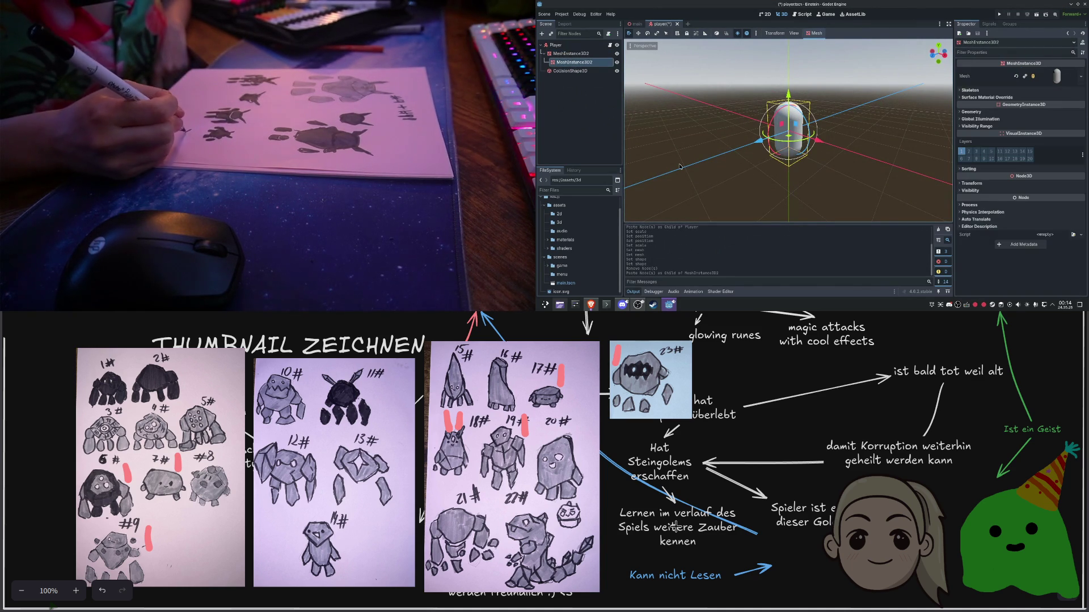
{"action": "left_click_drag", "start_coordinate": [578, 62], "coordinate": [574, 87]}
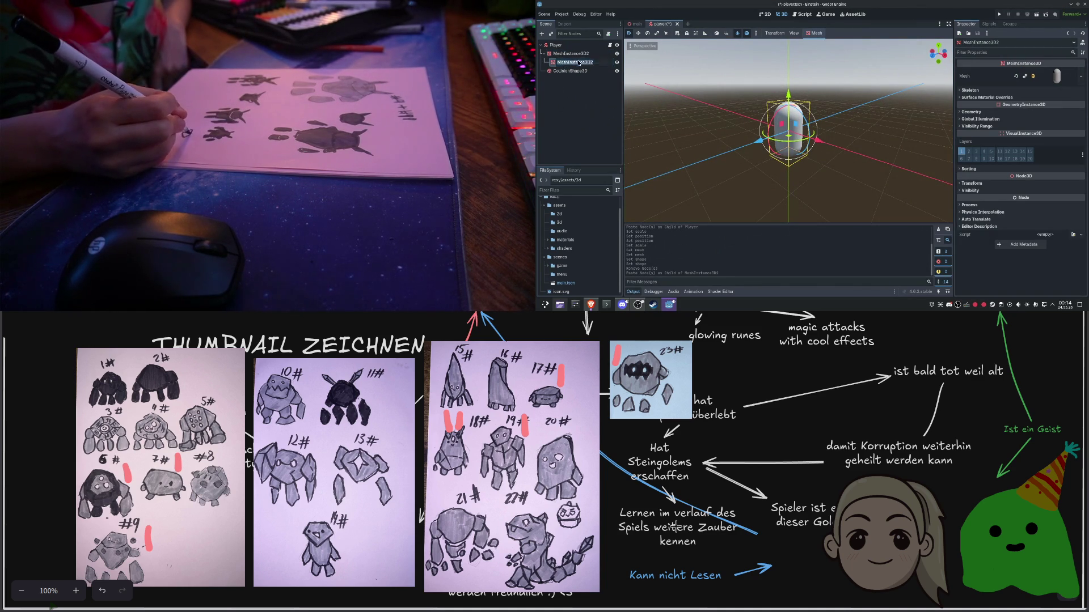
{"action": "key", "text": "BackSpace"}
{"action": "key", "text": "Return"}
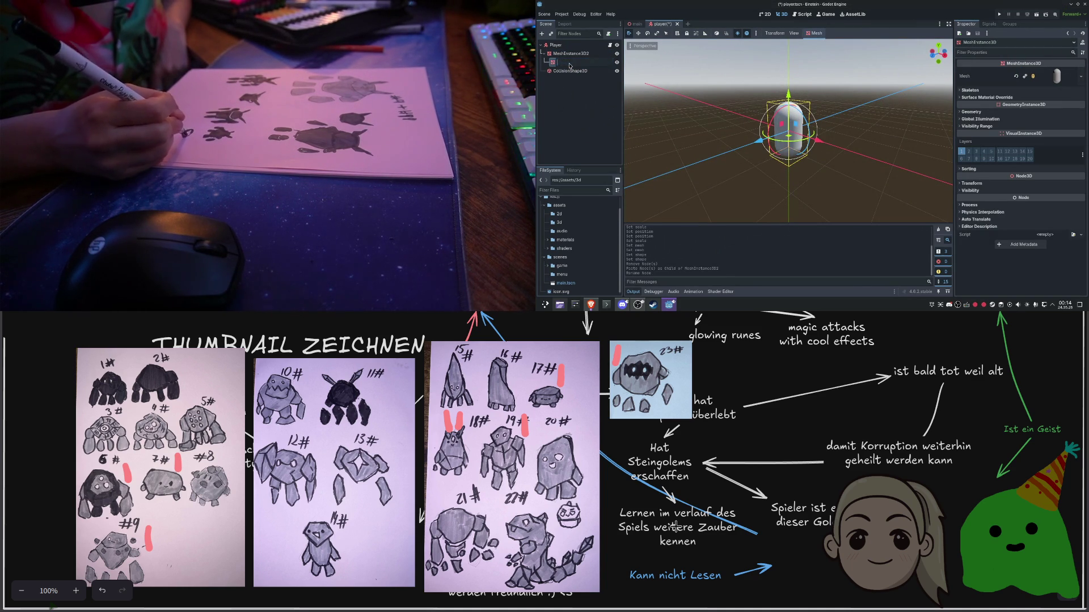
{"action": "key", "text": "Delete"}
{"action": "key", "text": "Return"}
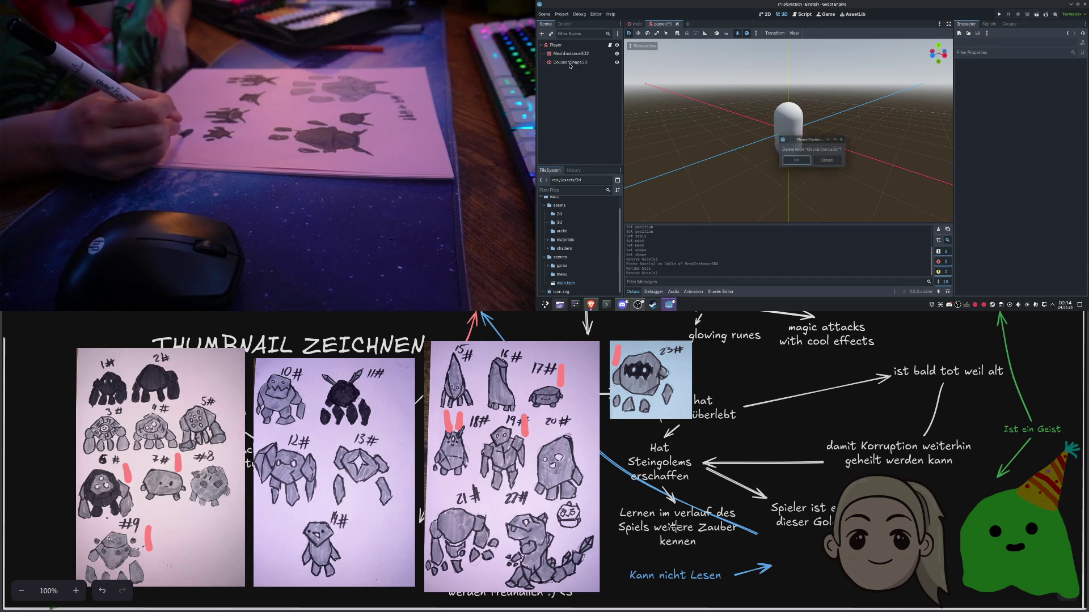
Step: Duplicate MeshInstance3D2 with Ctrl+D and clear the duplicate's mesh
{"action": "key", "text": "ctrl+d"}
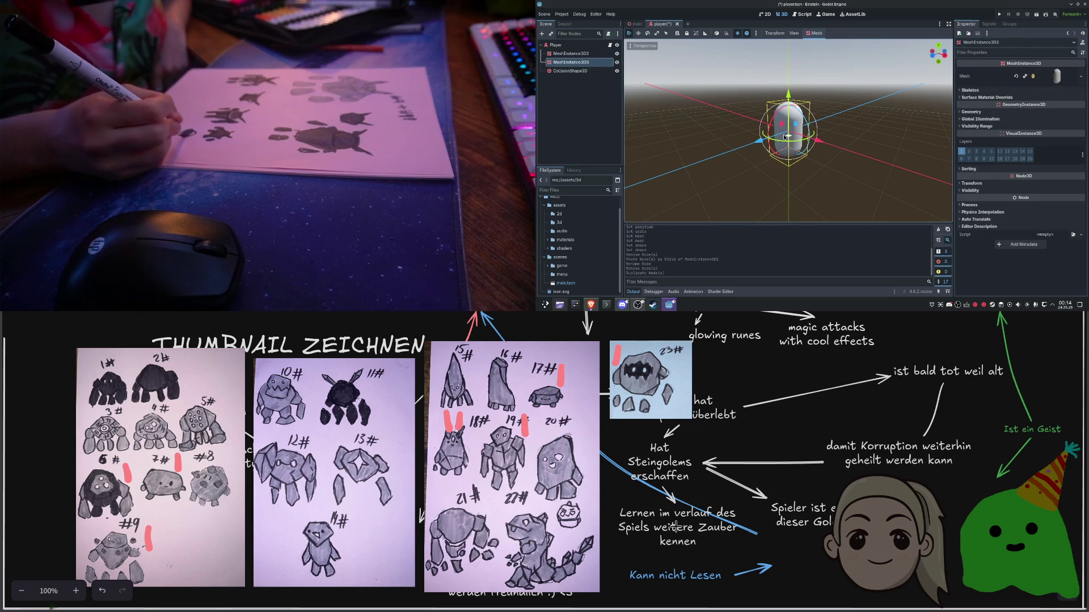
{"action": "left_click", "coordinate": [1015, 76]}
{"action": "left_click", "coordinate": [1080, 72]}
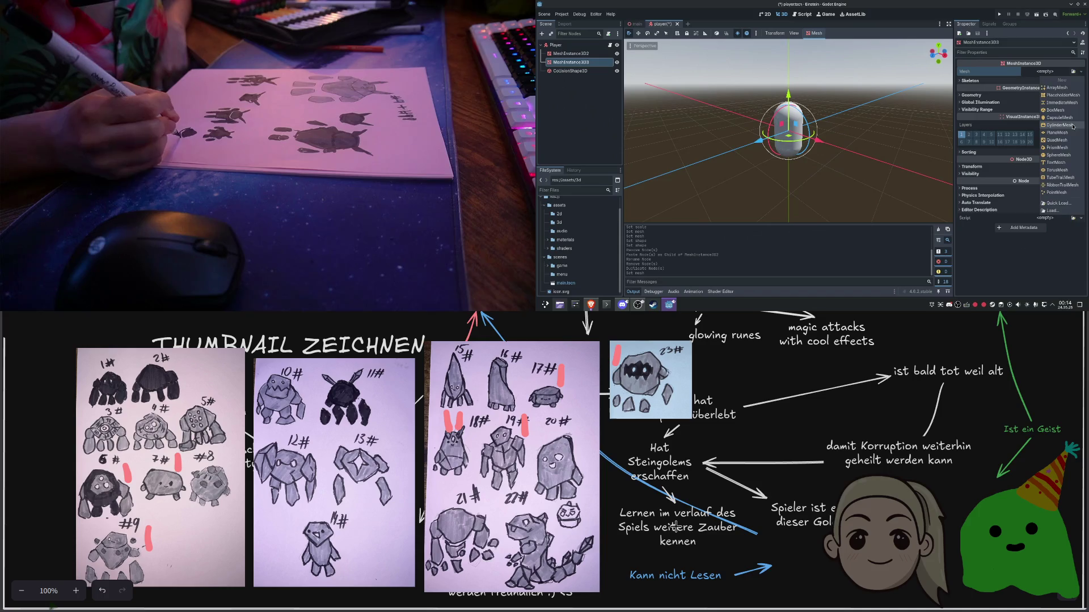
Step: Make the duplicate a CapsuleMesh, move it right along X and shorten its height
{"action": "left_click", "coordinate": [1061, 118]}
{"action": "scroll", "coordinate": [822, 126], "scroll_direction": "up", "scroll_amount": 3}
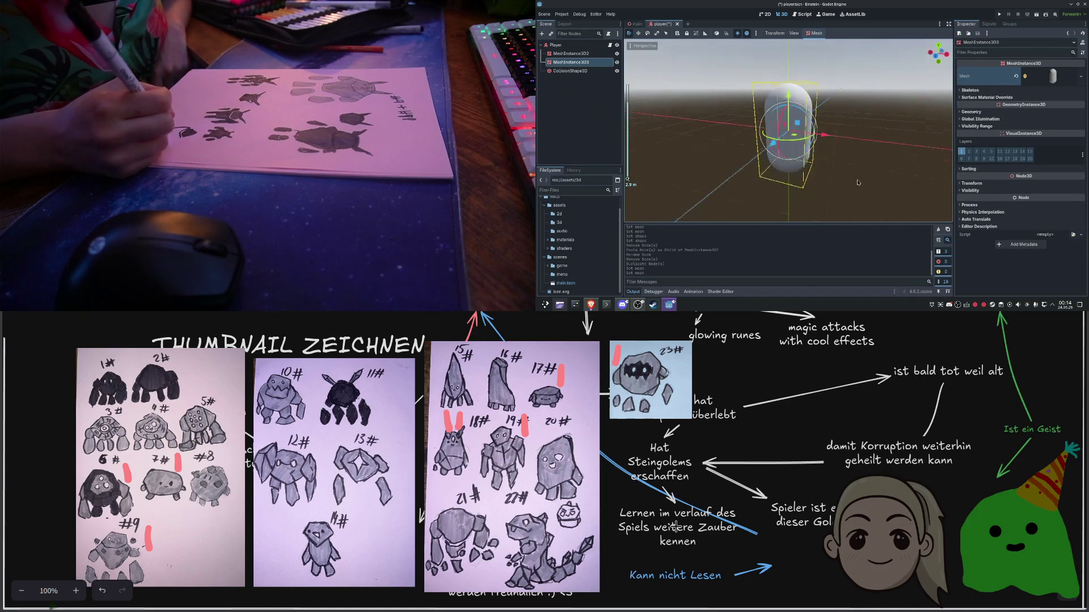
{"action": "left_click_drag", "start_coordinate": [823, 126], "coordinate": [851, 136]}
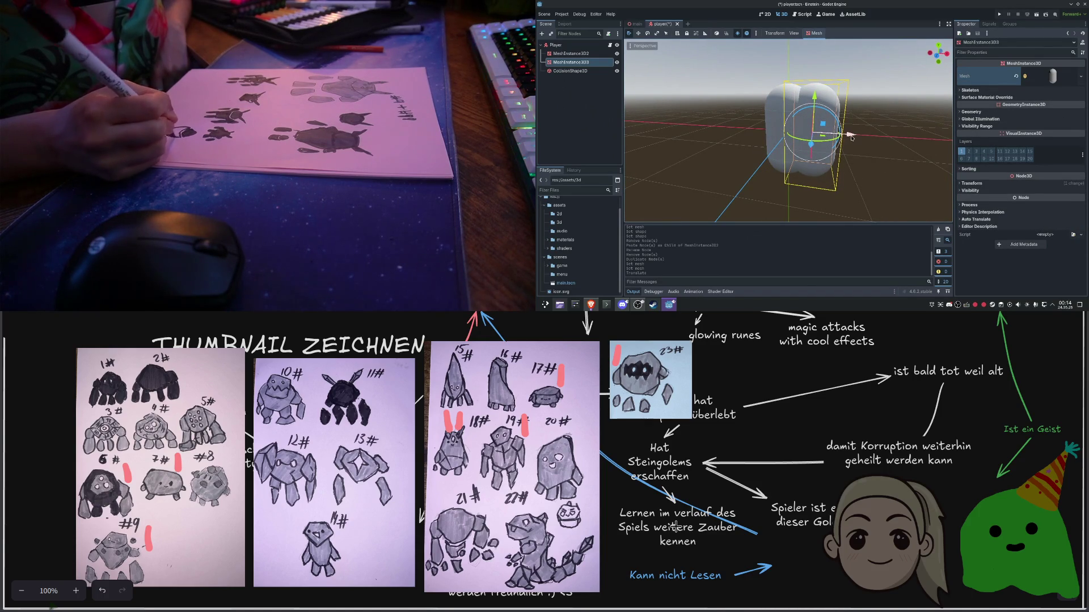
{"action": "left_click", "coordinate": [1033, 80]}
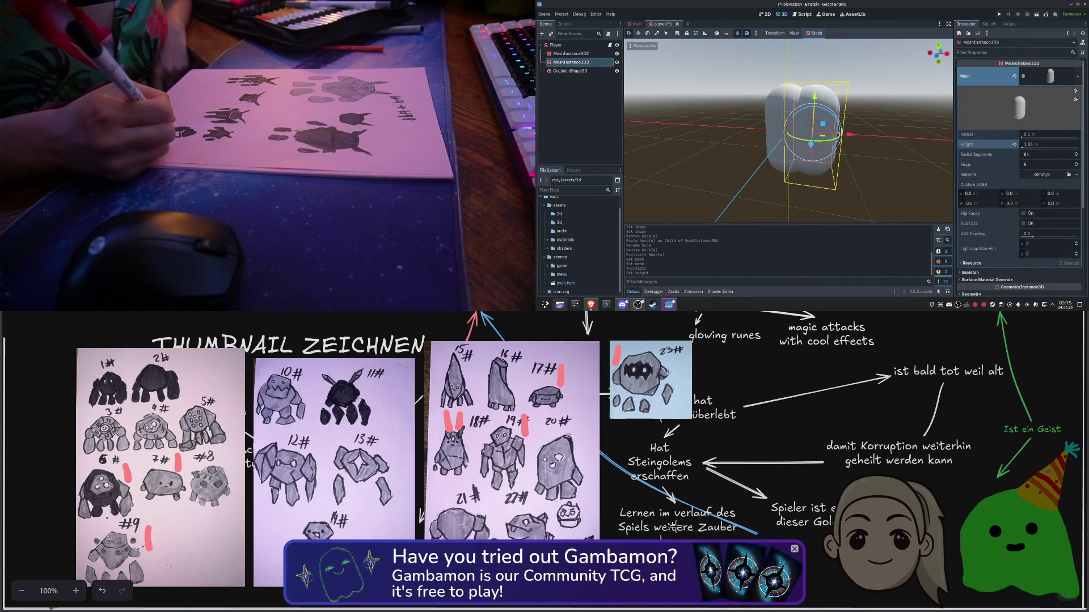
{"action": "mouse_move", "coordinate": [1033, 144]}
{"action": "left_mouse_down"}
{"action": "mouse_move", "coordinate": [1001, 144]}
{"action": "mouse_move", "coordinate": [1020, 133]}
{"action": "mouse_move", "coordinate": [1009, 134]}
{"action": "mouse_move", "coordinate": [1015, 144]}
{"action": "left_mouse_up"}
{"action": "scroll", "coordinate": [837, 174], "scroll_direction": "up", "scroll_amount": 5}
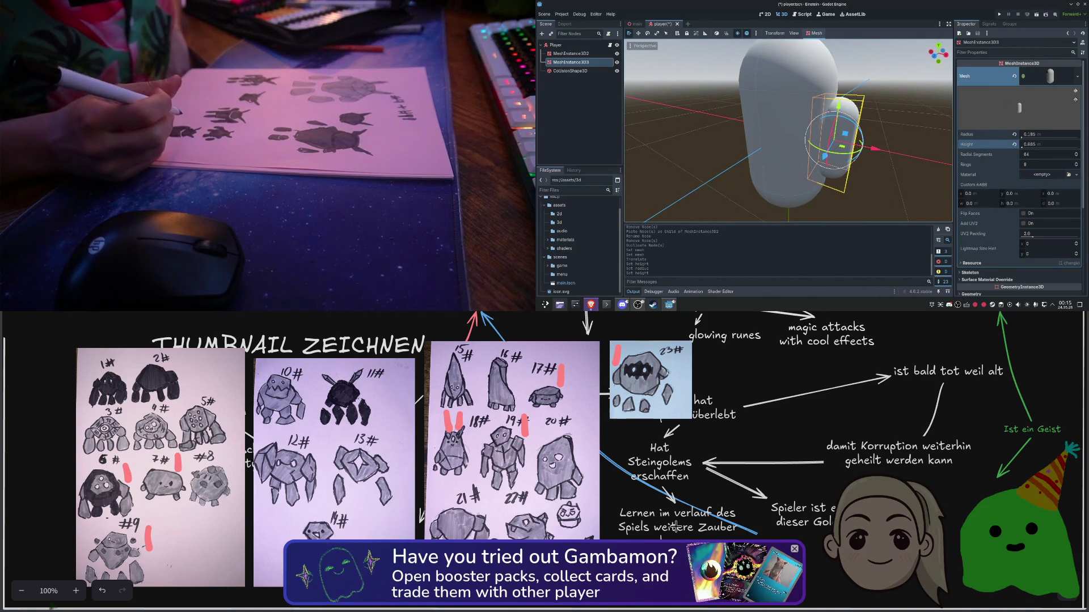
{"action": "mouse_move", "coordinate": [682, 176]}
{"action": "left_mouse_down"}
{"action": "mouse_move", "coordinate": [805, 174]}
{"action": "mouse_move", "coordinate": [829, 161]}
{"action": "left_mouse_up"}
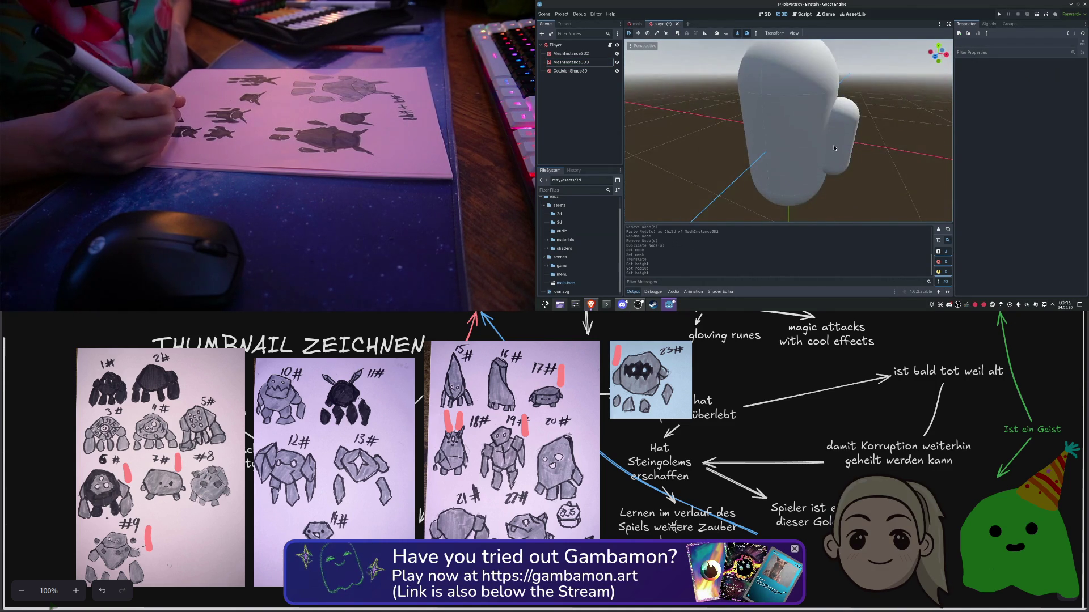
Step: Save the player scene, test-run the game moving the player, then close it
{"action": "key", "text": "ctrl+s"}
{"action": "key", "text": "F5"}
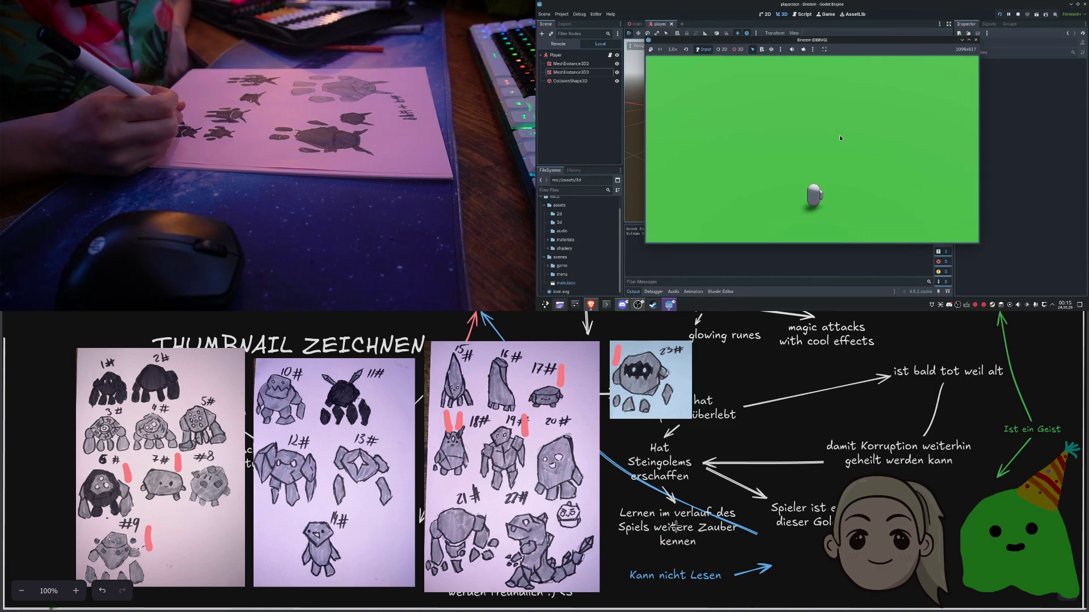
{"action": "key", "text": "w"}
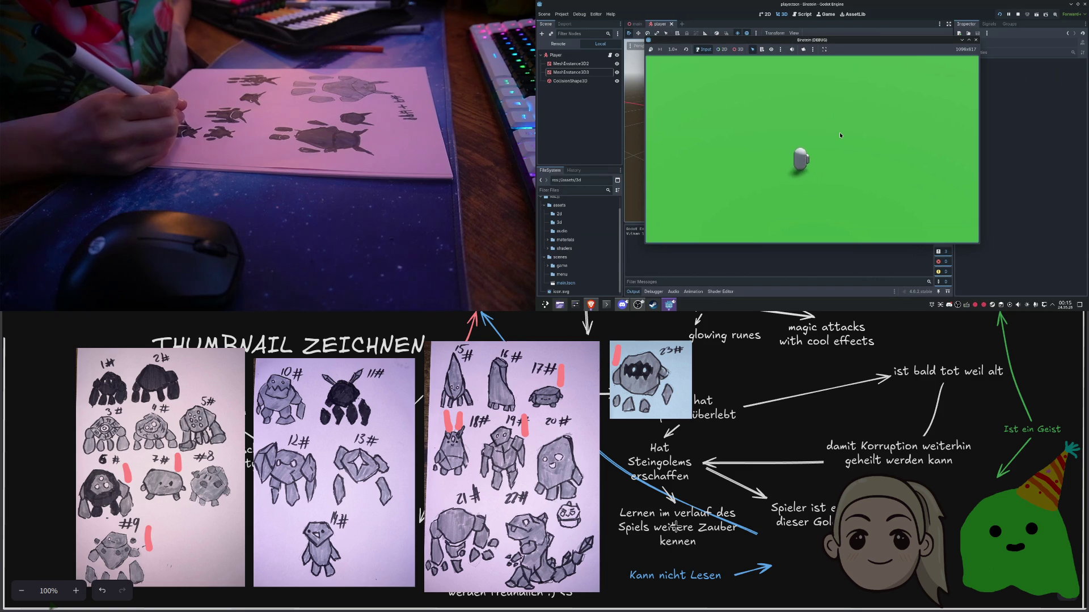
{"action": "left_click", "coordinate": [976, 45]}
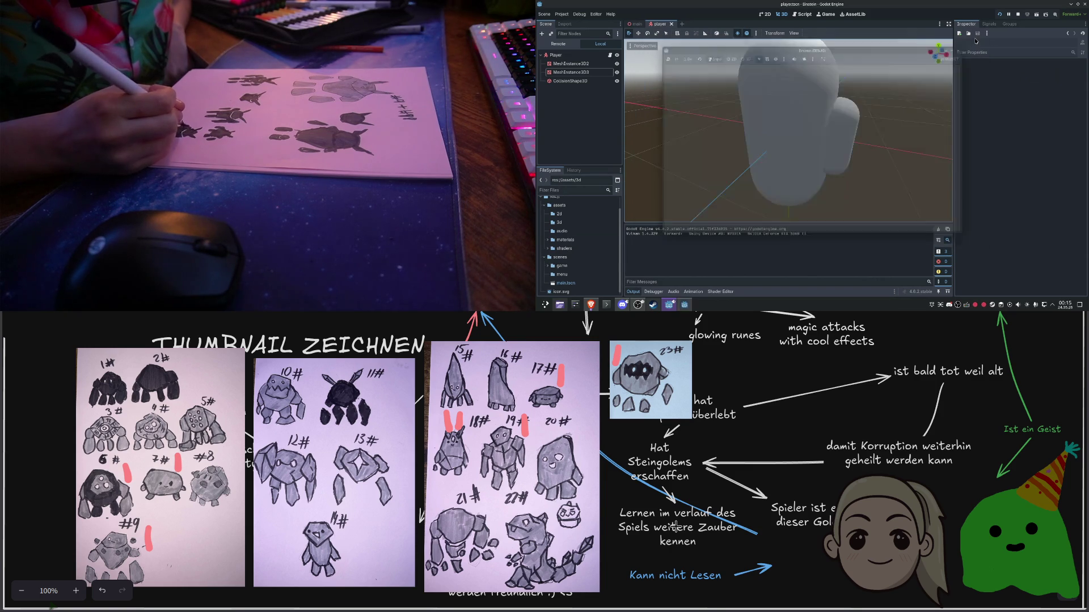
Step: Duplicate the small arm capsule and set the copy's Position X to -0.463
{"action": "left_click", "coordinate": [844, 137]}
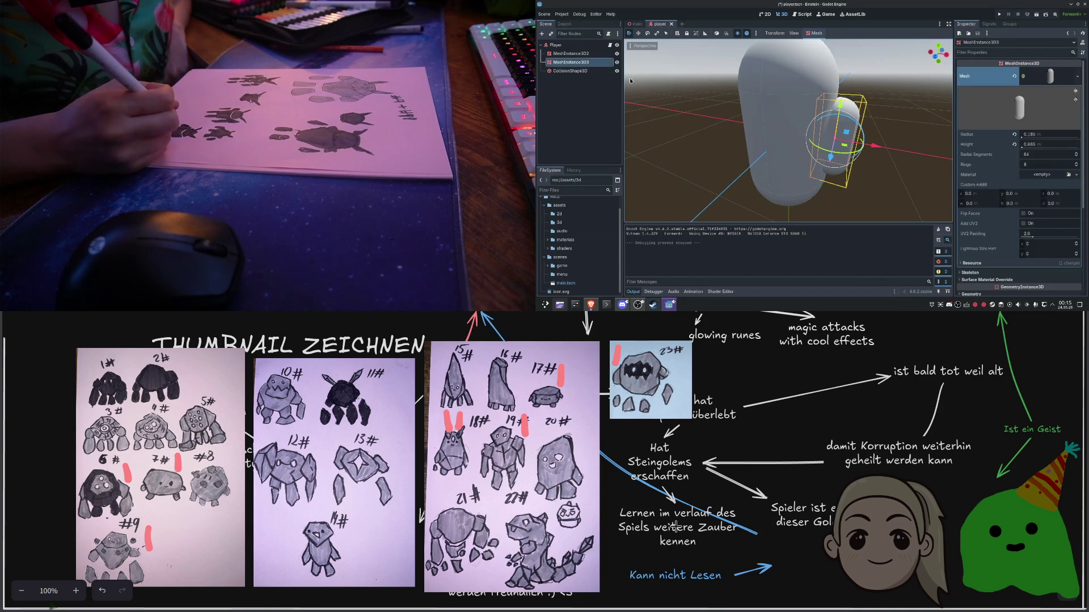
{"action": "key", "text": "ctrl+d"}
{"action": "left_click", "coordinate": [1004, 185]}
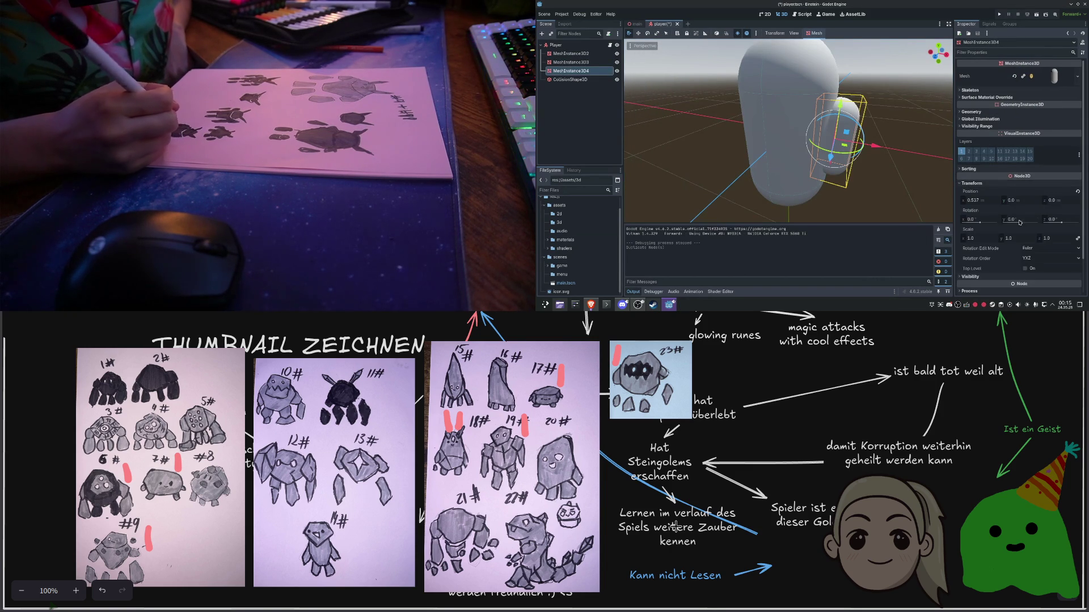
{"action": "left_click_drag", "start_coordinate": [981, 201], "coordinate": [981, 202]}
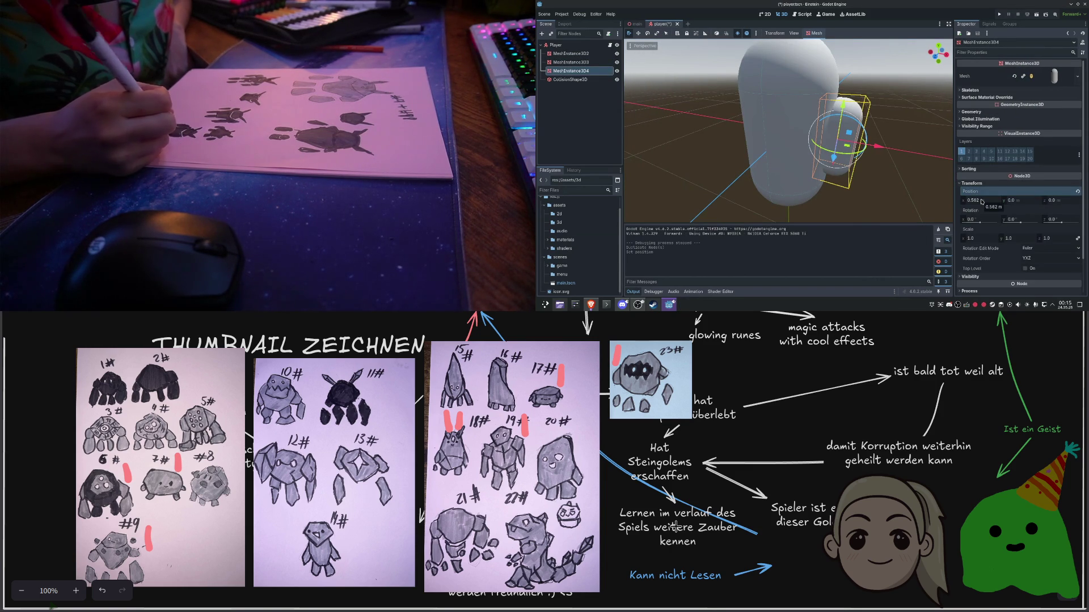
{"action": "key", "text": "ctrl+z"}
{"action": "left_click_drag", "start_coordinate": [981, 201], "coordinate": [981, 202]}
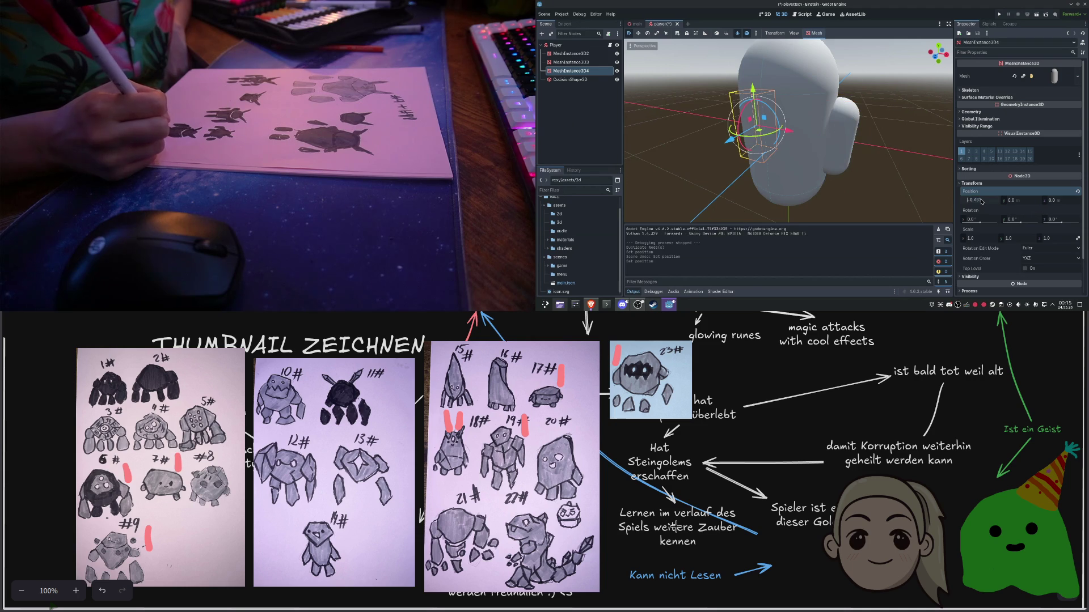
Step: Duplicate the large body capsule
{"action": "left_click_drag", "start_coordinate": [894, 194], "coordinate": [694, 109]}
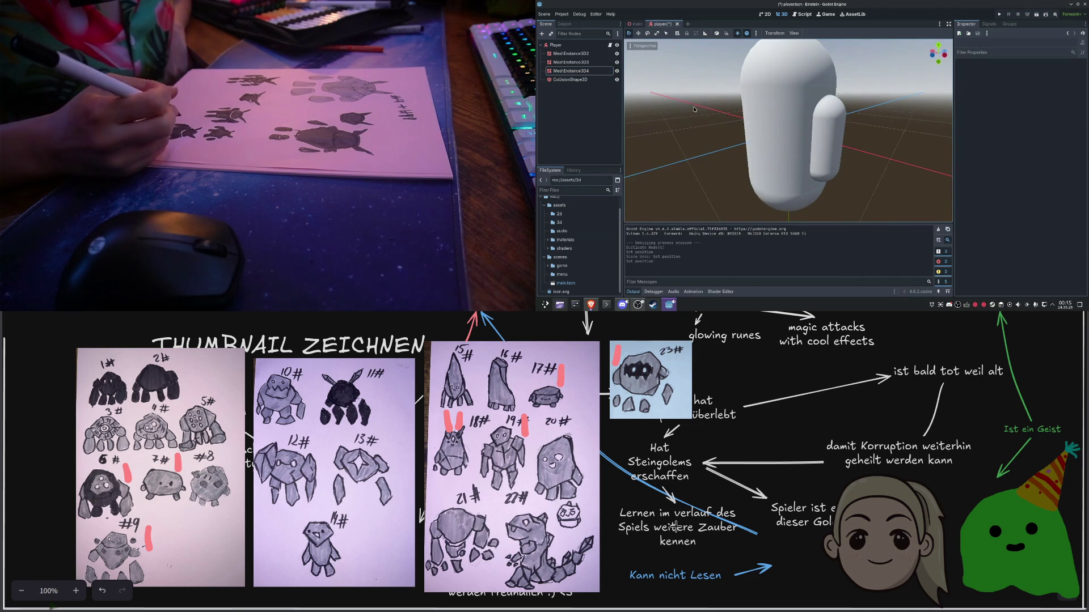
{"action": "left_click", "coordinate": [778, 90]}
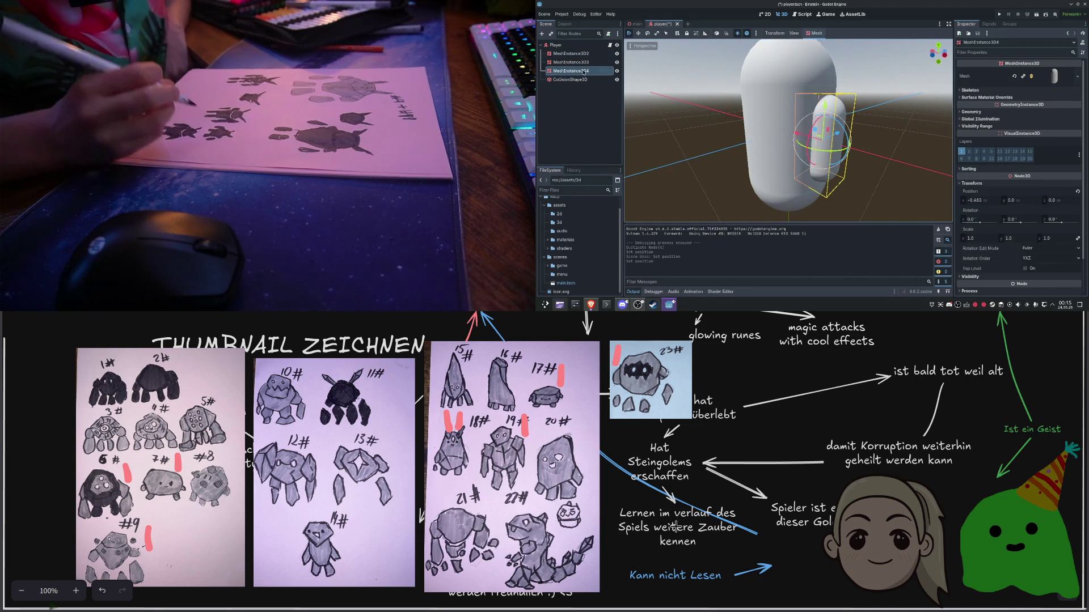
{"action": "key", "text": "ctrl+d"}
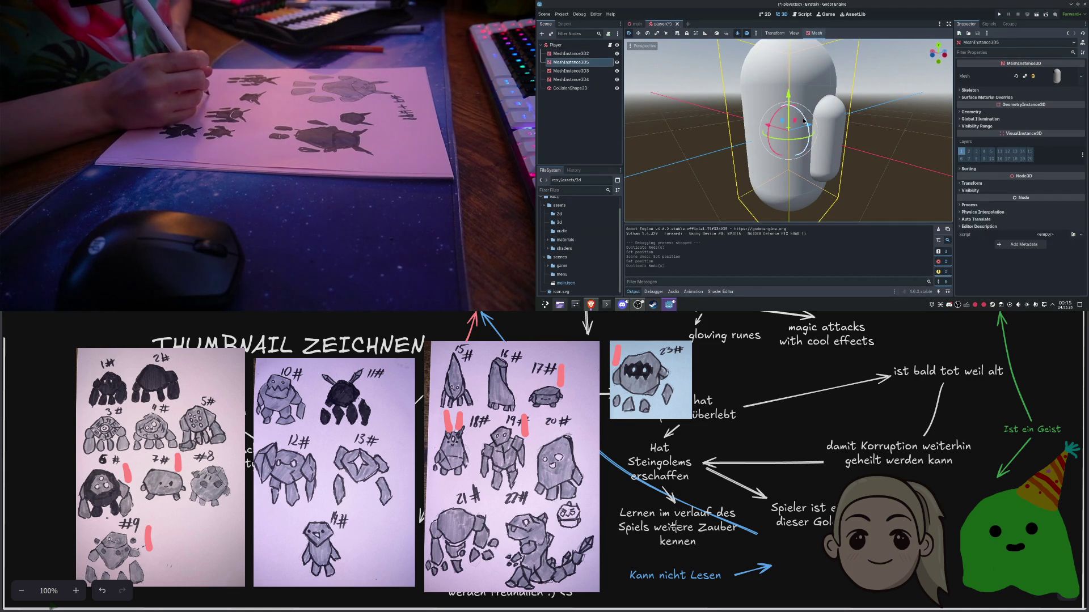
Step: Turn the copied capsule into a BoxMesh sized 0.56 × 0.14 × 0.335
{"action": "left_click_drag", "start_coordinate": [807, 128], "coordinate": [757, 138]}
{"action": "left_click", "coordinate": [1081, 76]}
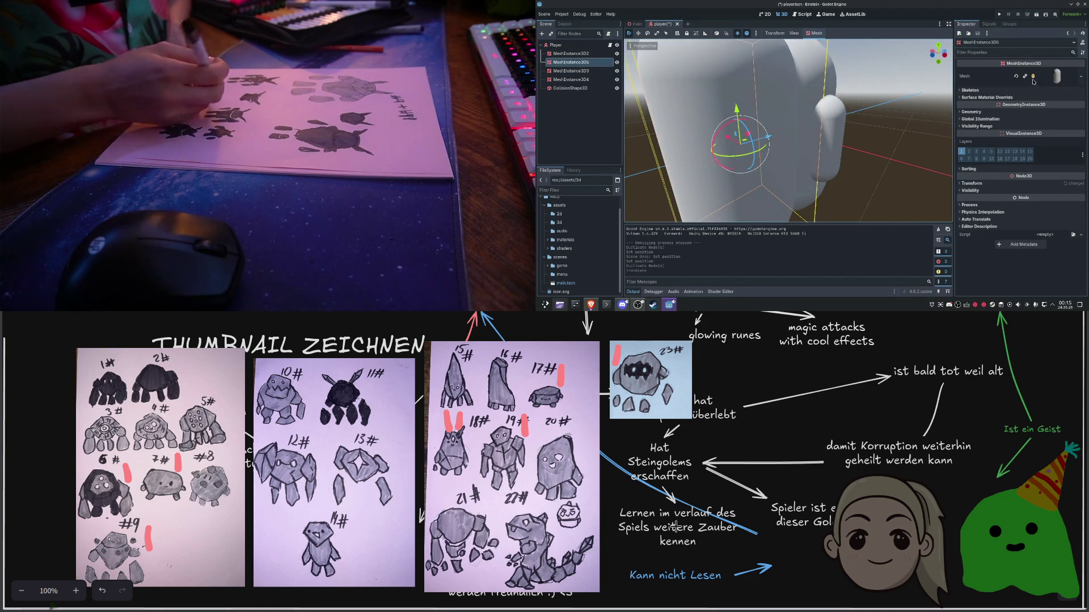
{"action": "left_click", "coordinate": [1042, 76]}
{"action": "left_click", "coordinate": [1042, 75]}
{"action": "left_click", "coordinate": [1055, 110]}
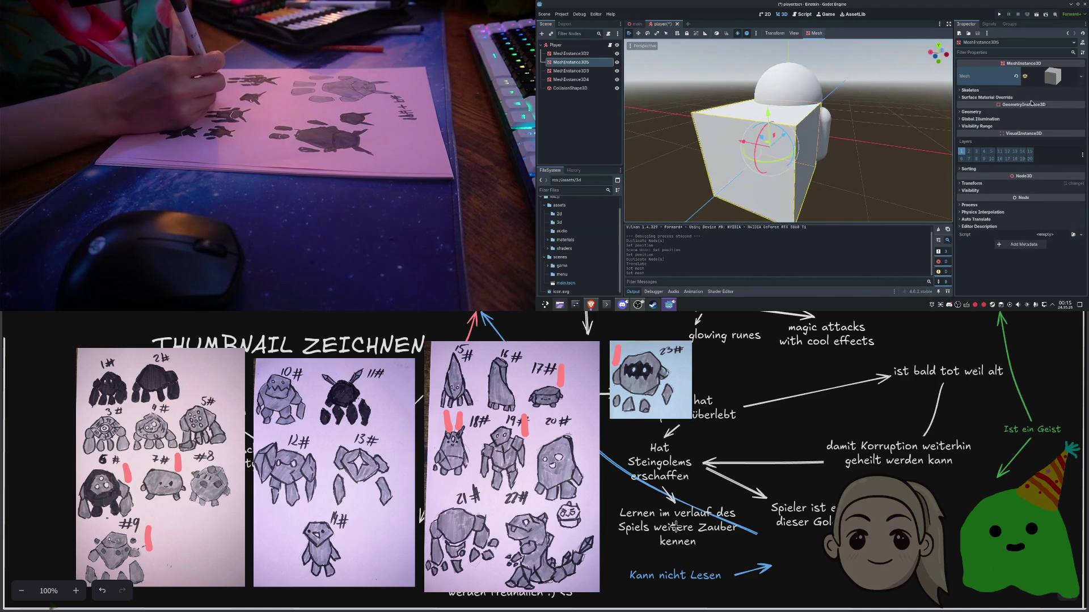
{"action": "left_click", "coordinate": [1044, 79]}
{"action": "mouse_move", "coordinate": [990, 143]}
{"action": "left_mouse_down"}
{"action": "mouse_move", "coordinate": [974, 143]}
{"action": "mouse_move", "coordinate": [1041, 143]}
{"action": "mouse_move", "coordinate": [1024, 143]}
{"action": "left_mouse_up"}
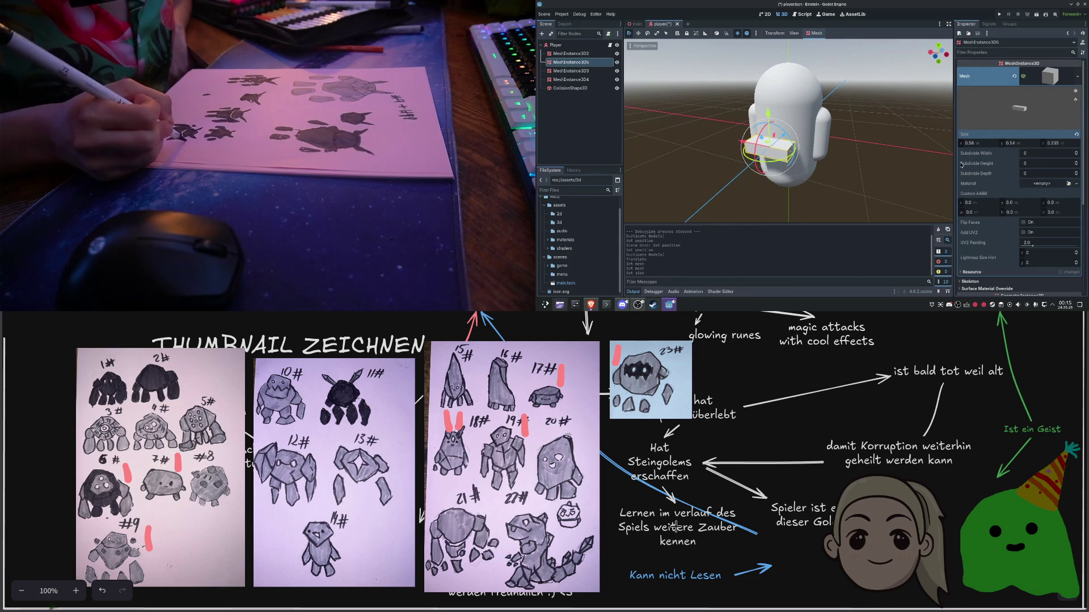
Step: Raise the box to head height, shift it forward, and apply the black.tres material
{"action": "left_click_drag", "start_coordinate": [766, 142], "coordinate": [757, 65]}
{"action": "left_click_drag", "start_coordinate": [779, 102], "coordinate": [793, 101]}
{"action": "left_click", "coordinate": [888, 116]}
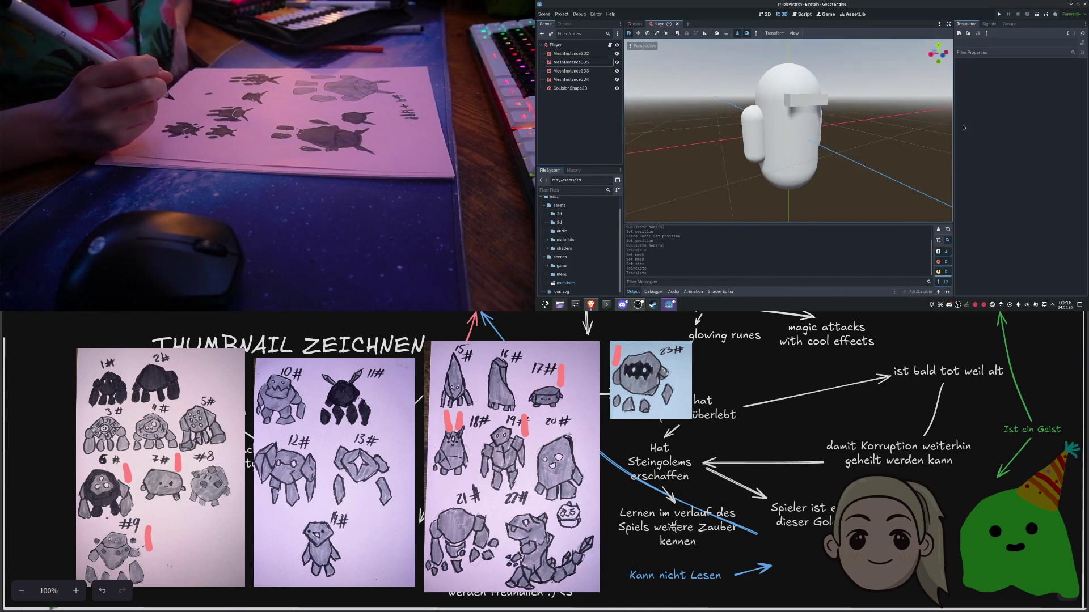
{"action": "mouse_move", "coordinate": [1016, 169]}
{"action": "left_mouse_down"}
{"action": "mouse_move", "coordinate": [872, 129]}
{"action": "mouse_move", "coordinate": [868, 151]}
{"action": "mouse_move", "coordinate": [810, 168]}
{"action": "left_mouse_up"}
{"action": "left_click", "coordinate": [784, 120]}
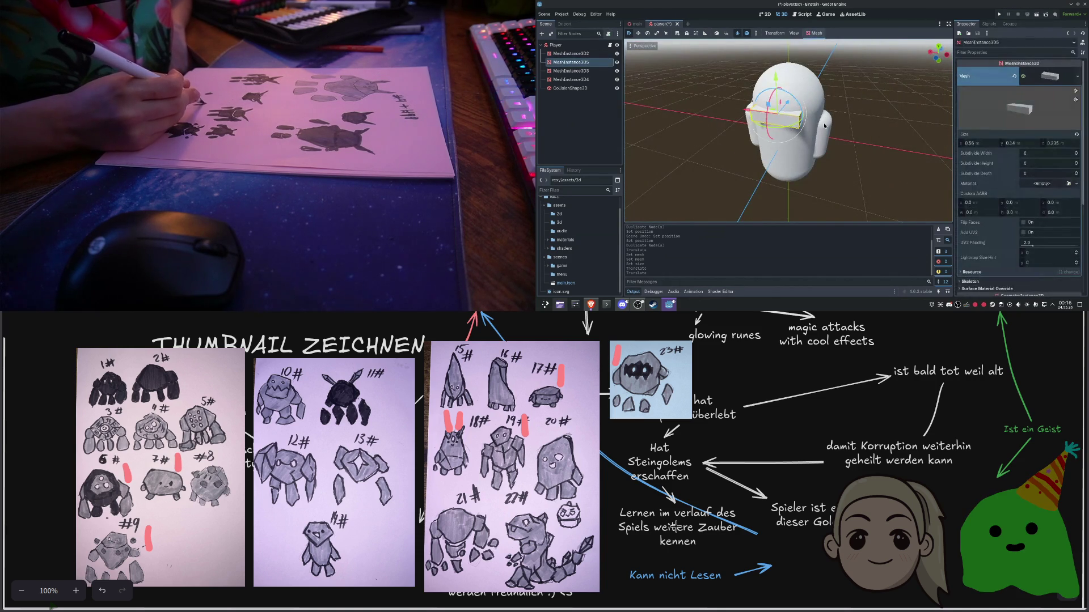
{"action": "left_click", "coordinate": [547, 240]}
{"action": "mouse_move", "coordinate": [569, 249]}
{"action": "left_mouse_down"}
{"action": "mouse_move", "coordinate": [783, 125]}
{"action": "mouse_move", "coordinate": [652, 216]}
{"action": "mouse_move", "coordinate": [581, 249]}
{"action": "left_mouse_up"}
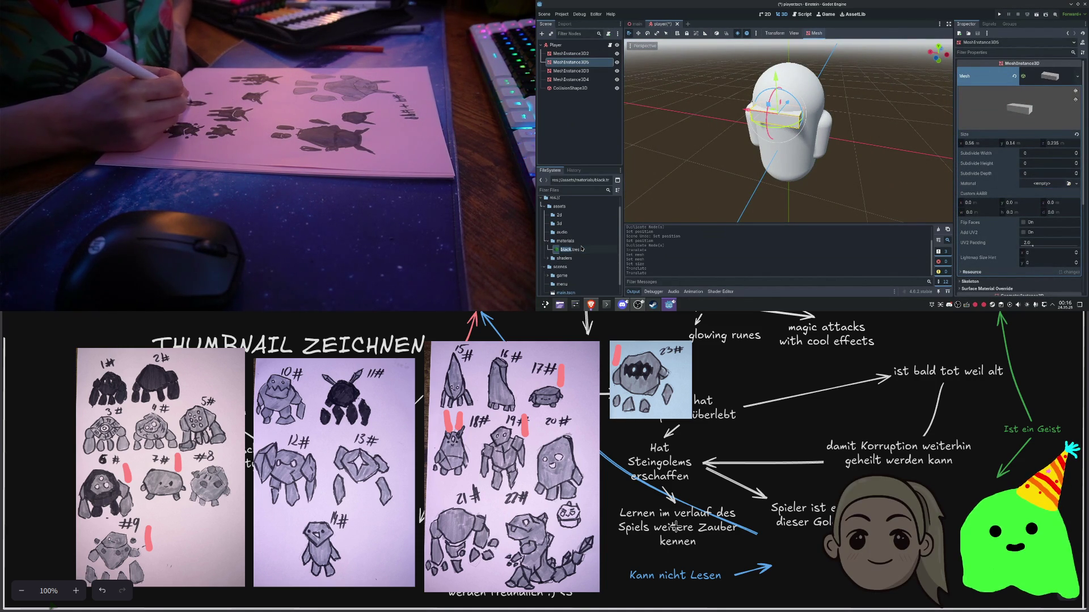
Step: Switch to the main scene and undo an accidental paste
{"action": "left_click", "coordinate": [581, 249]}
{"action": "key", "text": "ctrl+Tab"}
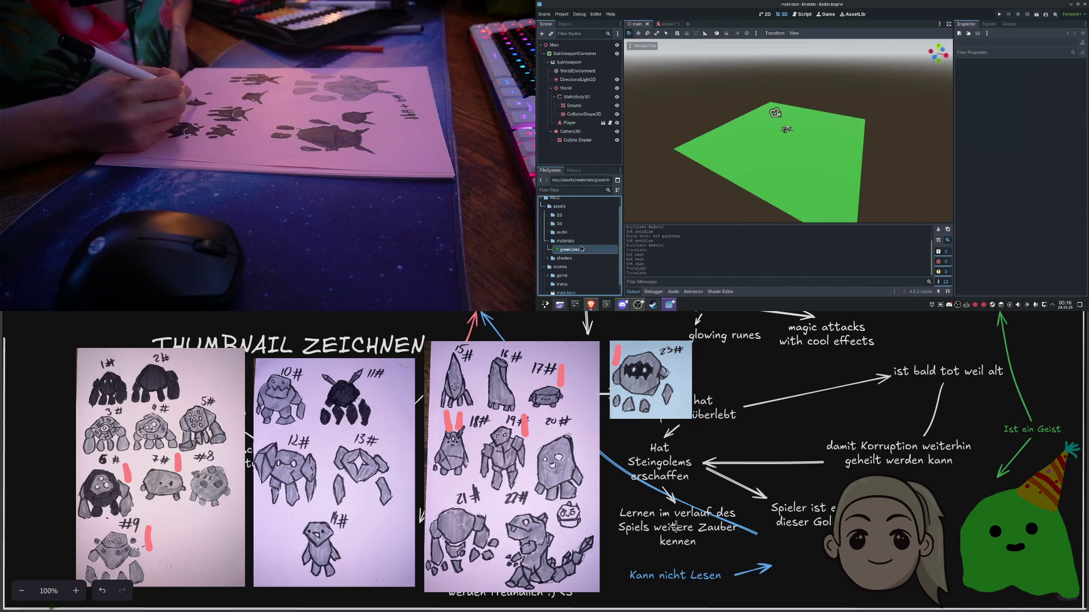
{"action": "key", "text": "ctrl+v"}
{"action": "key", "text": "ctrl+v"}
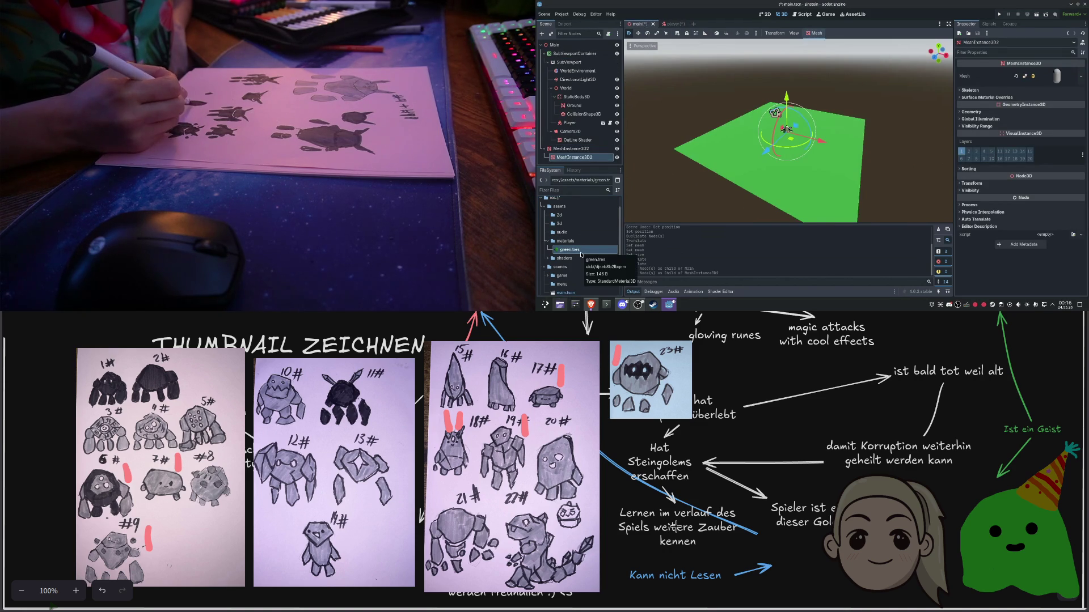
{"action": "key", "text": "ctrl+z"}
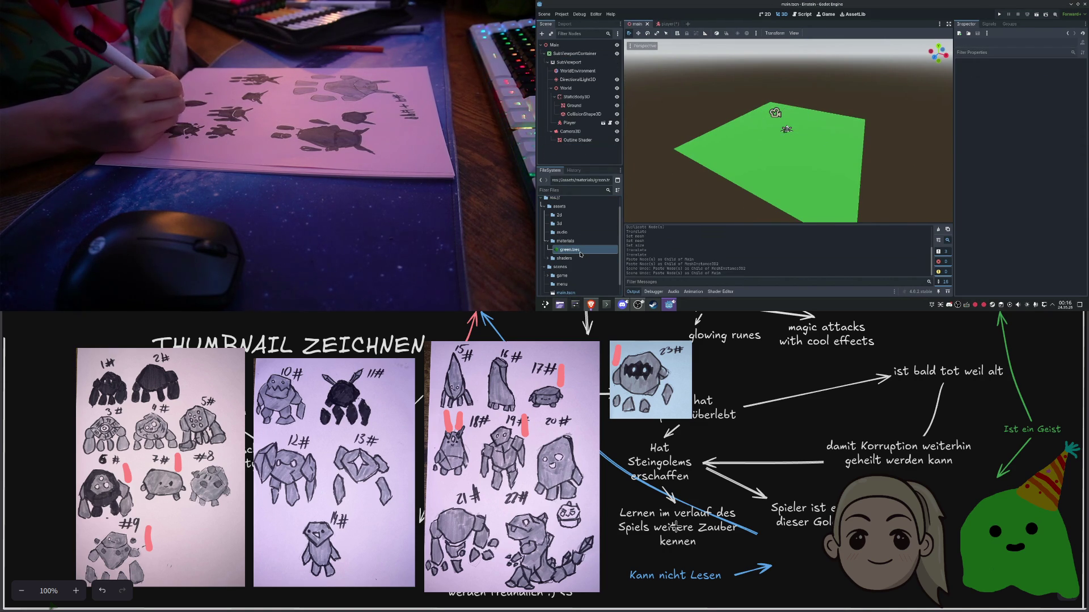
Step: Duplicate green.tres as 'black' and change the material's Albedo Color to black
{"action": "right_click", "coordinate": [580, 253]}
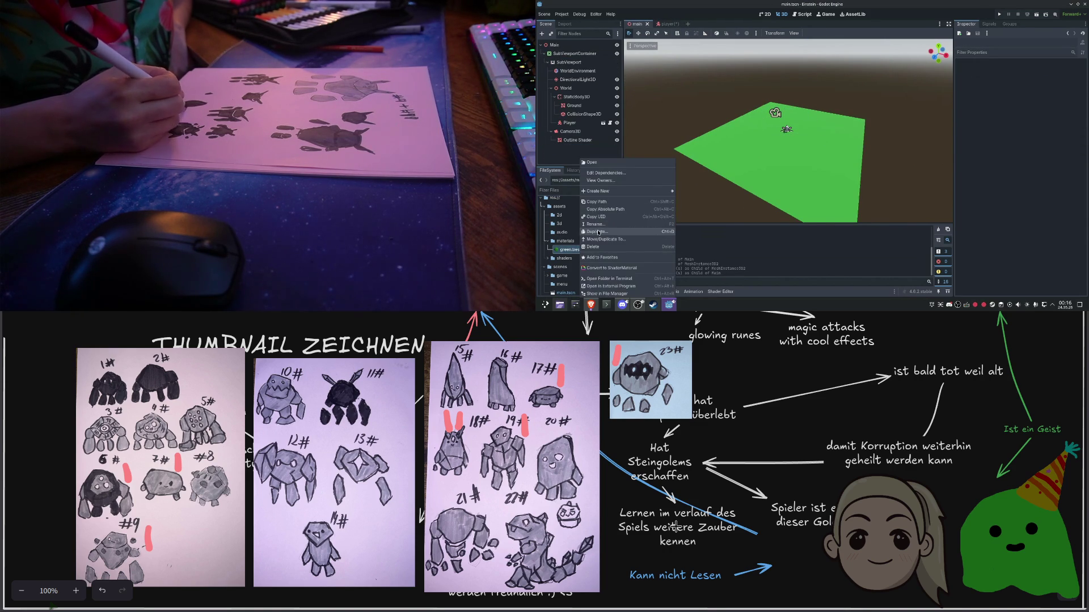
{"action": "left_click", "coordinate": [631, 243]}
{"action": "type", "text": "black"}
{"action": "key", "text": "Return"}
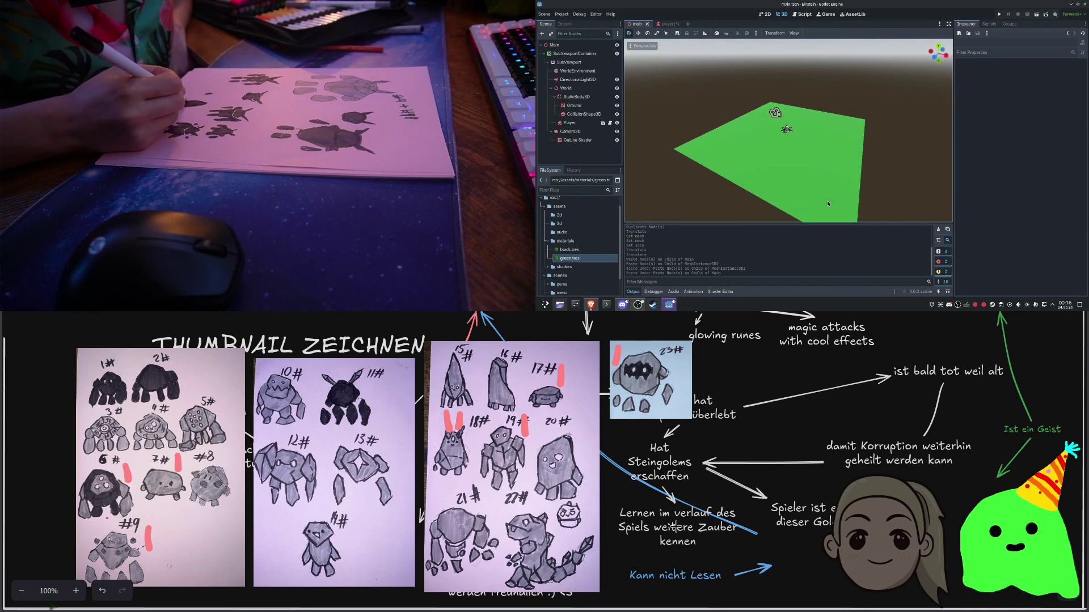
{"action": "double_click", "coordinate": [569, 258]}
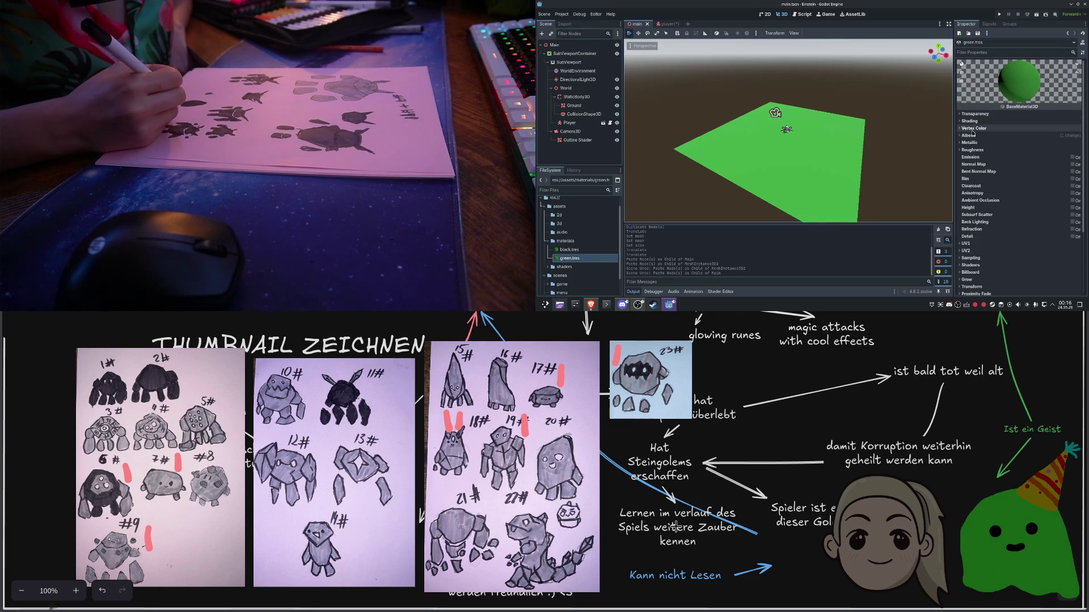
{"action": "left_click", "coordinate": [967, 135]}
{"action": "left_click", "coordinate": [1028, 146]}
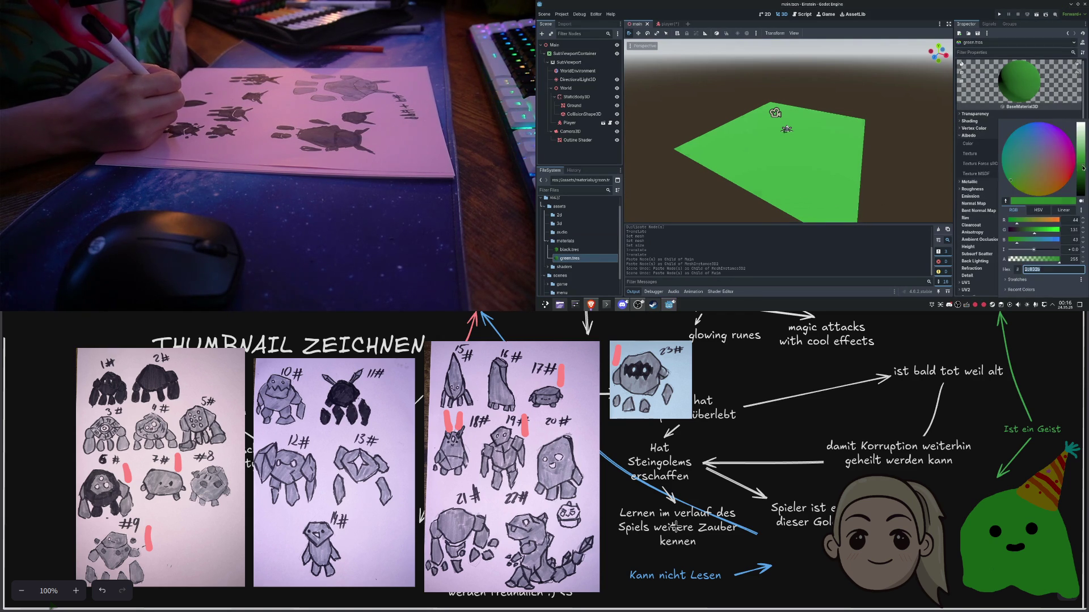
{"action": "left_click_drag", "start_coordinate": [1083, 168], "coordinate": [1083, 195]}
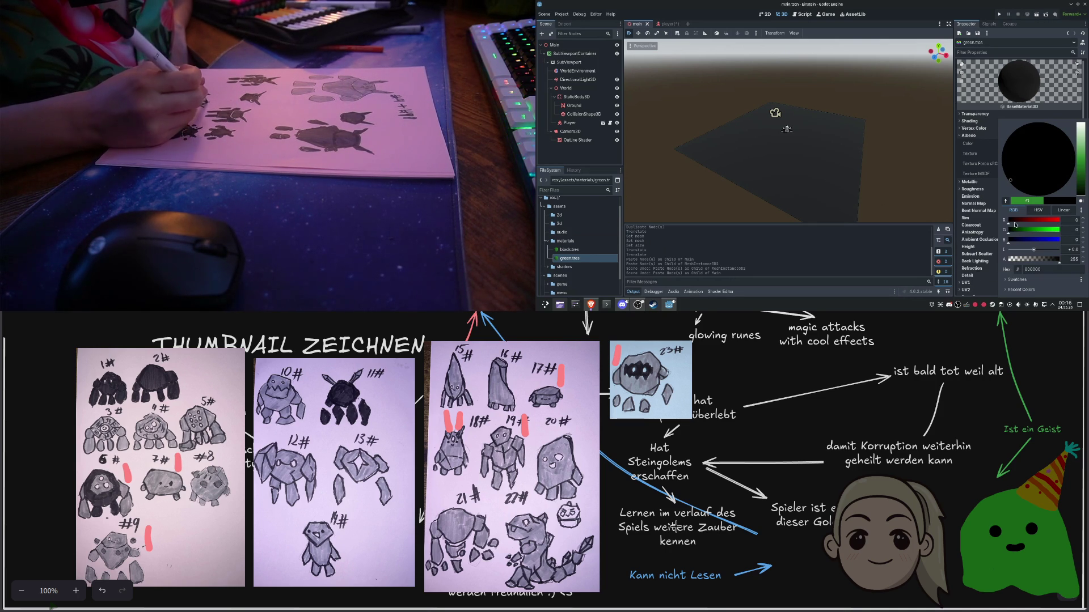
{"action": "left_click", "coordinate": [781, 114]}
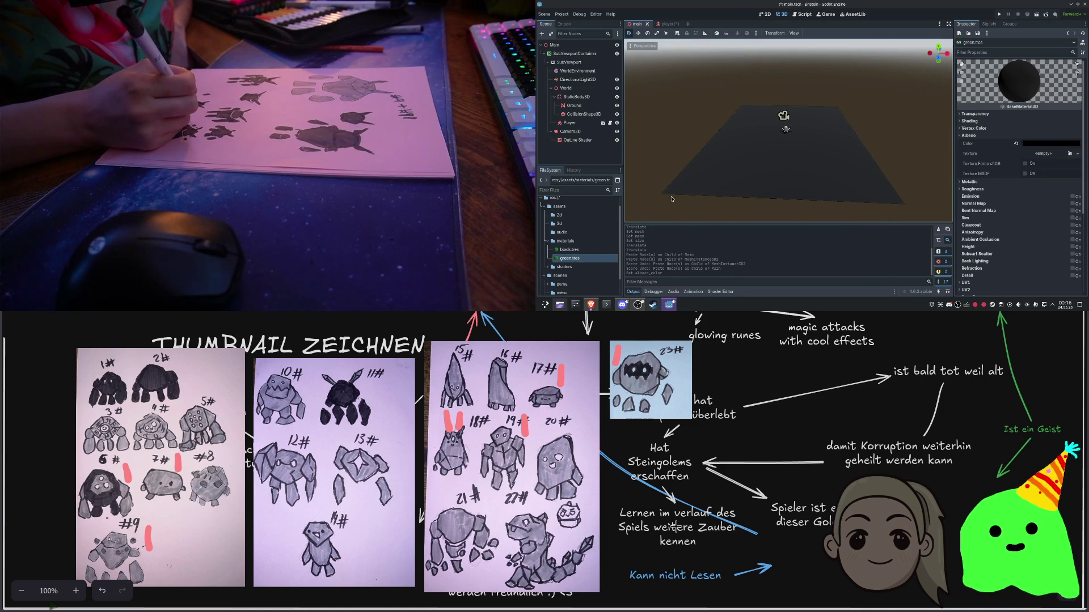
Step: Compare the two materials and swap their file names so black.tres holds the black material
{"action": "left_click", "coordinate": [584, 252]}
{"action": "left_click", "coordinate": [580, 256]}
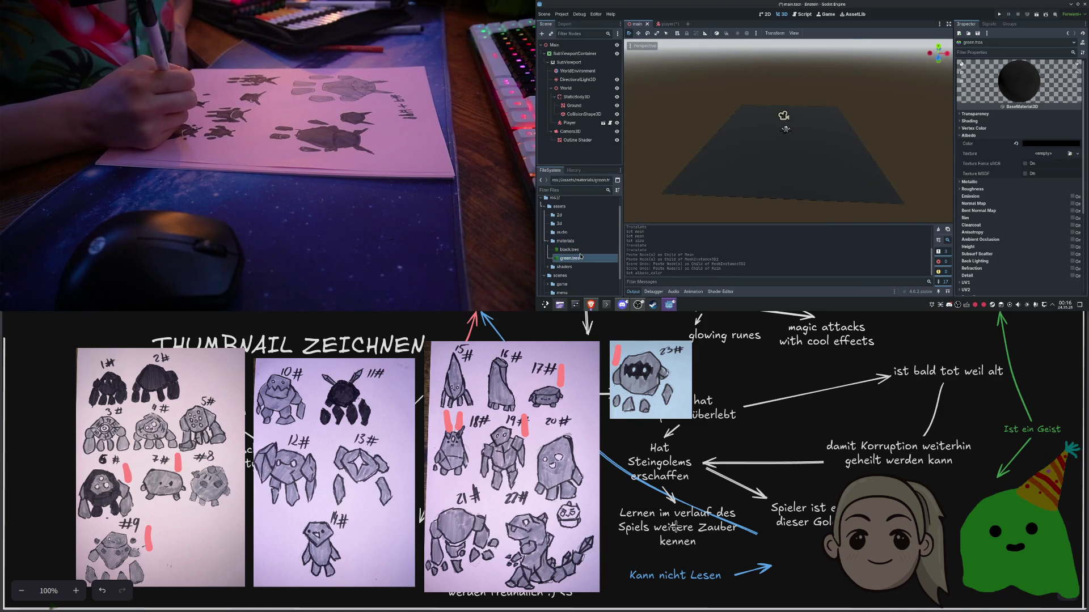
{"action": "left_click", "coordinate": [581, 251]}
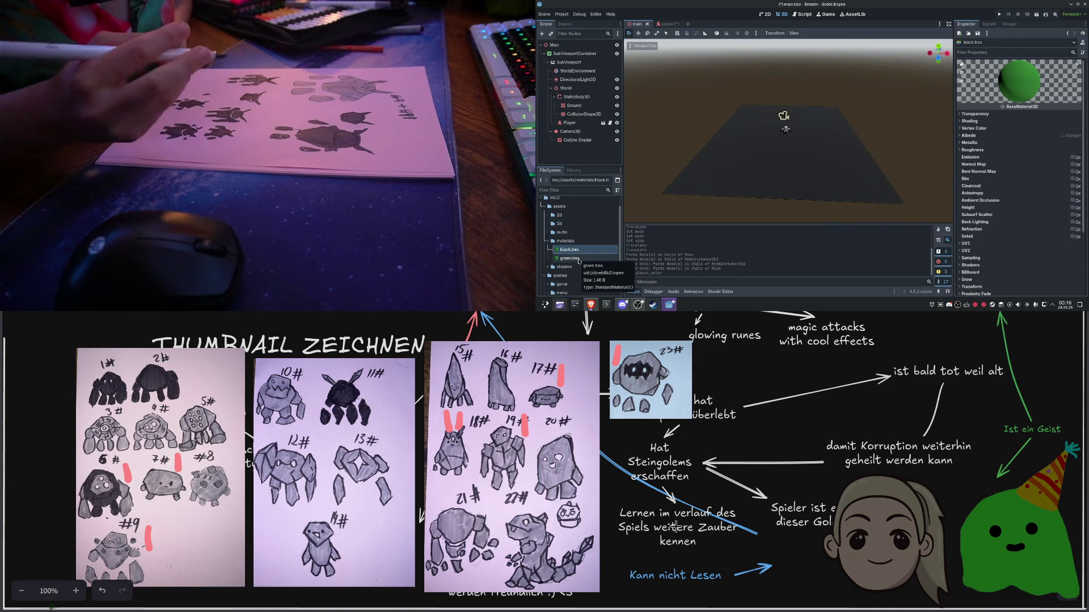
{"action": "left_click", "coordinate": [579, 259]}
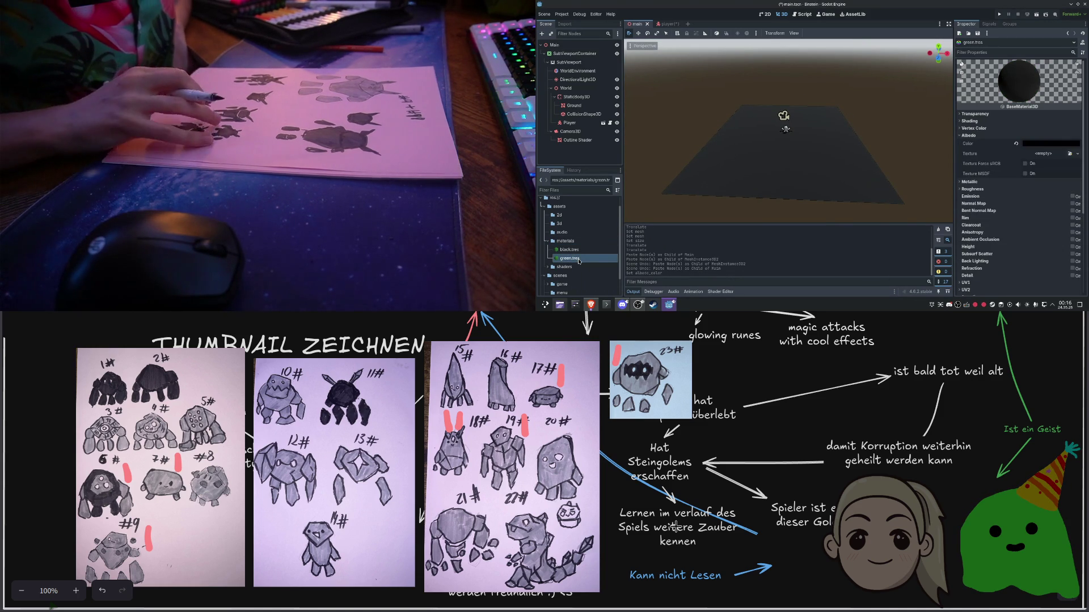
{"action": "left_click", "coordinate": [582, 250]}
{"action": "key", "text": "F2"}
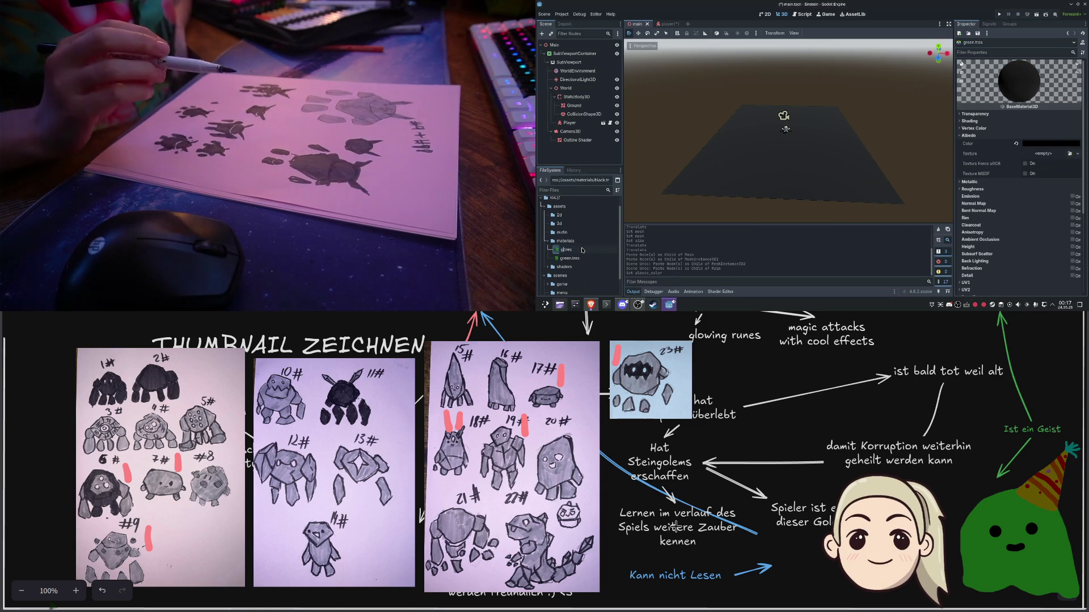
{"action": "type", "text": "greenn"}
{"action": "key", "text": "Return"}
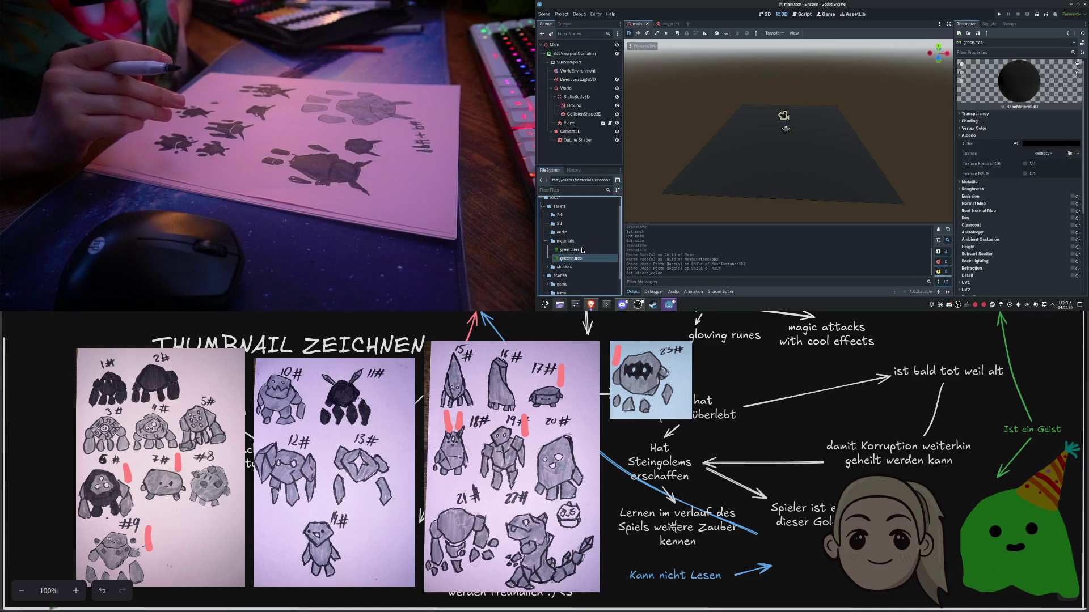
{"action": "left_click", "coordinate": [581, 250]}
{"action": "type", "text": "ack"}
{"action": "key", "text": "Return"}
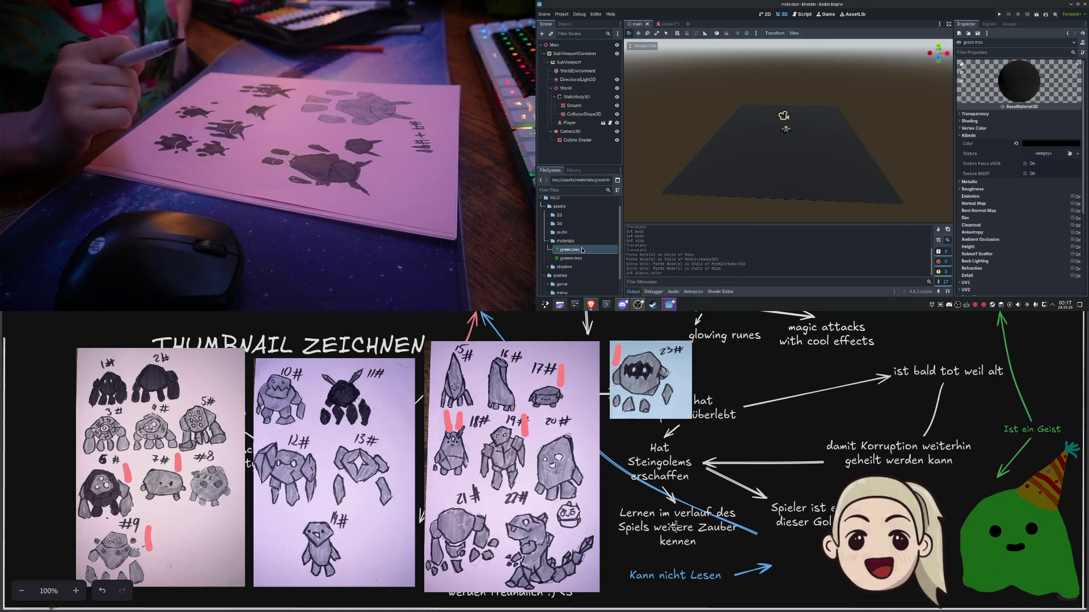
Step: Rename the misspelled greenn.tres back to green.tres
{"action": "left_click", "coordinate": [574, 258]}
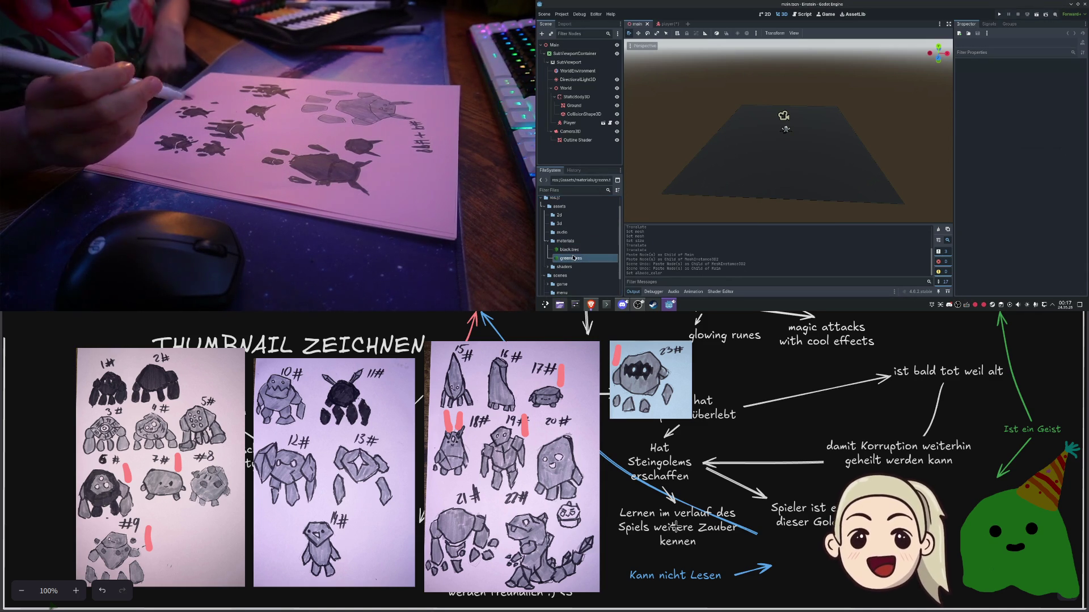
{"action": "double_click", "coordinate": [575, 258]}
{"action": "double_click", "coordinate": [571, 250]}
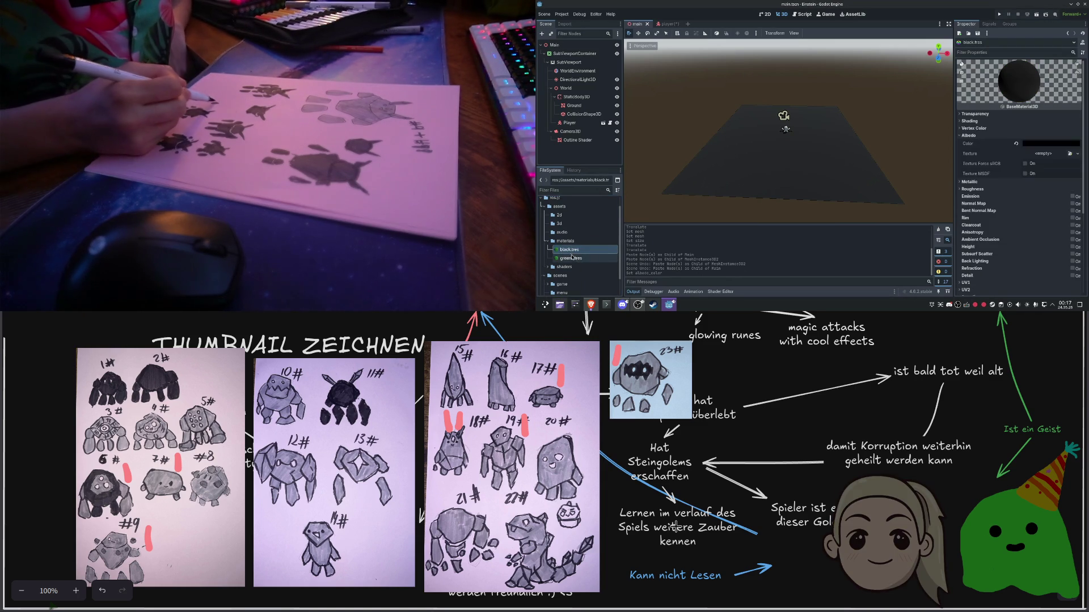
{"action": "double_click", "coordinate": [571, 257]}
{"action": "type", "text": "green"}
{"action": "key", "text": "Return"}
Step: Apply green.tres to the ground plane, test-run with F5, then return to the player scene
{"action": "left_click_drag", "start_coordinate": [570, 258], "coordinate": [788, 153]}
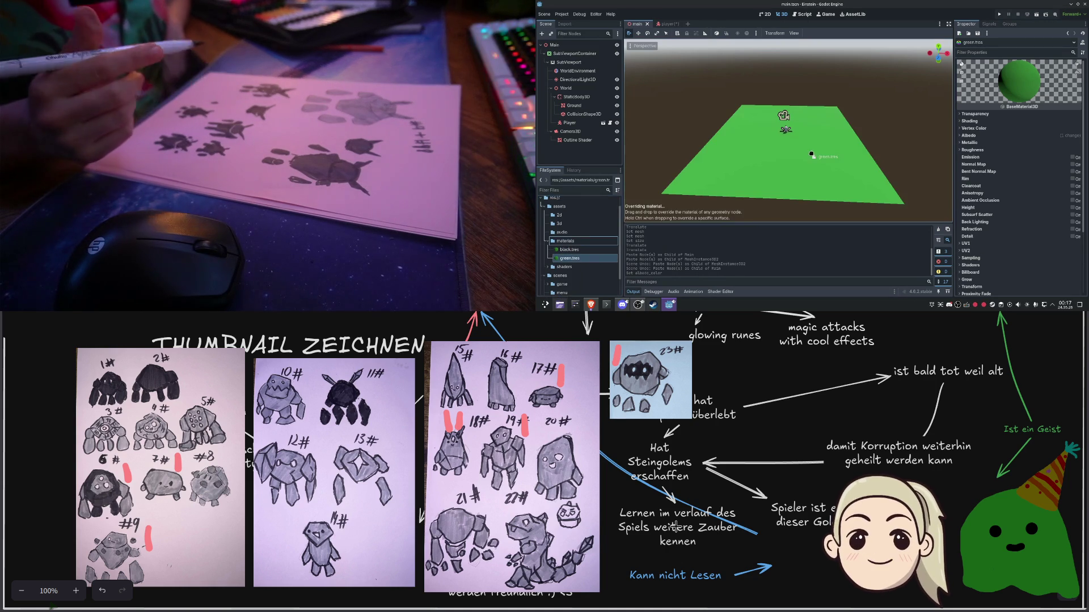
{"action": "left_click_drag", "start_coordinate": [840, 104], "coordinate": [767, 146]}
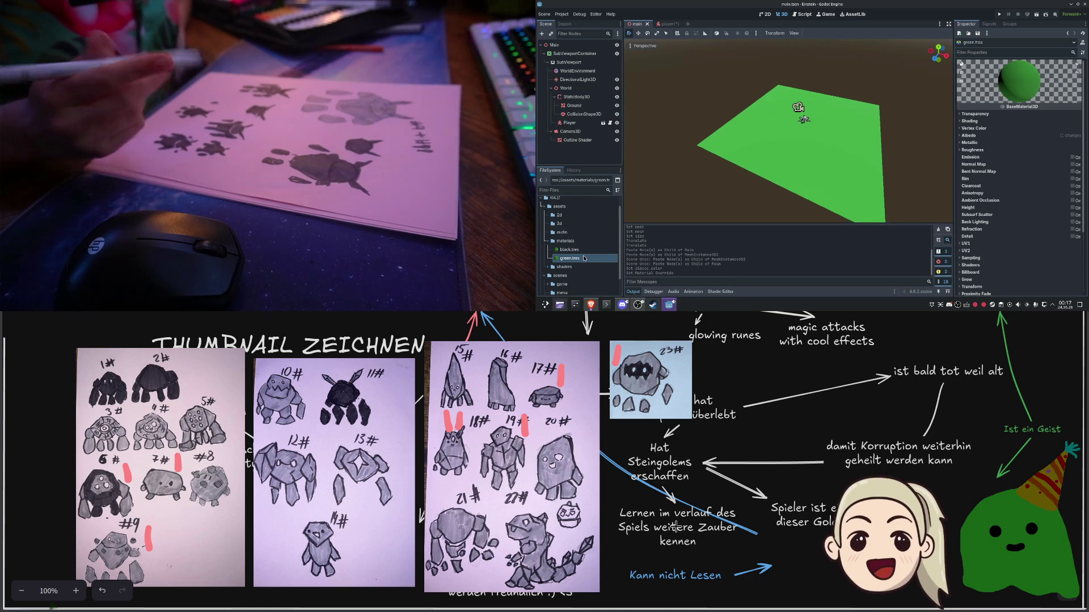
{"action": "key", "text": "F5"}
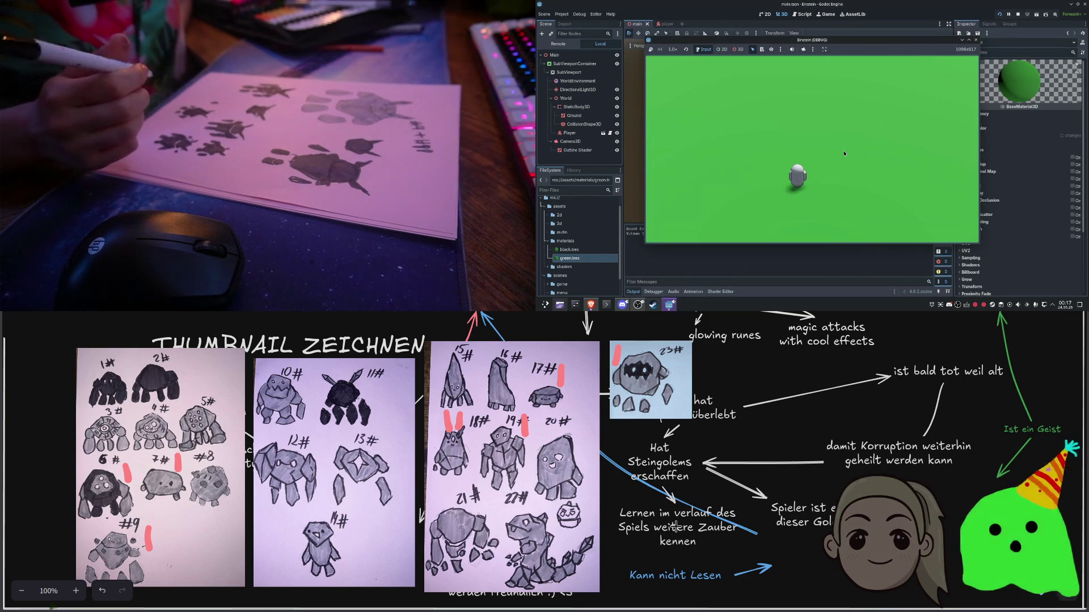
{"action": "key", "text": "F8"}
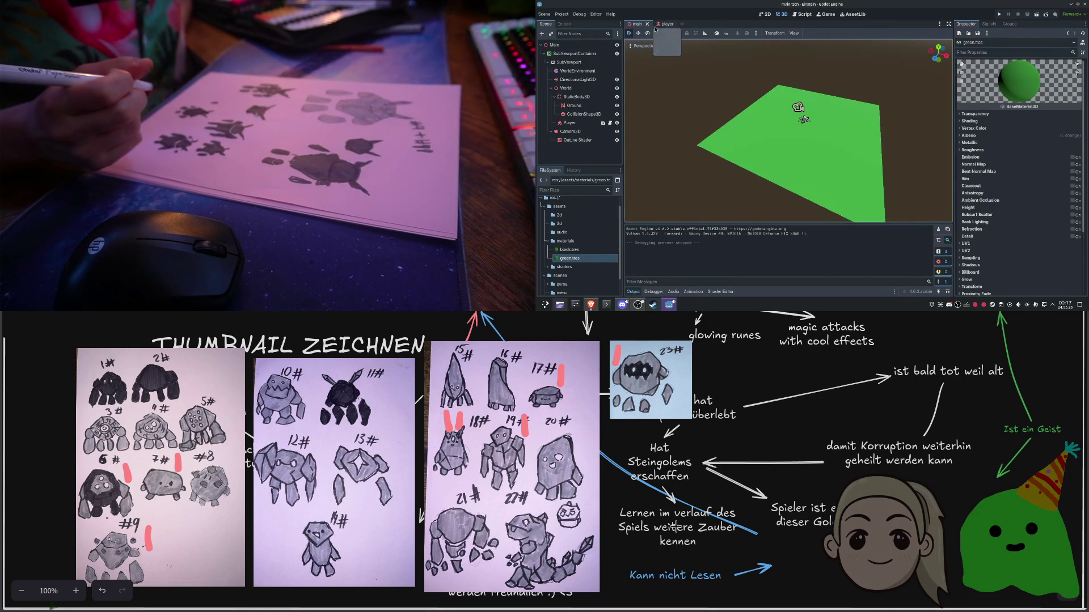
{"action": "left_click", "coordinate": [663, 24]}
{"action": "scroll", "coordinate": [749, 154], "scroll_direction": "up", "scroll_amount": 5}
Step: Apply black.tres to the capsule's visor mesh, reposition the visor, and save the player scene
{"action": "left_click", "coordinate": [570, 249]}
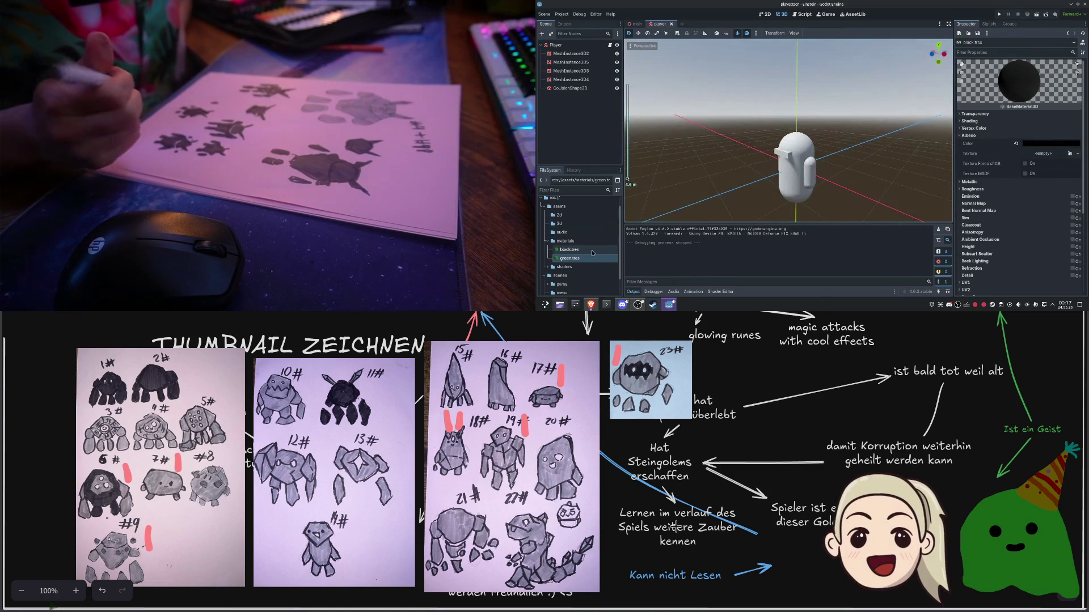
{"action": "mouse_move", "coordinate": [573, 252]}
{"action": "left_mouse_down"}
{"action": "mouse_move", "coordinate": [794, 170]}
{"action": "mouse_move", "coordinate": [795, 153]}
{"action": "left_mouse_up"}
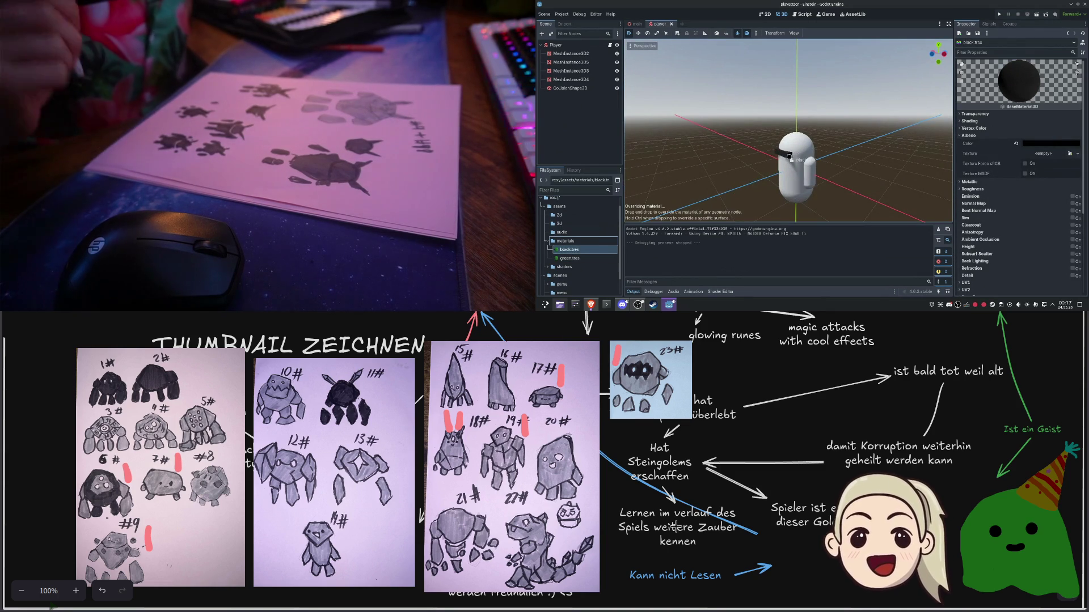
{"action": "left_click", "coordinate": [795, 154]}
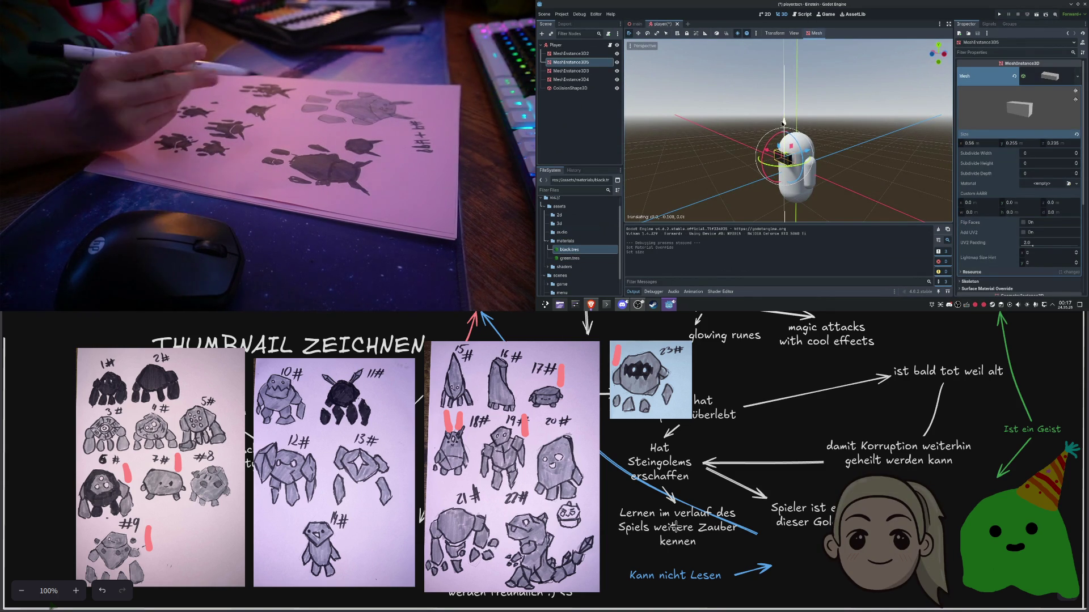
{"action": "left_click_drag", "start_coordinate": [783, 122], "coordinate": [783, 122]}
{"action": "scroll", "coordinate": [831, 133], "scroll_direction": "up", "scroll_amount": 5}
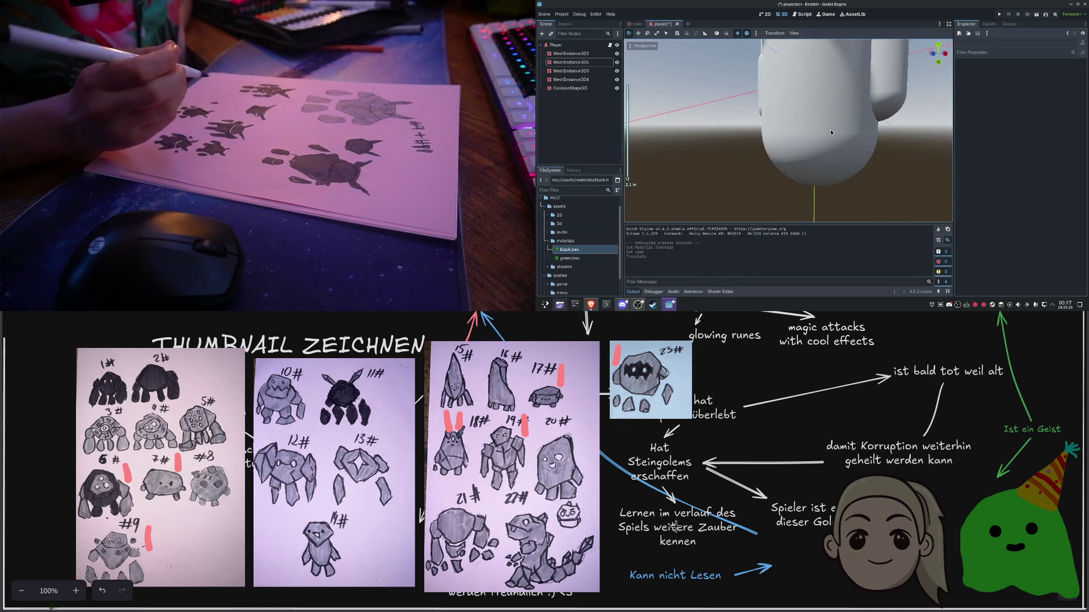
{"action": "scroll", "coordinate": [830, 132], "scroll_direction": "down", "scroll_amount": 5}
{"action": "left_click_drag", "start_coordinate": [831, 132], "coordinate": [843, 158]}
{"action": "key", "text": "ctrl+s"}
Step: In the main scene, rotate the Player around its vertical axis and run the game
{"action": "left_click", "coordinate": [634, 24]}
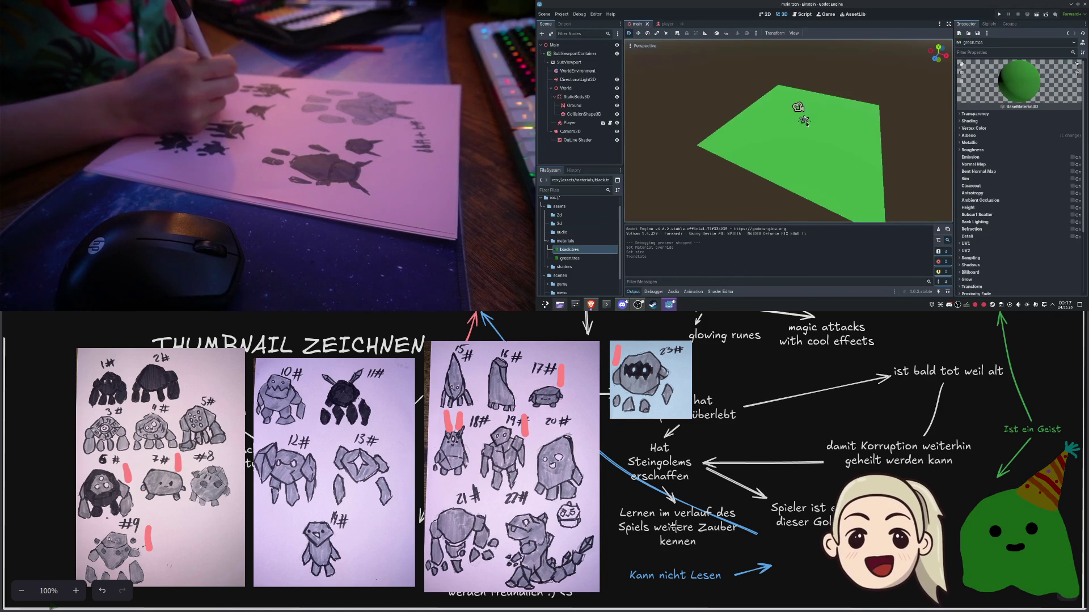
{"action": "scroll", "coordinate": [851, 148], "scroll_direction": "down", "scroll_amount": 3}
{"action": "scroll", "coordinate": [851, 147], "scroll_direction": "up", "scroll_amount": 5}
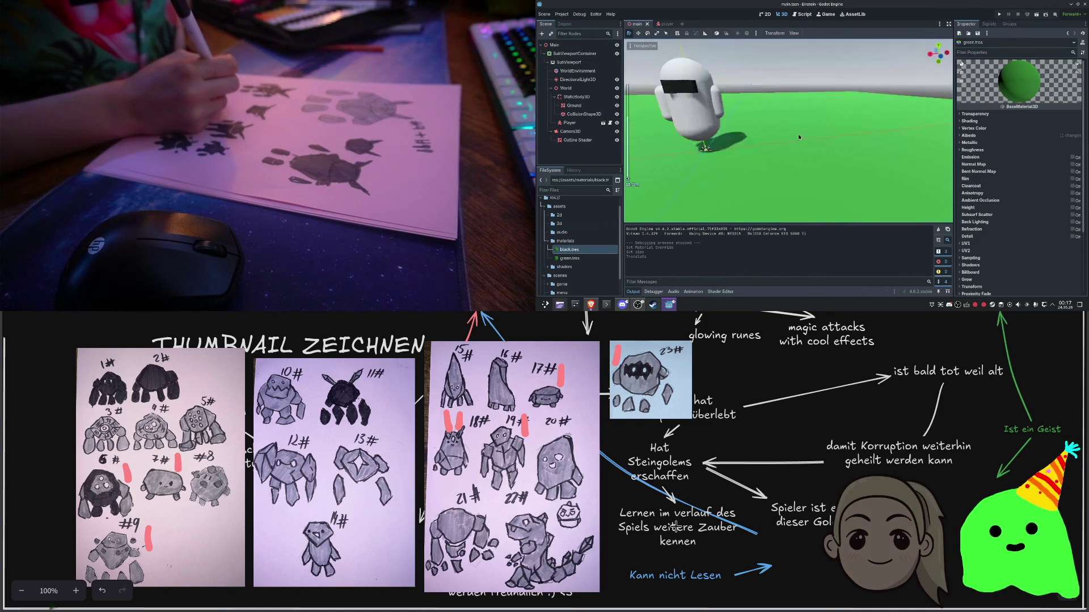
{"action": "left_click", "coordinate": [760, 125]}
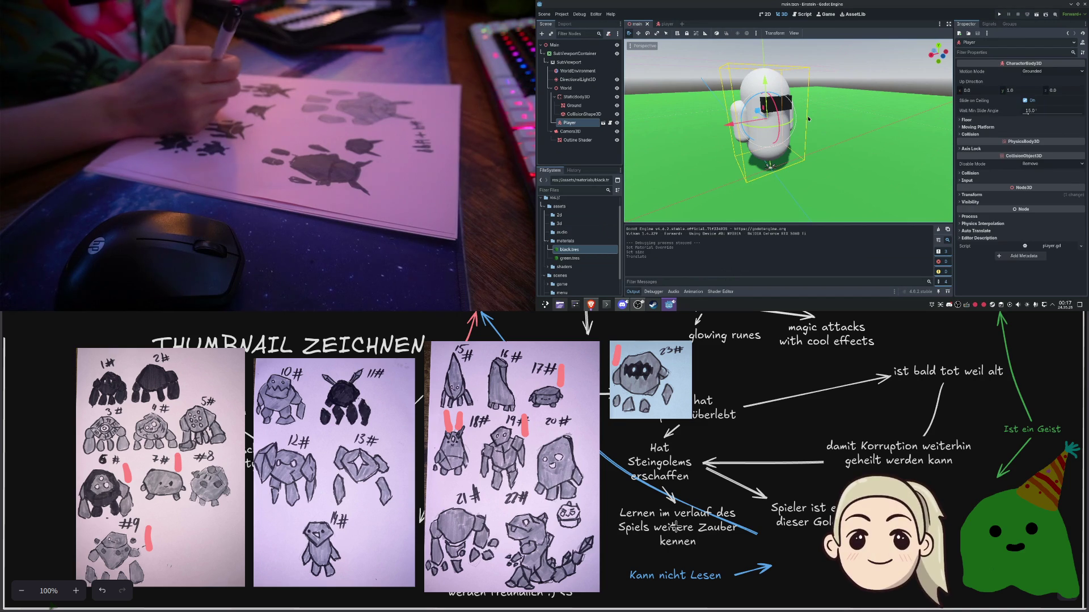
{"action": "left_click", "coordinate": [847, 83]}
{"action": "scroll", "coordinate": [851, 83], "scroll_direction": "up", "scroll_amount": 2}
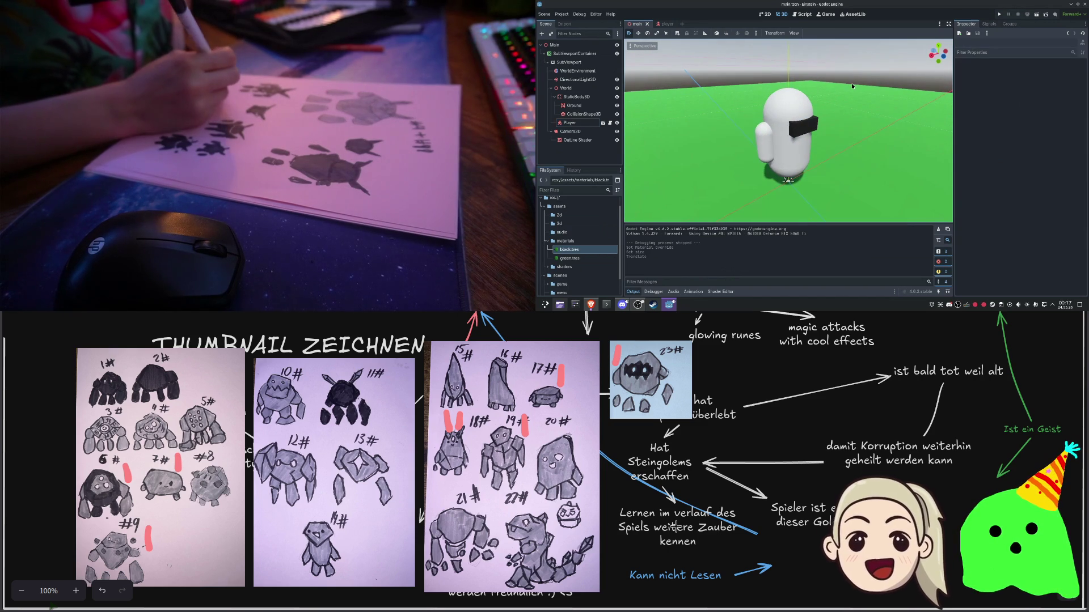
{"action": "left_click", "coordinate": [775, 132]}
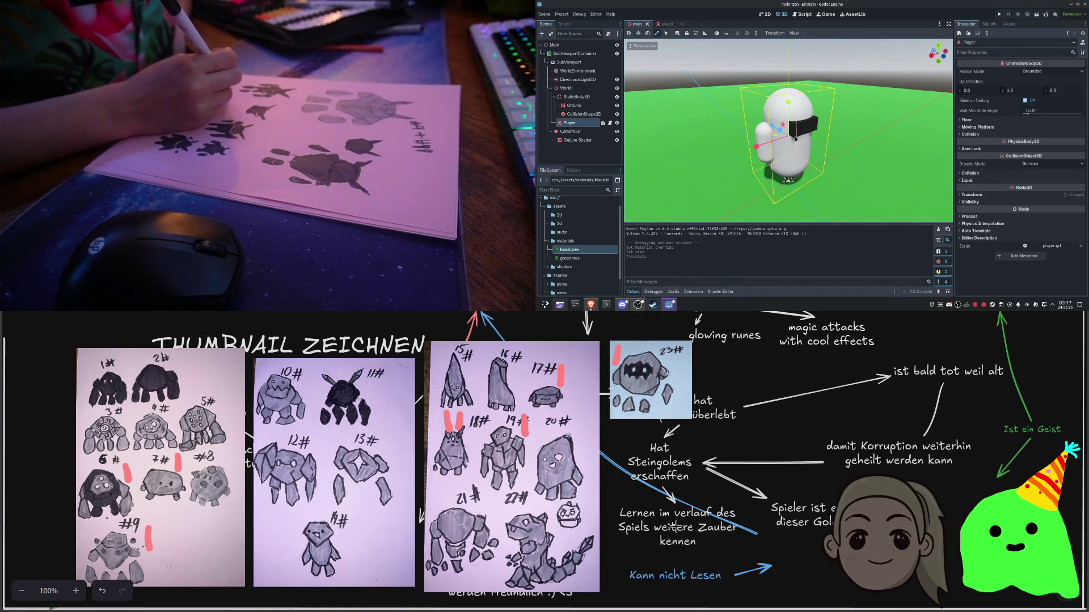
{"action": "key", "text": "e"}
{"action": "left_click_drag", "start_coordinate": [797, 151], "coordinate": [703, 104]}
{"action": "key", "text": "F5"}
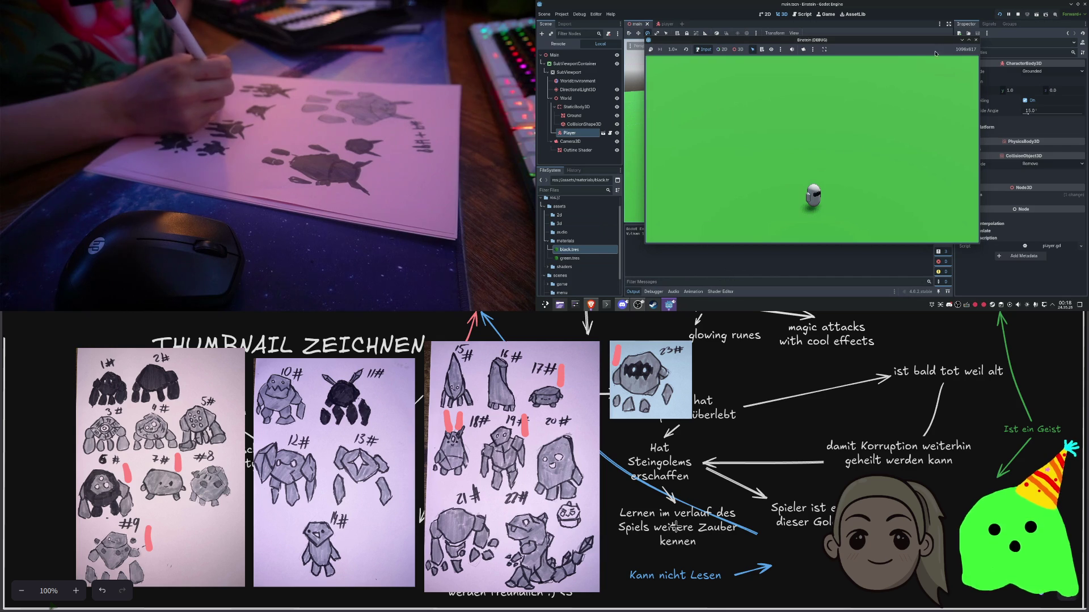
Step: Stop the game, turn the Player again, set Camera3D Size to 10 m, and relaunch
{"action": "left_click", "coordinate": [977, 38]}
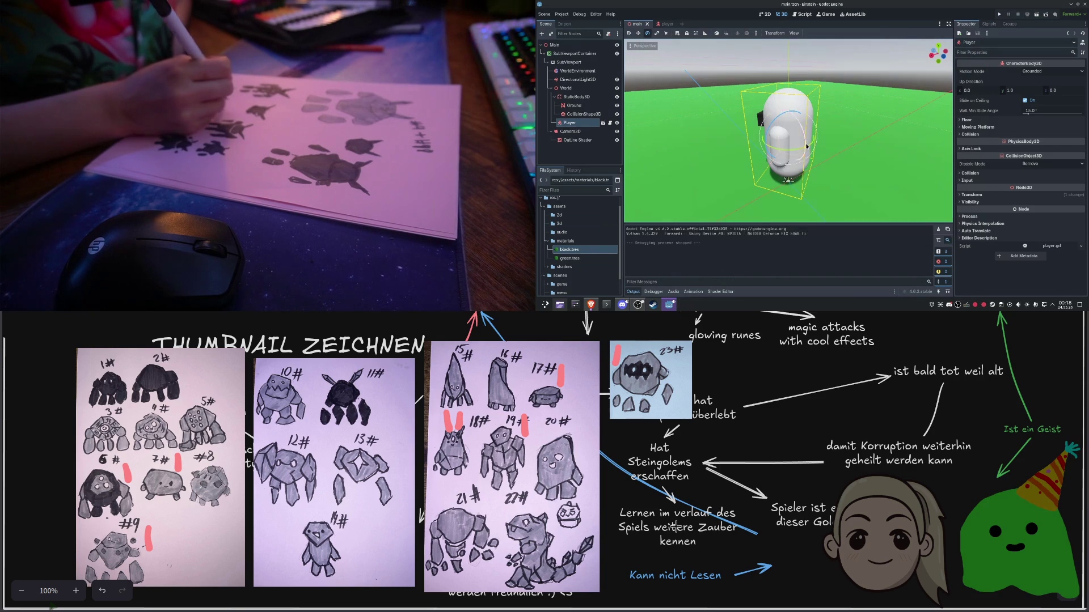
{"action": "left_click_drag", "start_coordinate": [787, 150], "coordinate": [805, 147]}
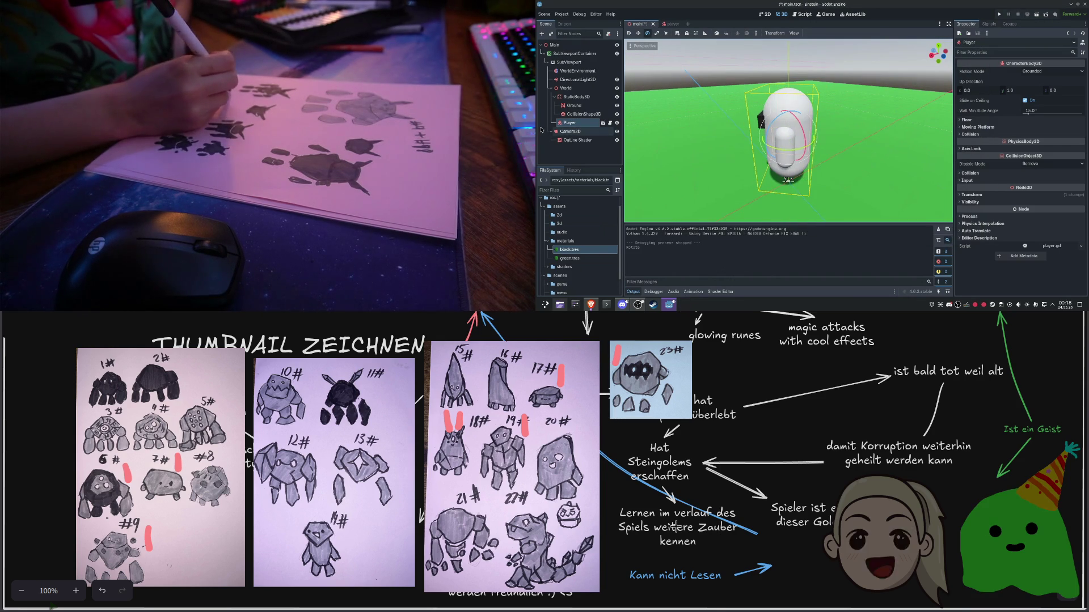
{"action": "left_click", "coordinate": [828, 54]}
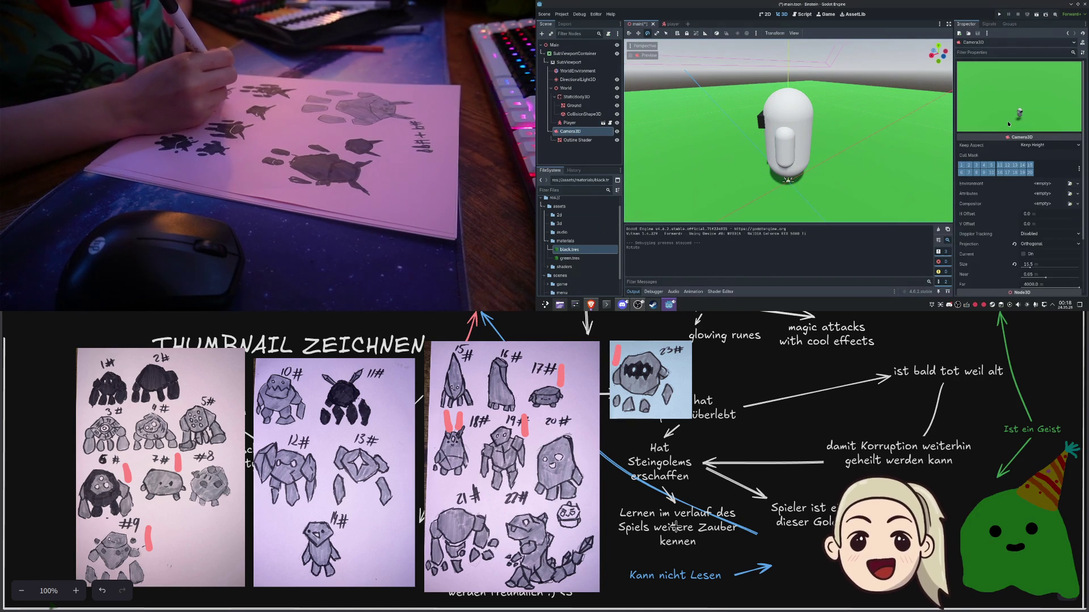
{"action": "scroll", "coordinate": [1015, 198], "scroll_direction": "down", "scroll_amount": 1}
{"action": "left_click", "coordinate": [1028, 236]}
{"action": "type", "text": "10"}
{"action": "key", "text": "Return"}
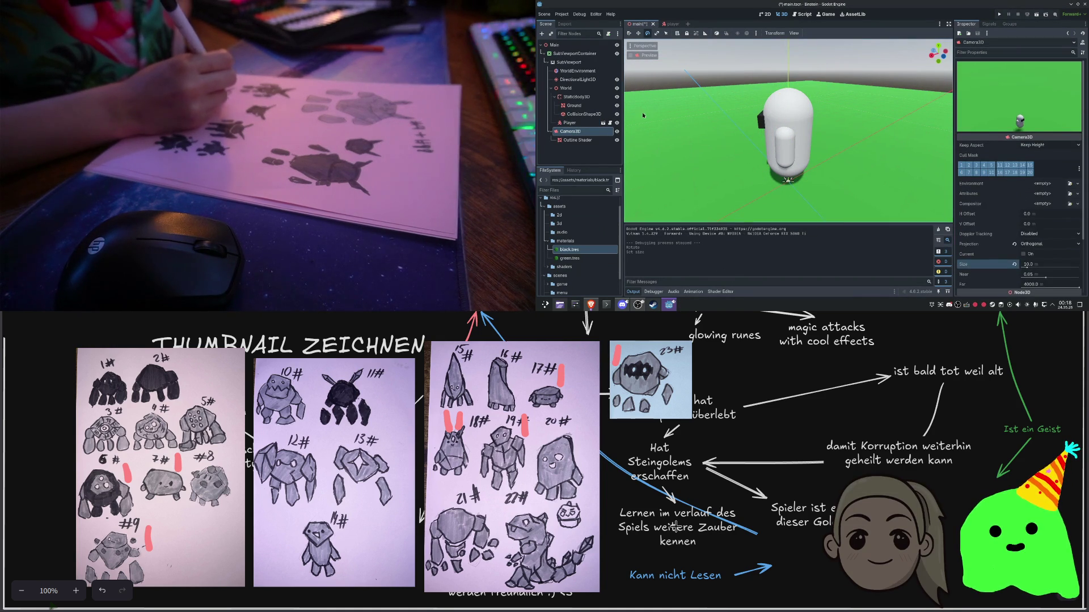
{"action": "scroll", "coordinate": [636, 135], "scroll_direction": "down", "scroll_amount": 5}
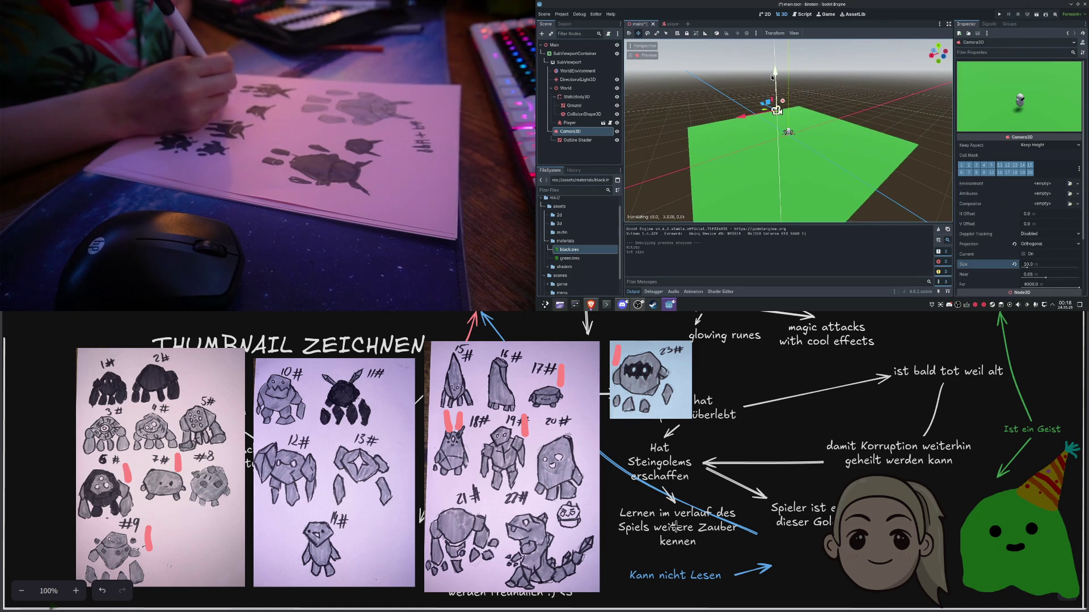
{"action": "key", "text": "F5"}
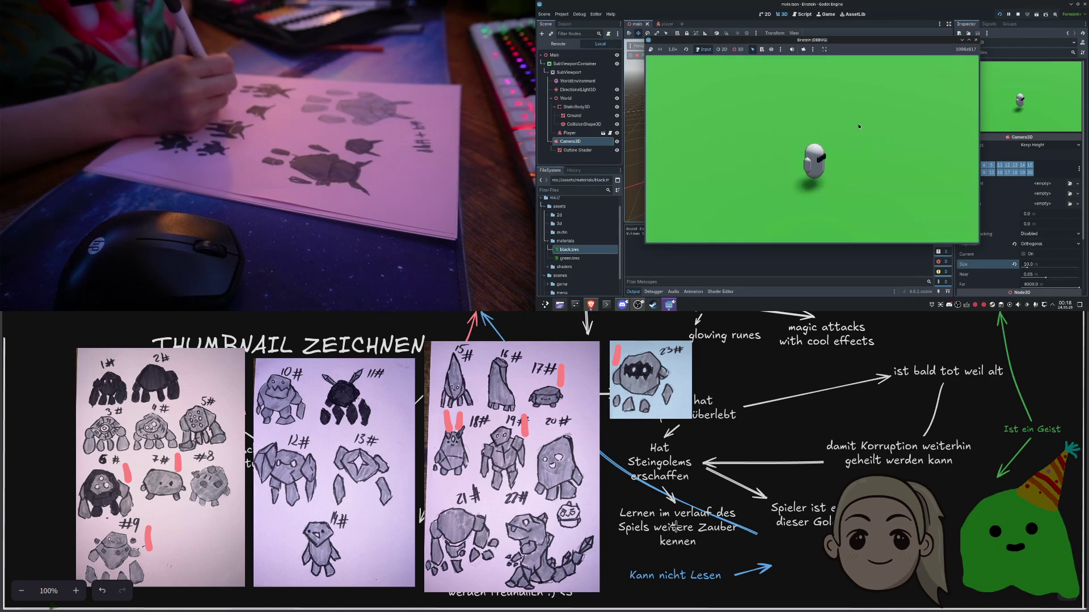
Step: Walk the player around the green ground in all directions with the W, A, S and D keys
{"action": "key", "text": "d"}
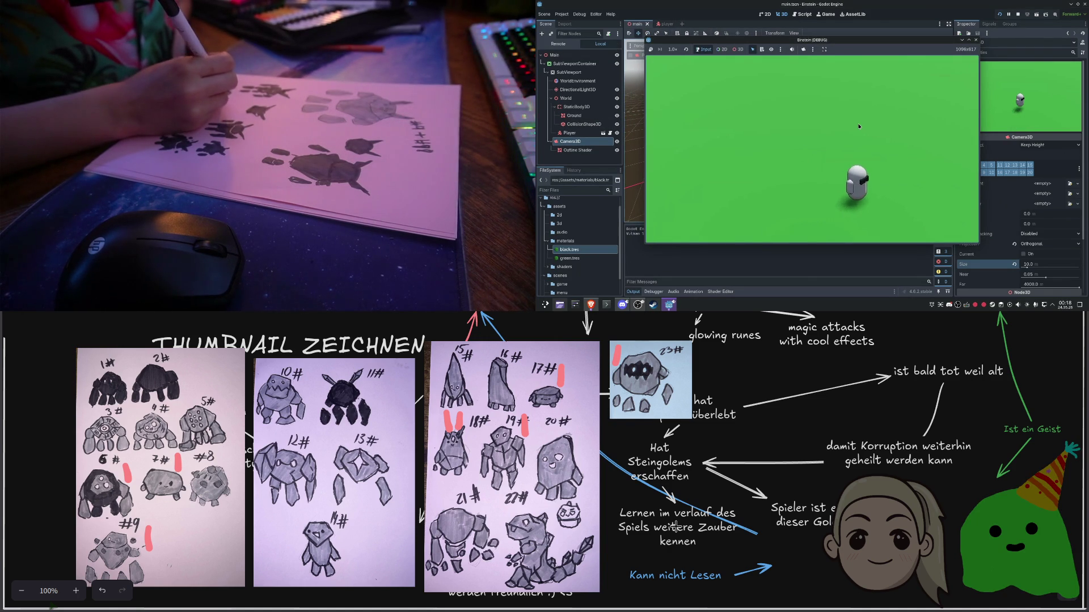
{"action": "key", "text": "w"}
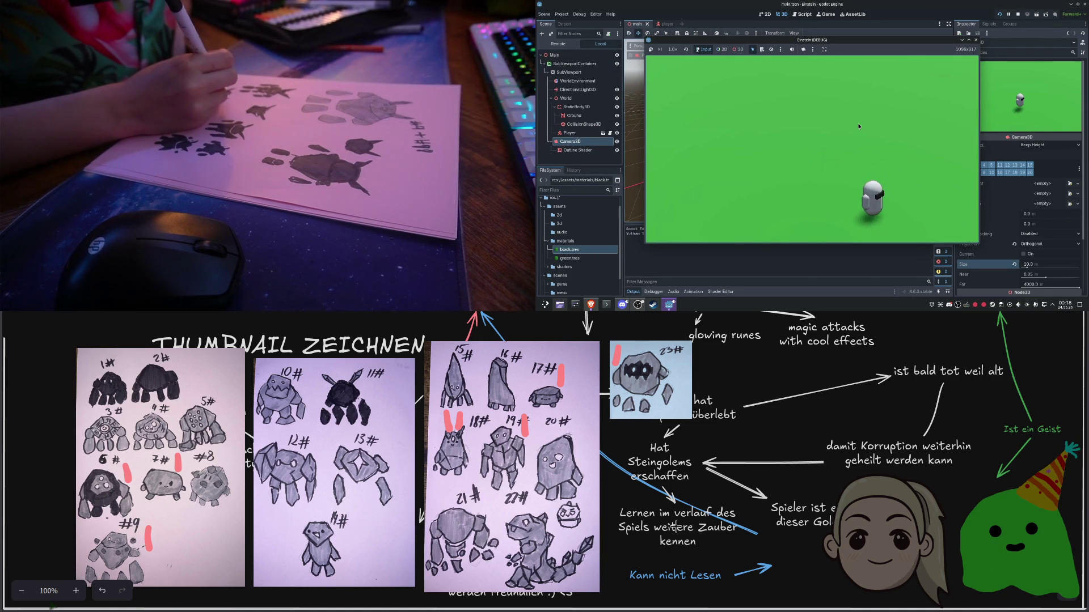
{"action": "key", "text": "s"}
{"action": "key", "text": "w"}
{"action": "key", "text": "a"}
{"action": "key", "text": "w"}
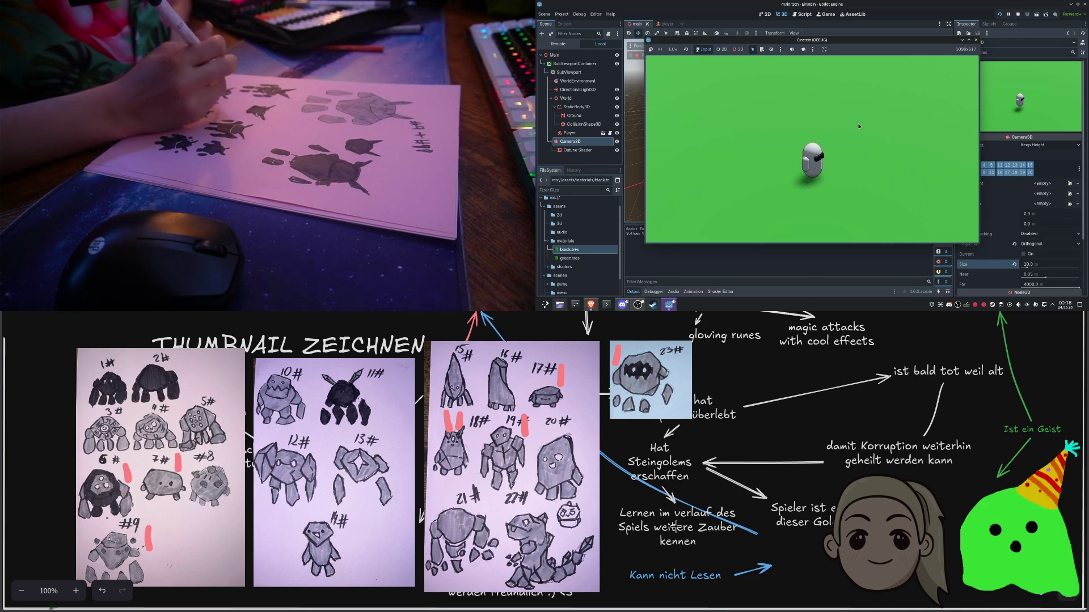
{"action": "key", "text": "d"}
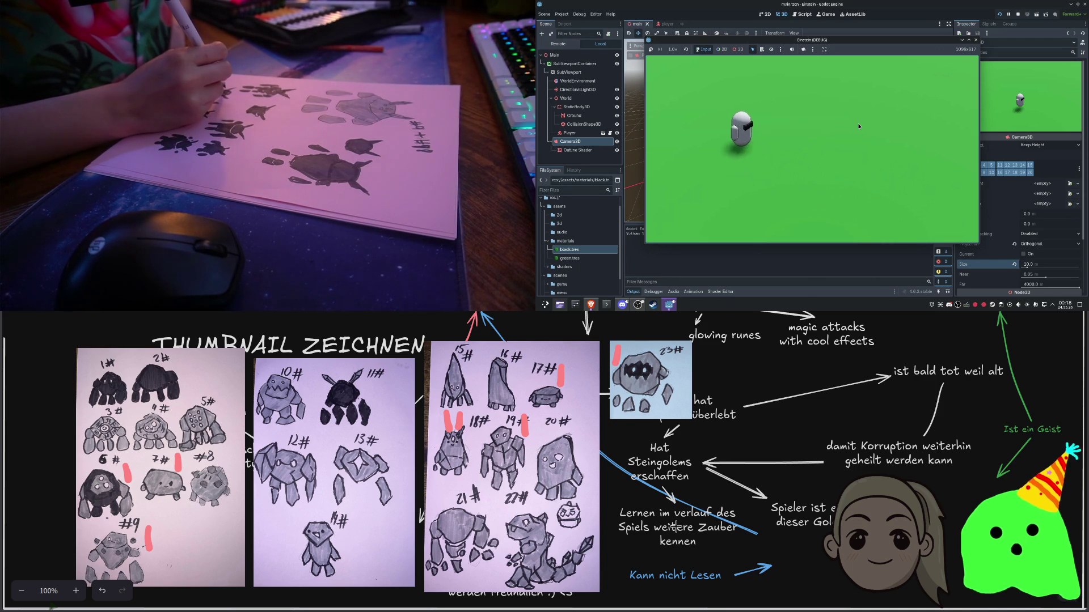
{"action": "key", "text": "d"}
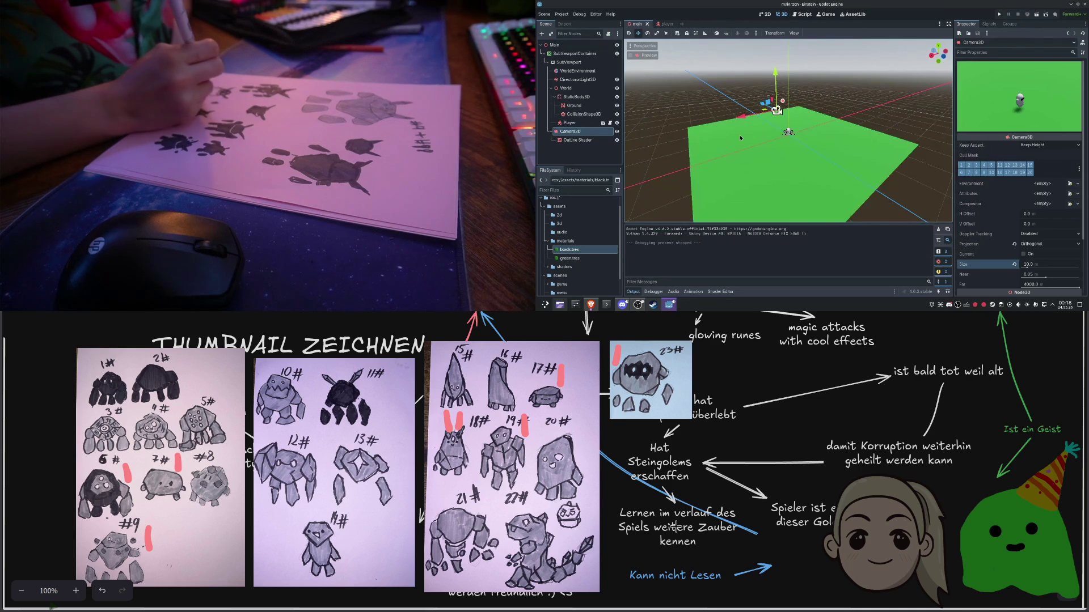
Step: Select the Player node and open its scene in a separate tab
{"action": "left_click", "coordinate": [569, 123]}
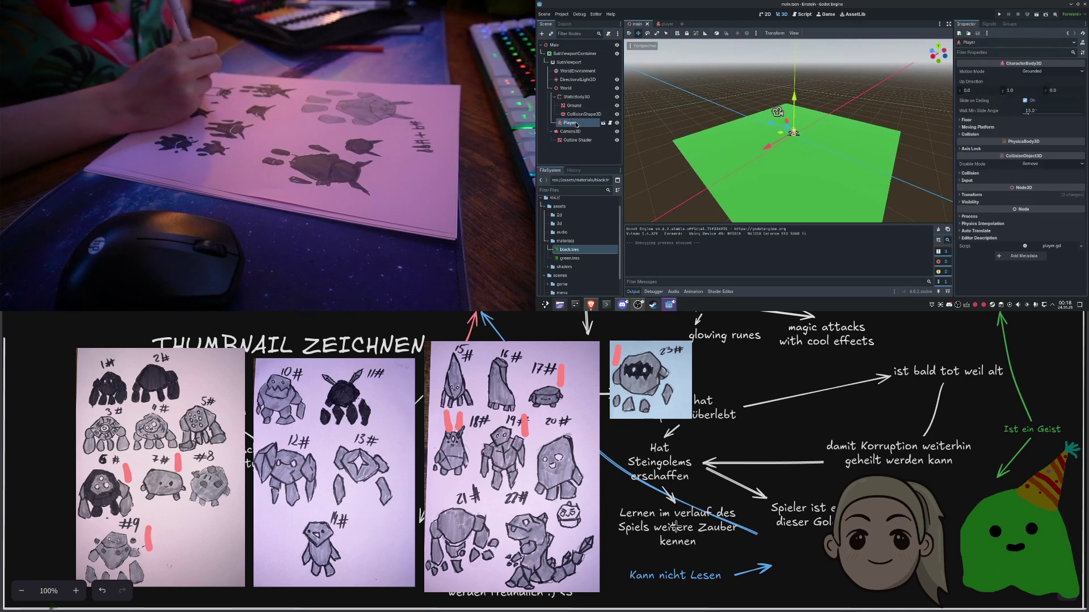
{"action": "left_click", "coordinate": [722, 139]}
{"action": "scroll", "coordinate": [828, 147], "scroll_direction": "up", "scroll_amount": 6}
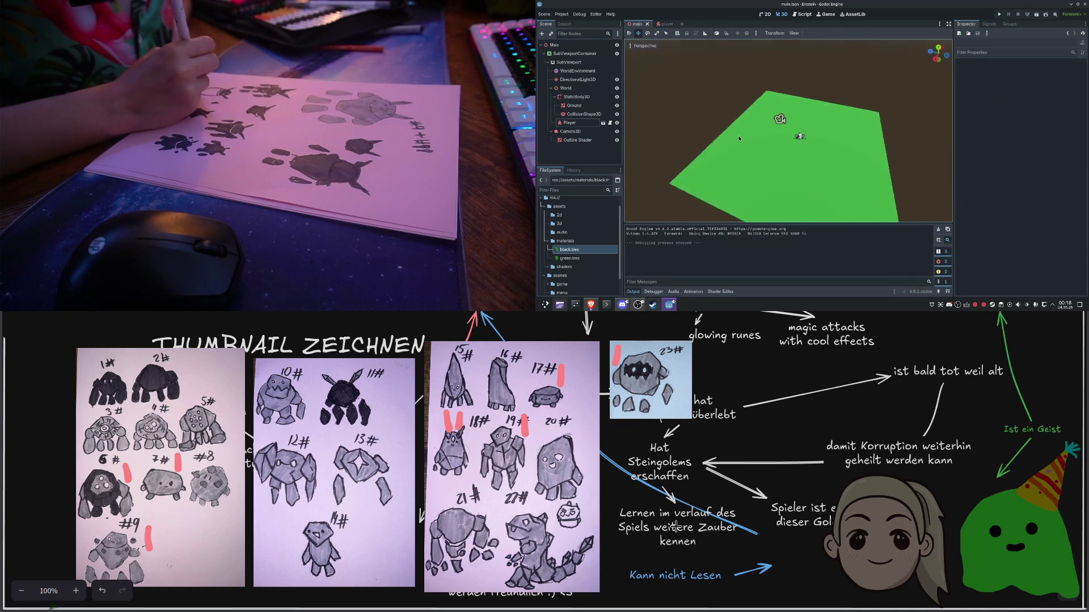
{"action": "mouse_move", "coordinate": [832, 146]}
{"action": "left_mouse_down"}
{"action": "mouse_move", "coordinate": [815, 134]}
{"action": "mouse_move", "coordinate": [793, 153]}
{"action": "left_mouse_up"}
{"action": "left_click", "coordinate": [570, 123]}
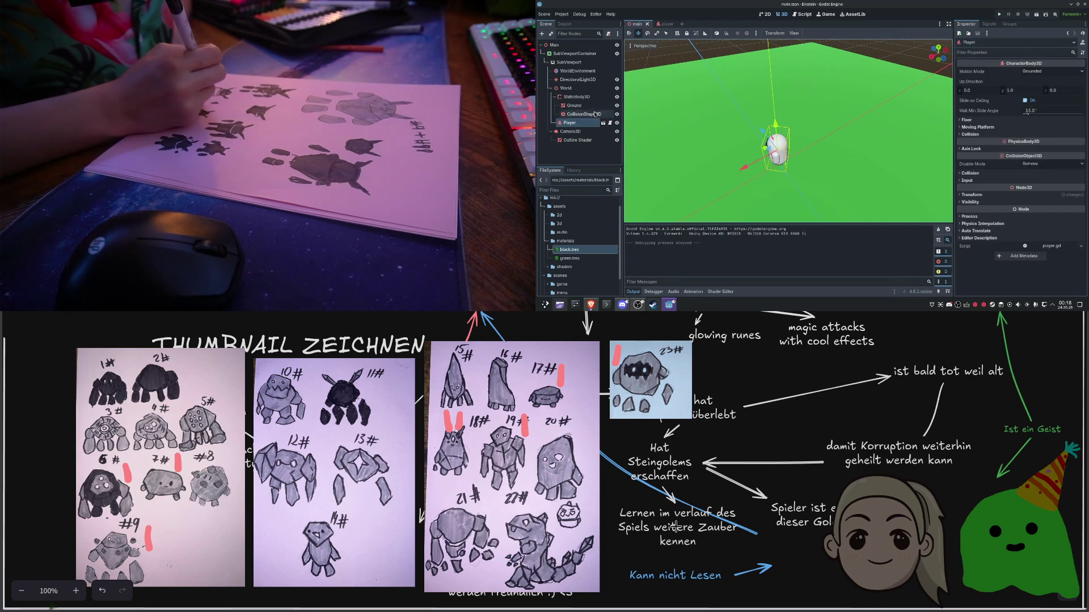
{"action": "left_click", "coordinate": [609, 123]}
{"action": "left_click", "coordinate": [569, 46]}
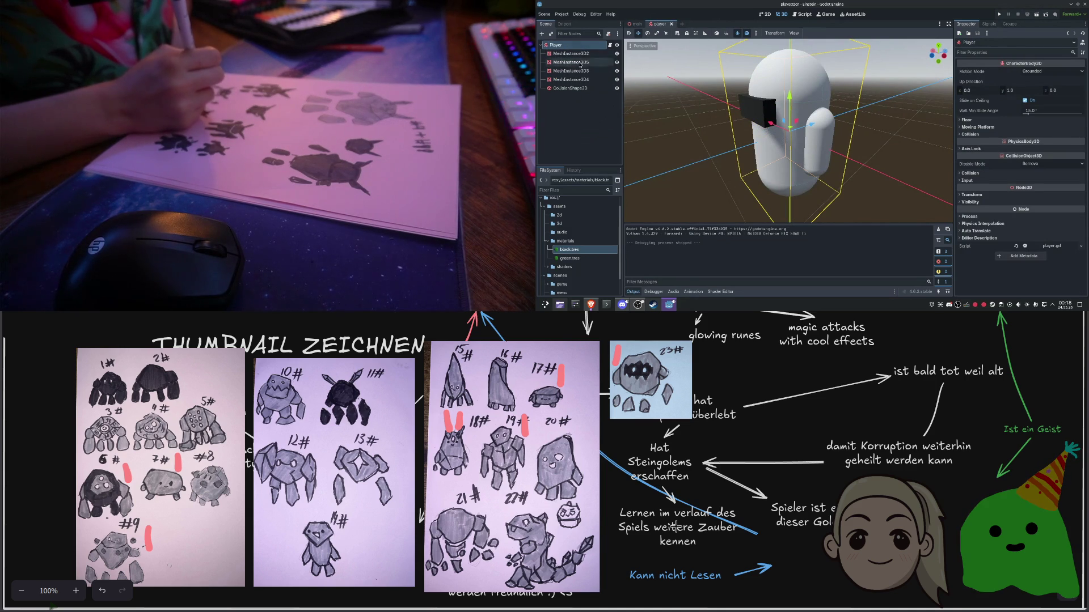
Step: Check the context menus of Player and MeshInstance3D4, then begin adding a child to Player
{"action": "right_click", "coordinate": [583, 48]}
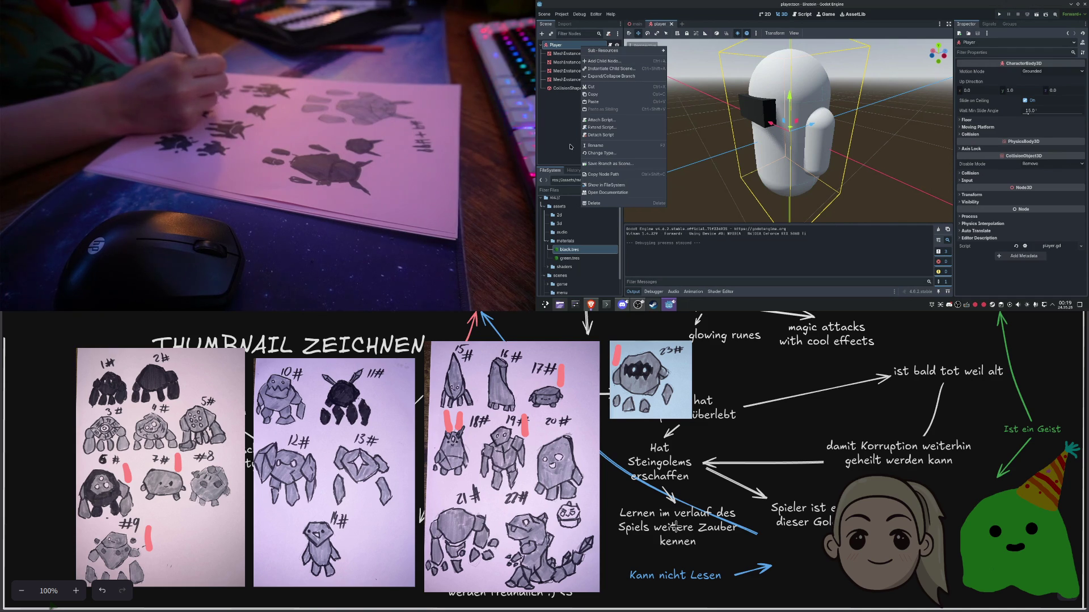
{"action": "right_click", "coordinate": [564, 81]}
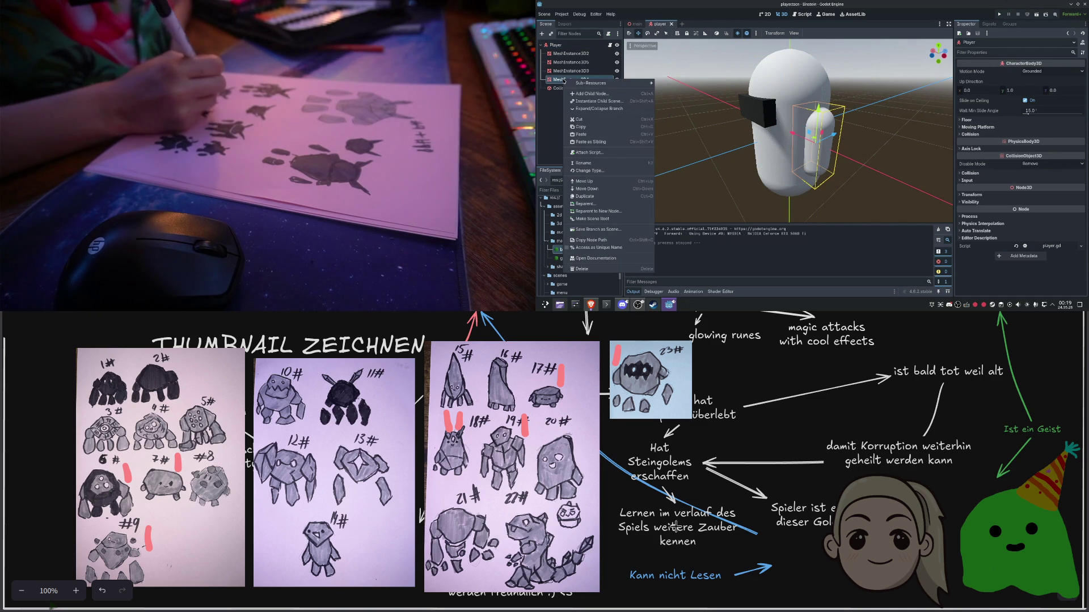
{"action": "left_click", "coordinate": [570, 47]}
{"action": "left_click", "coordinate": [542, 34]}
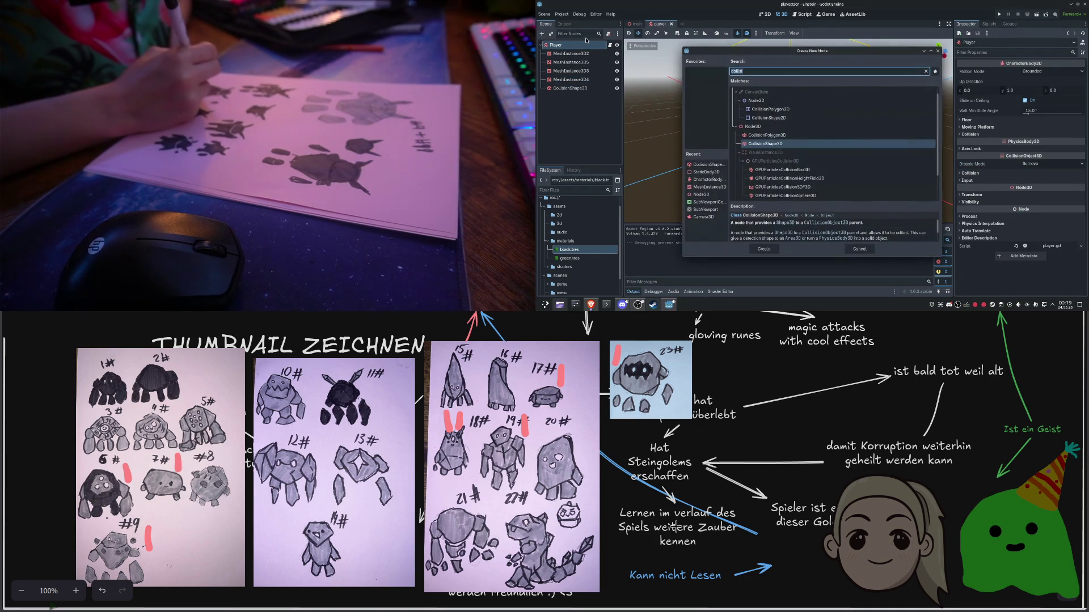
Step: Add a Node3D child, name it Player, and use Make Scene Root to put it above the character body
{"action": "key", "text": "BackSpace"}
{"action": "key", "text": "BackSpace"}
{"action": "key", "text": "BackSpace"}
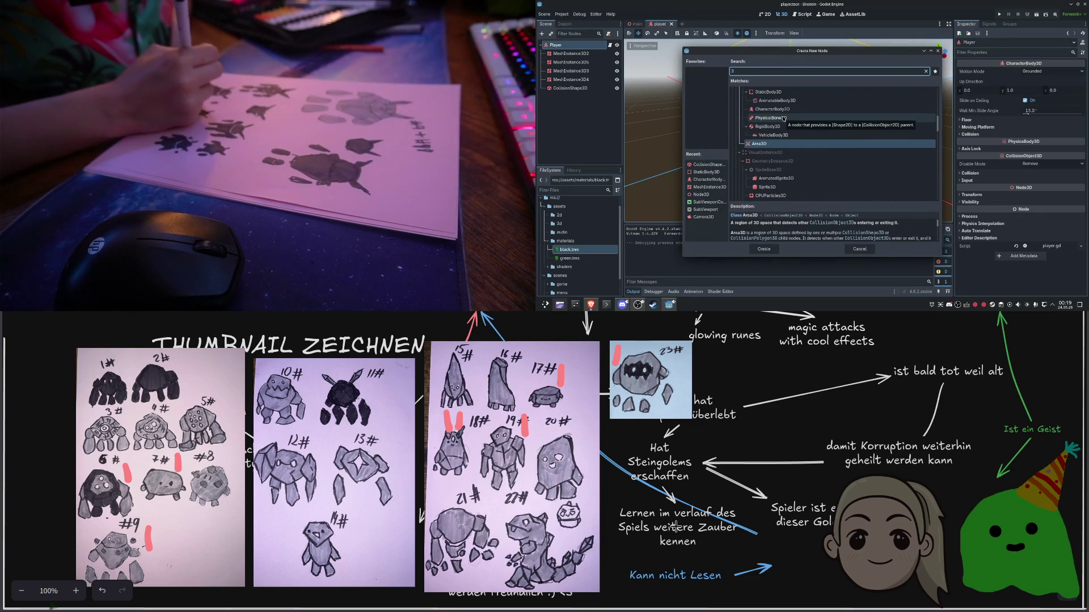
{"action": "type", "text": "node3d"}
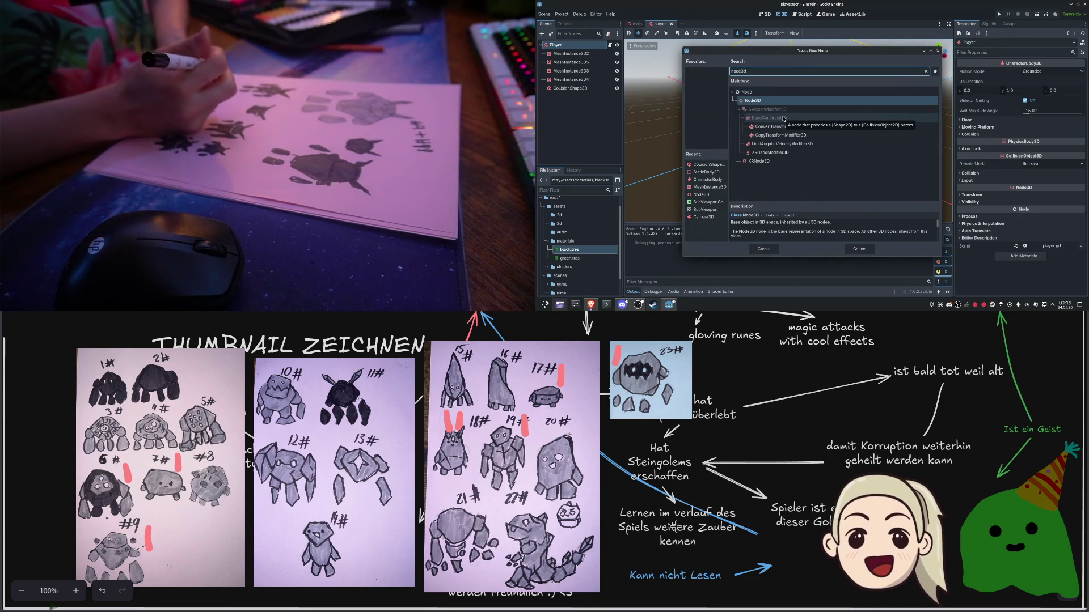
{"action": "double_click", "coordinate": [753, 178]}
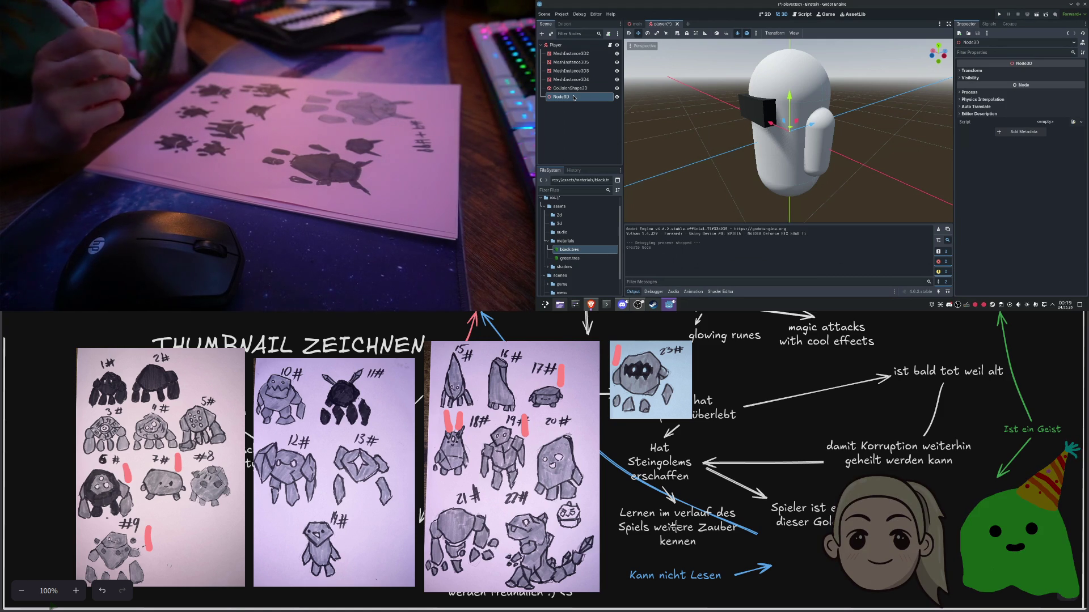
{"action": "double_click", "coordinate": [575, 98]}
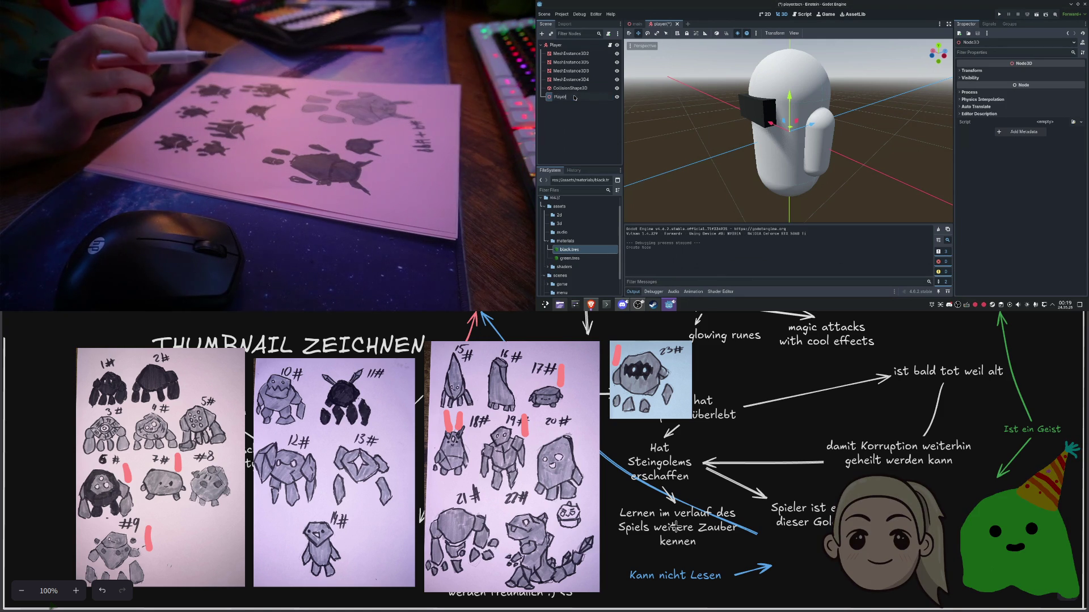
{"action": "key", "text": "Return"}
{"action": "right_click", "coordinate": [575, 97]}
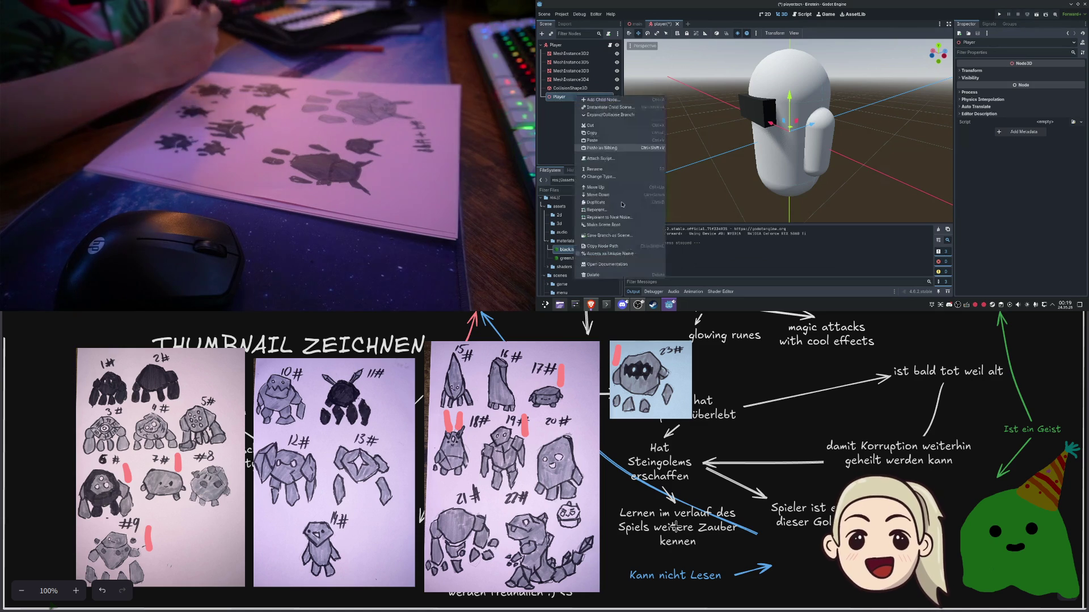
{"action": "left_click", "coordinate": [604, 225]}
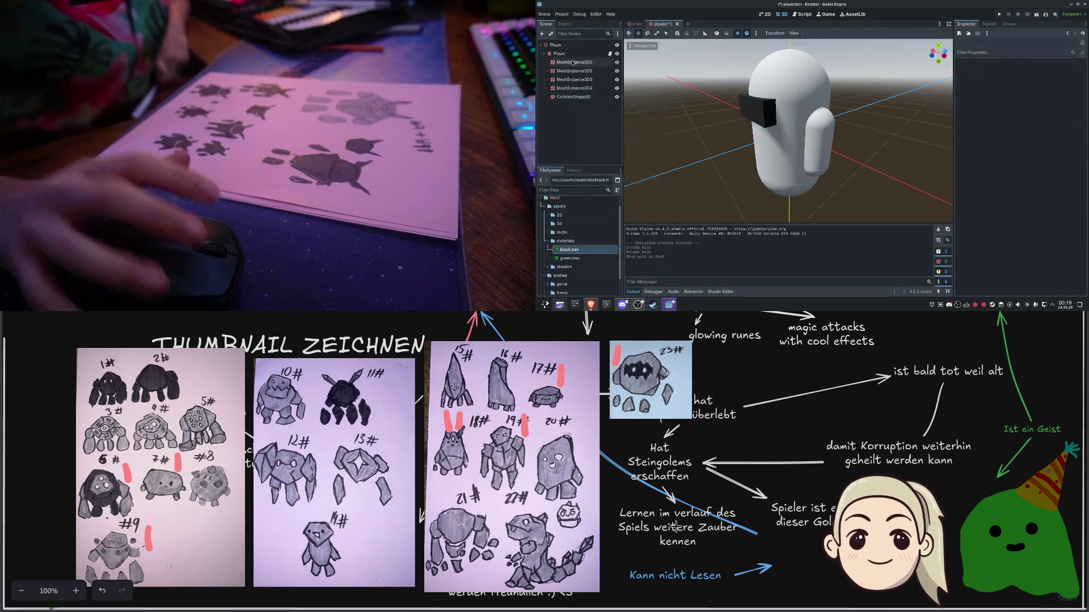
{"action": "left_click", "coordinate": [562, 54]}
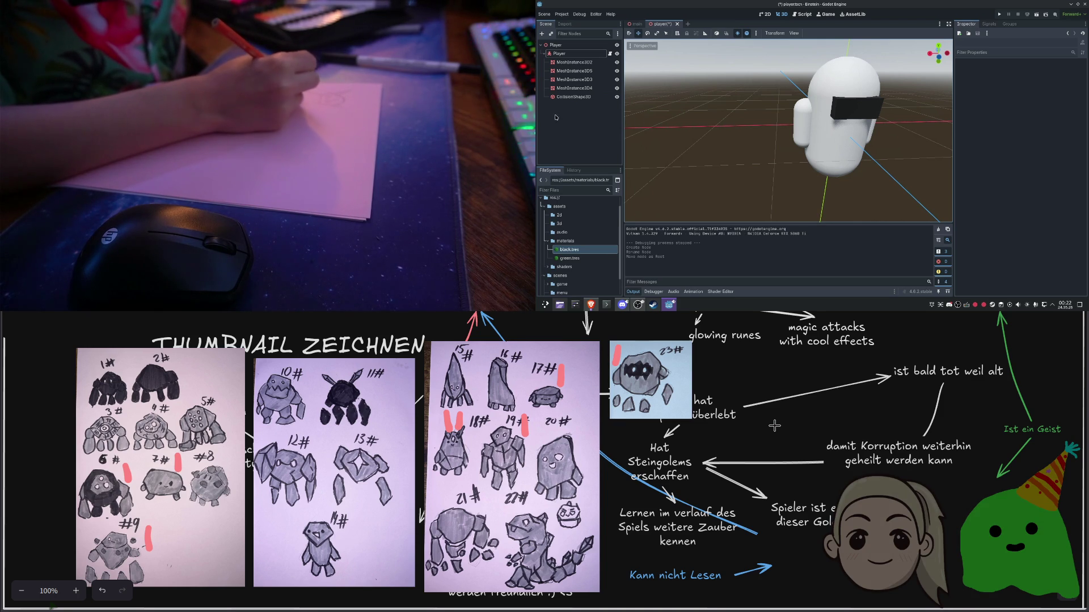
{"action": "left_click_drag", "start_coordinate": [703, 113], "coordinate": [713, 125]}
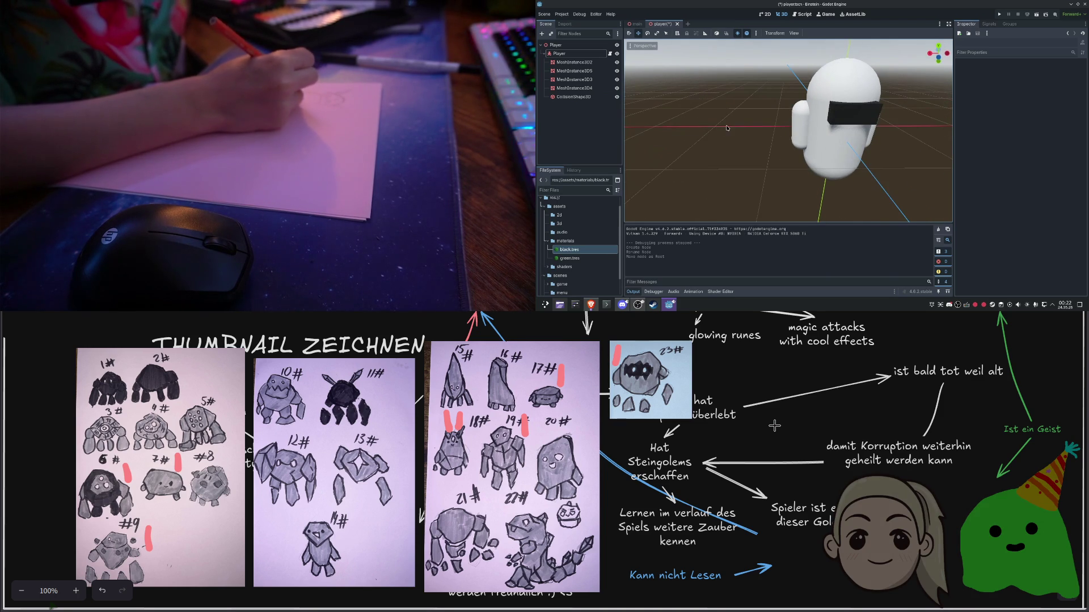
Step: Add a Marker3D child node from the Player root's Add Child Node dialog
{"action": "left_click", "coordinate": [556, 44]}
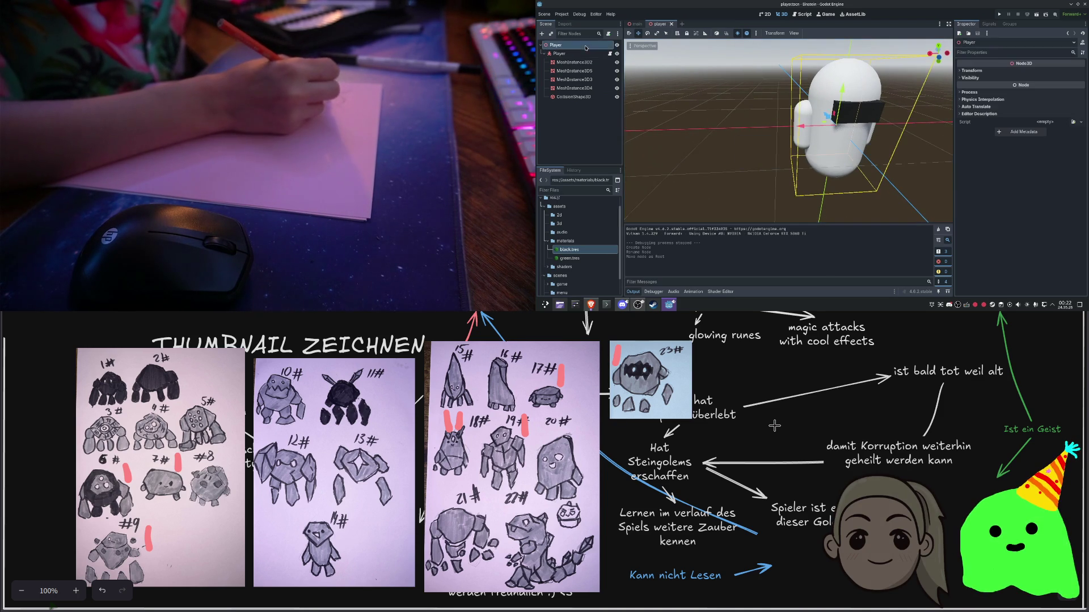
{"action": "right_click", "coordinate": [586, 46]}
{"action": "left_click", "coordinate": [619, 50]}
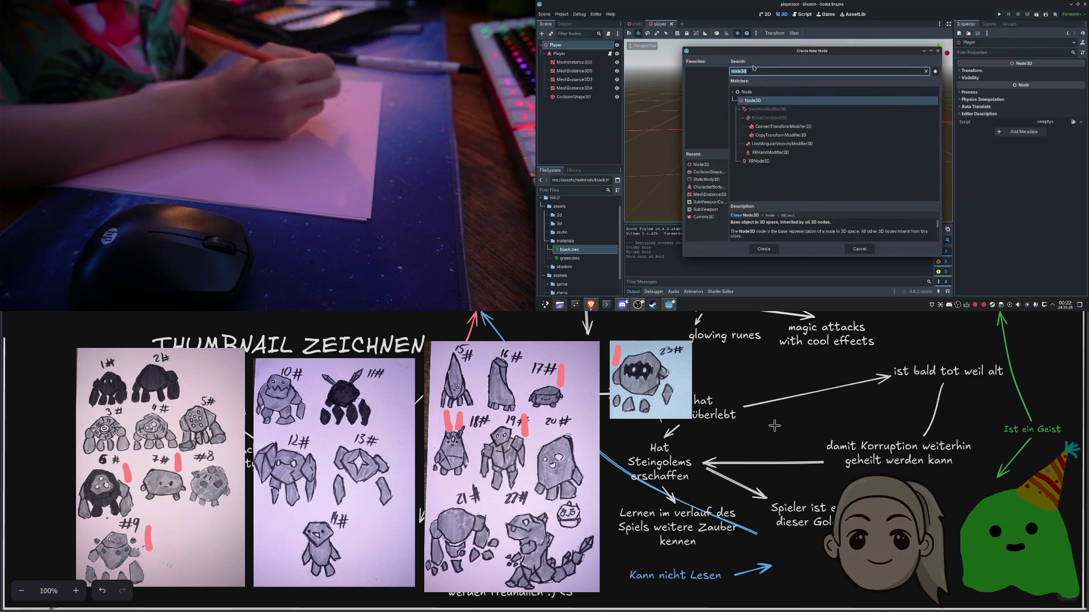
{"action": "key", "text": "BackSpace"}
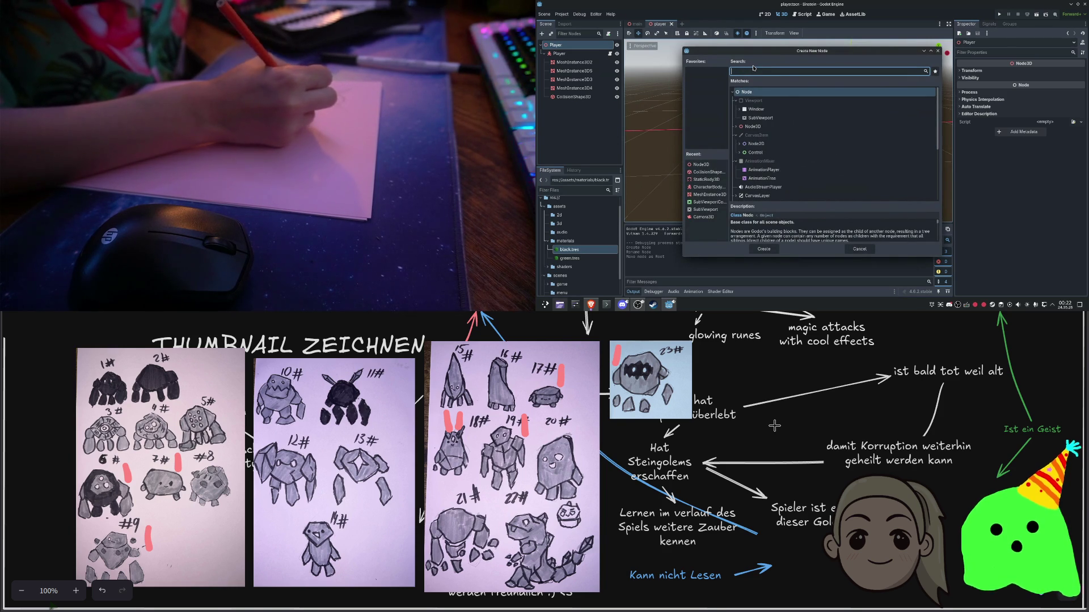
{"action": "left_click", "coordinate": [736, 126]}
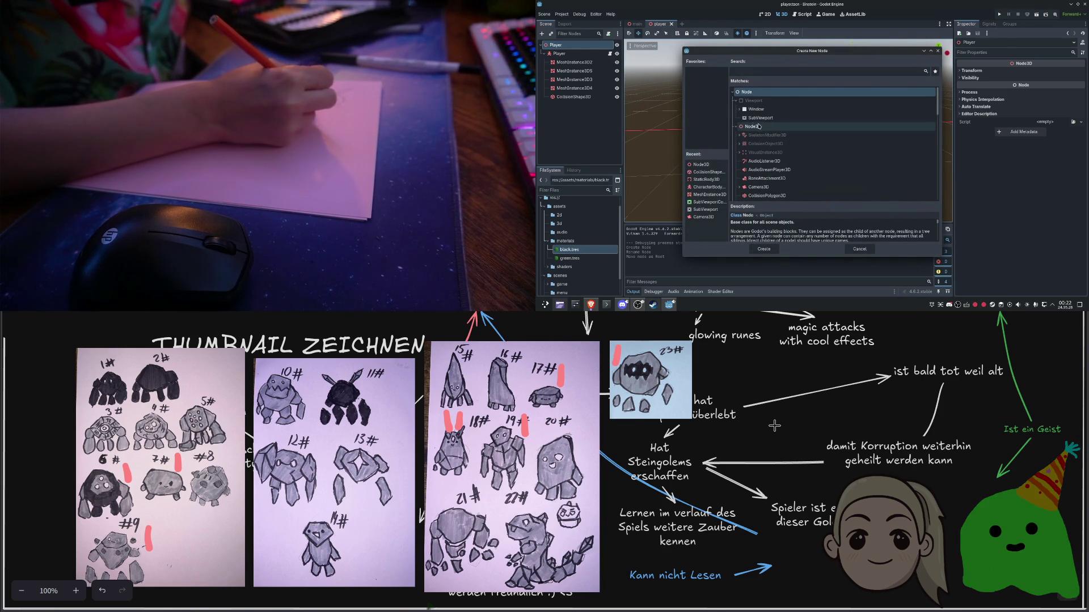
{"action": "scroll", "coordinate": [768, 128], "scroll_direction": "down", "scroll_amount": 3}
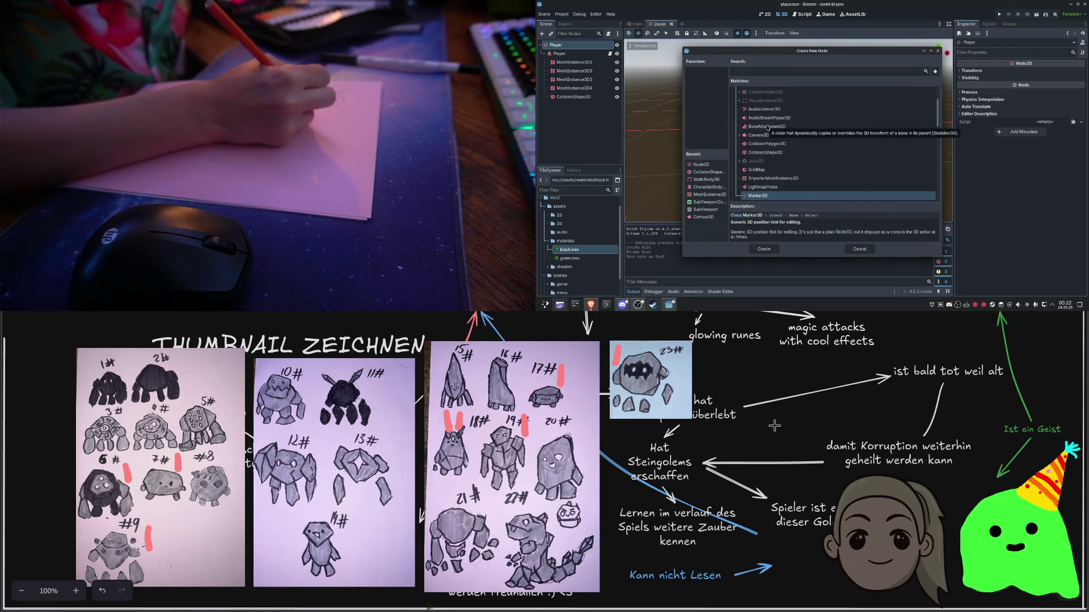
{"action": "double_click", "coordinate": [756, 188]}
Step: Move the marker directly under the Player root and rename it Target
{"action": "left_click_drag", "start_coordinate": [562, 104], "coordinate": [578, 54]}
{"action": "type", "text": "Targe"}
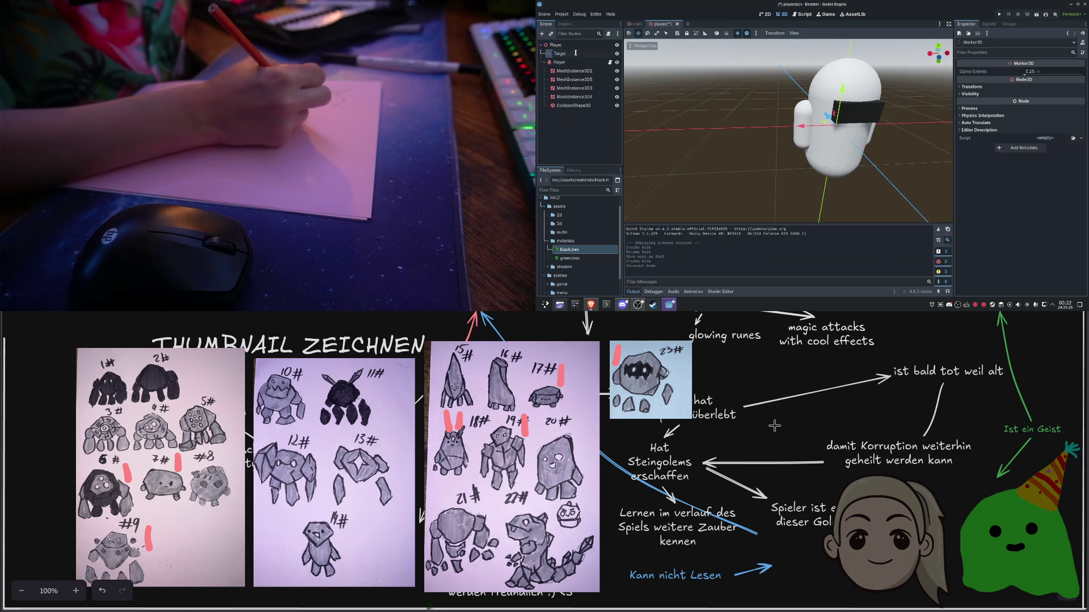
{"action": "type", "text": "t"}
{"action": "key", "text": "Return"}
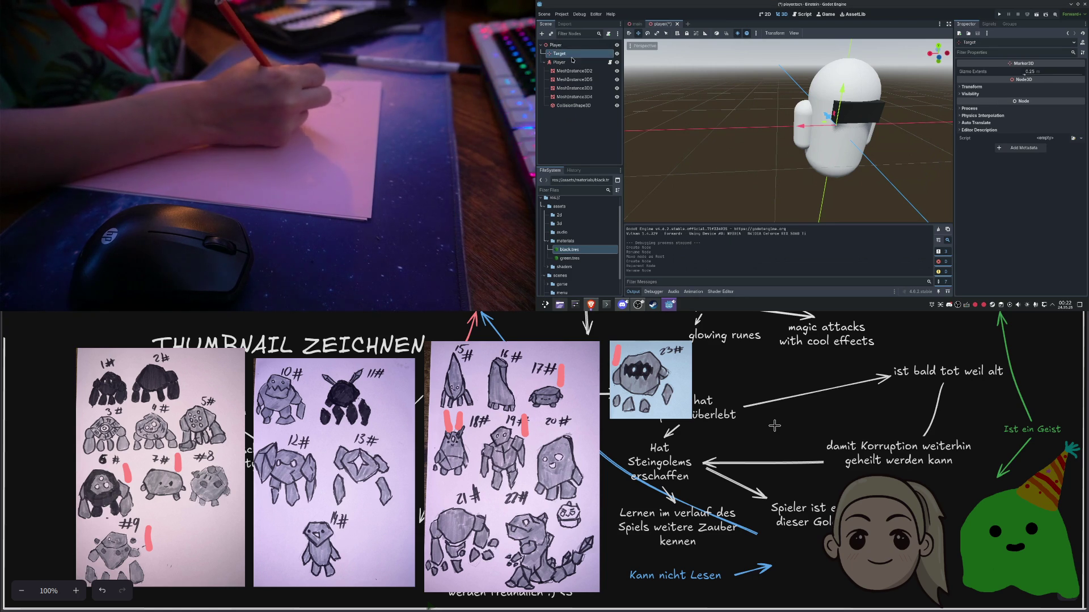
{"action": "left_click", "coordinate": [595, 62]}
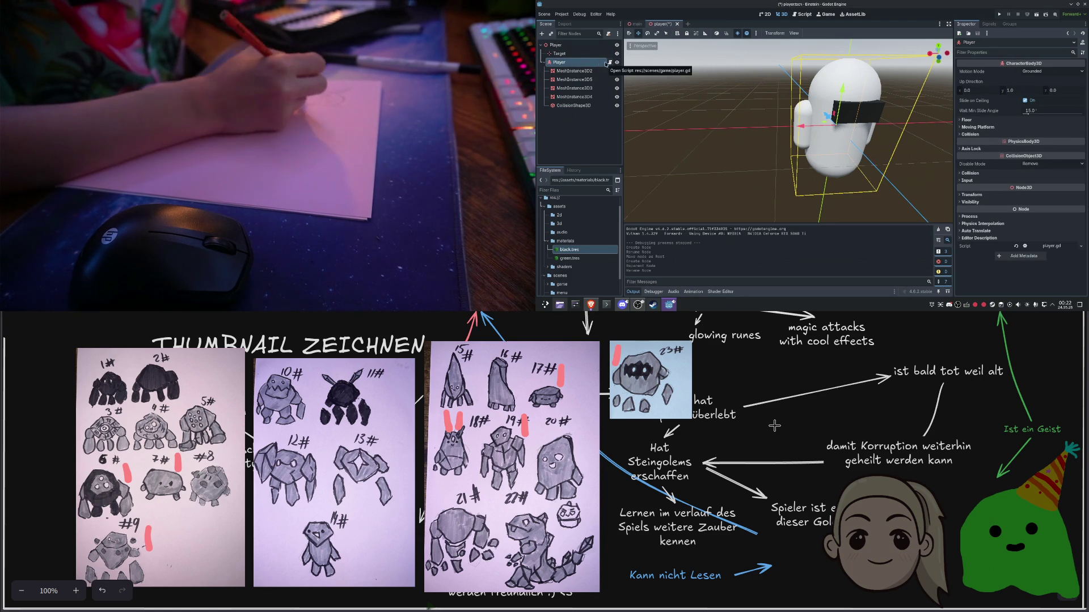
Step: Detach player.gd from the character body, attach it to the Node3D Player root, and save
{"action": "left_click", "coordinate": [609, 63]}
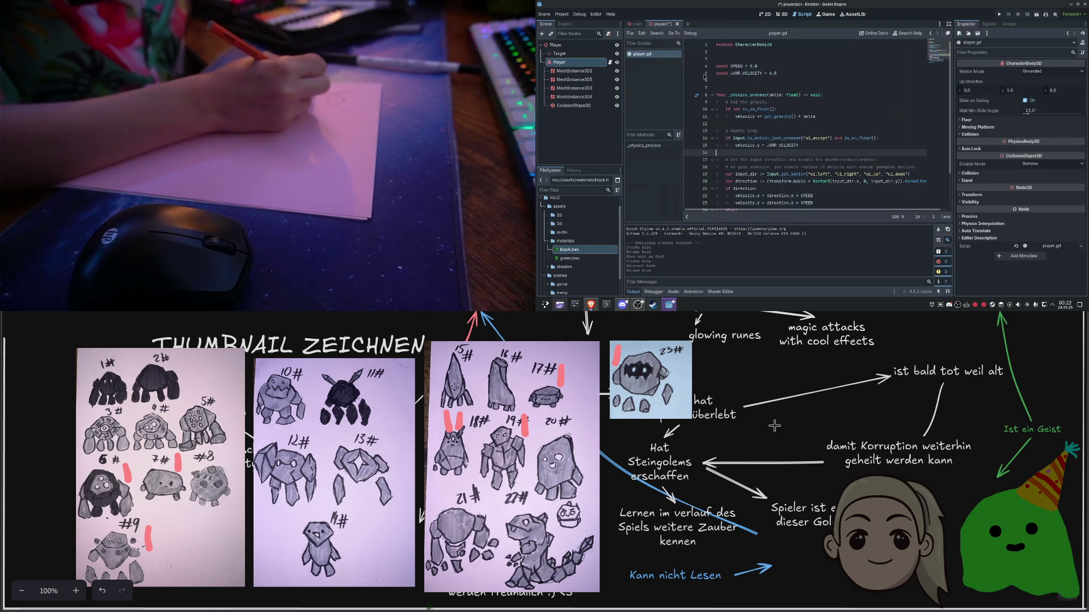
{"action": "left_click", "coordinate": [792, 125]}
{"action": "key", "text": "ctrl+a"}
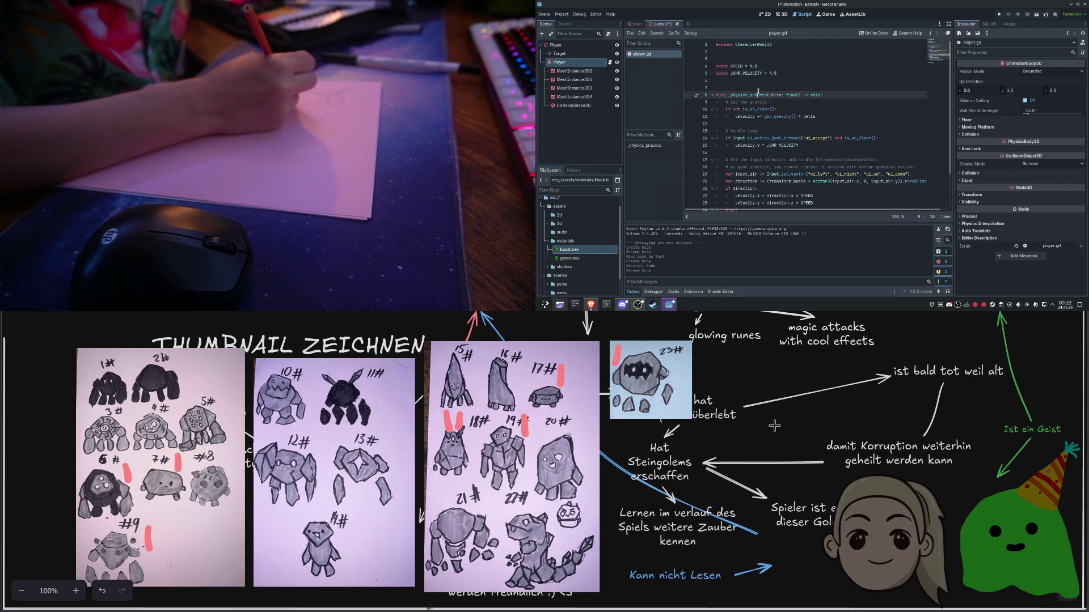
{"action": "left_click", "coordinate": [753, 87]}
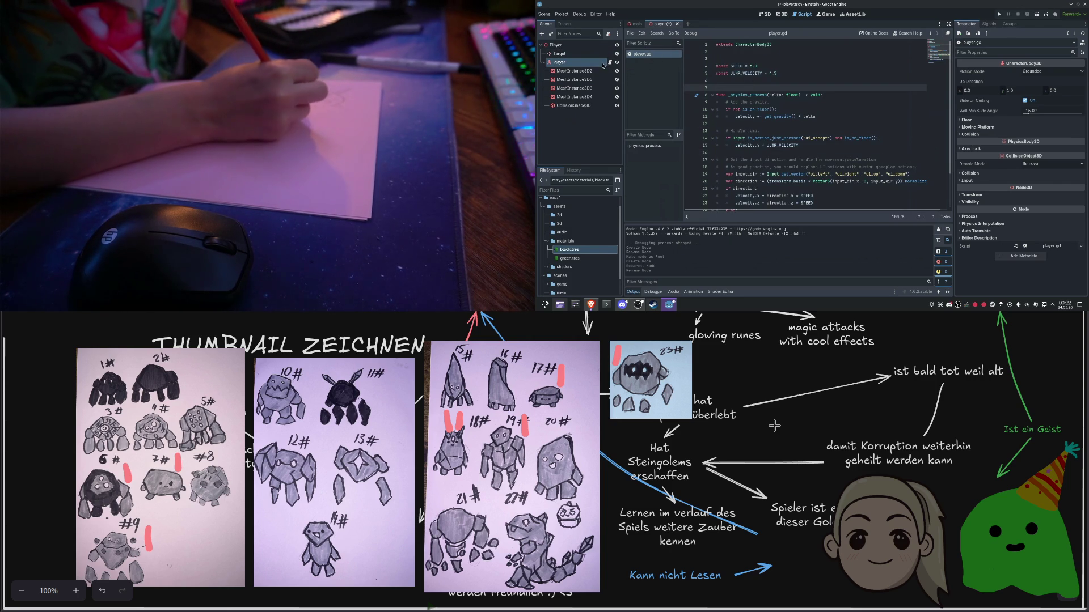
{"action": "left_click", "coordinate": [608, 34]}
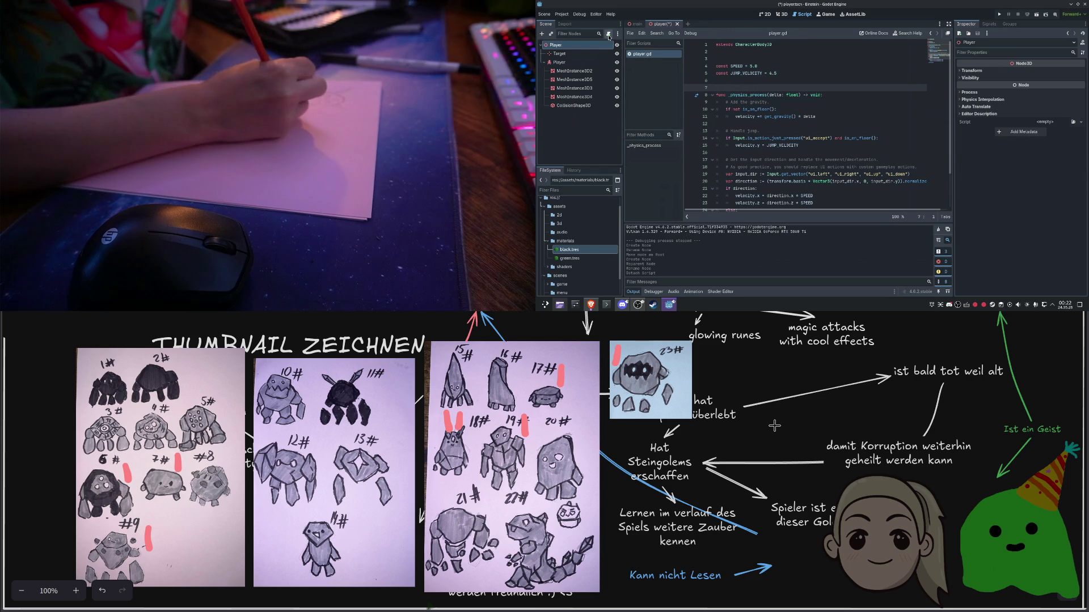
{"action": "scroll", "coordinate": [549, 267], "scroll_direction": "down", "scroll_amount": 1}
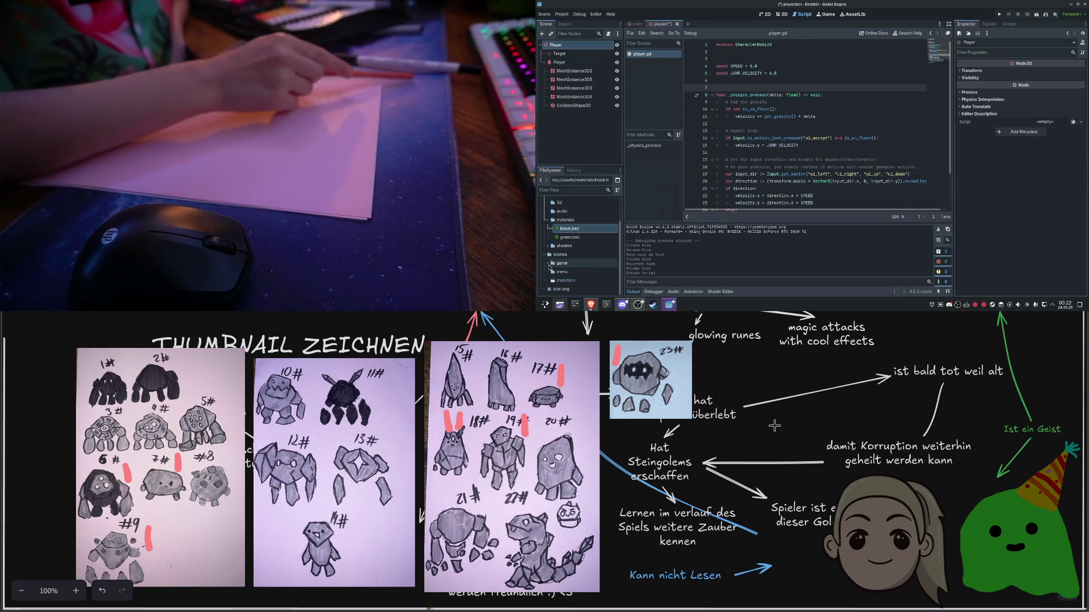
{"action": "left_click", "coordinate": [548, 263]}
{"action": "left_click_drag", "start_coordinate": [568, 277], "coordinate": [596, 48]}
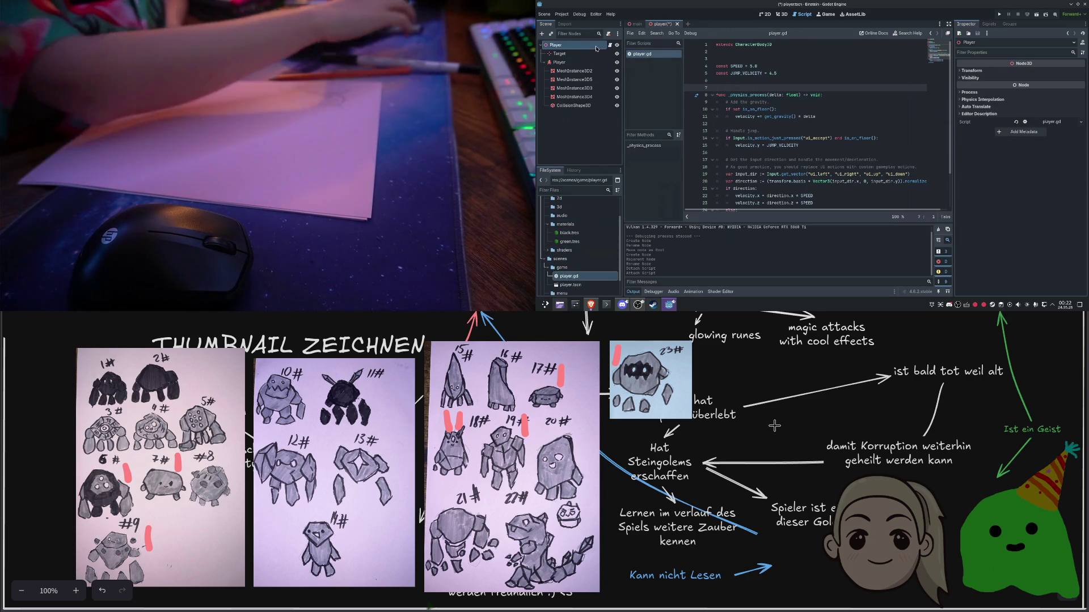
{"action": "key", "text": "Up"}
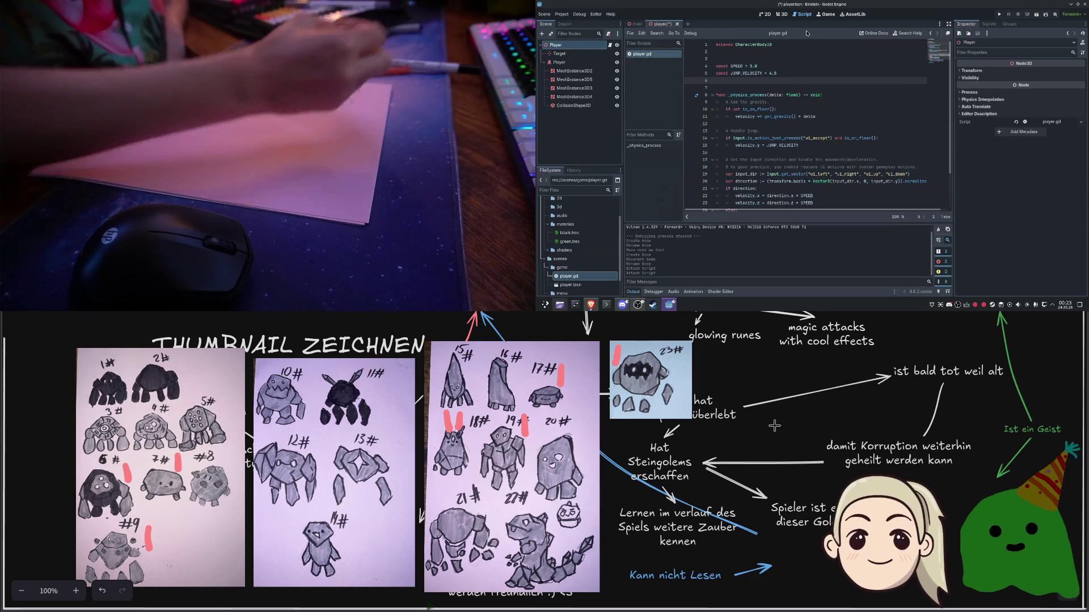
{"action": "key", "text": "ctrl+s"}
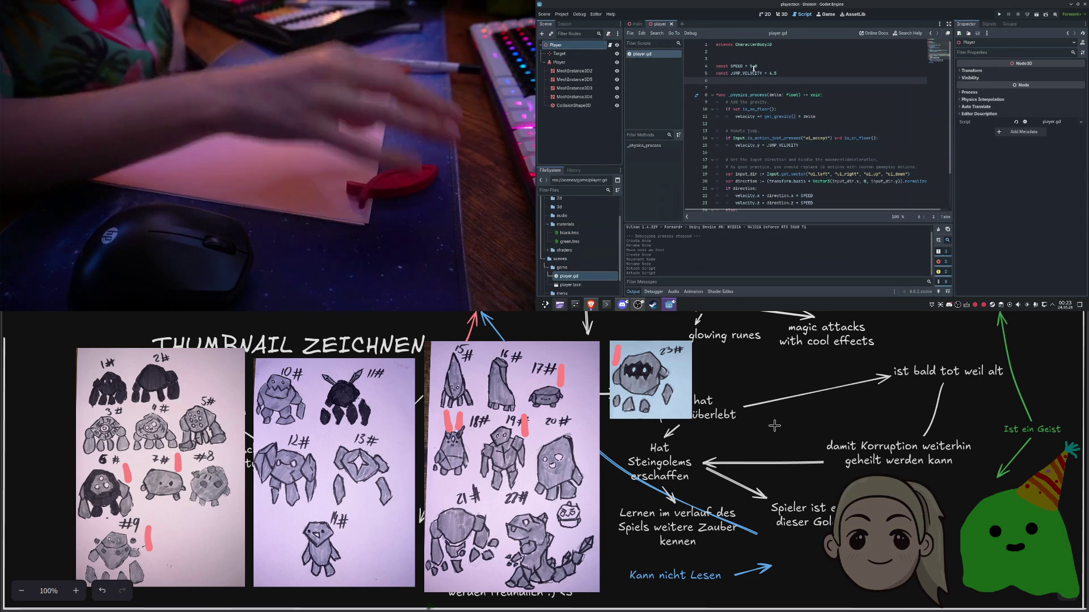
Step: Try moving the Target marker in the 3D view, undo it, and go back to player.gd
{"action": "left_click", "coordinate": [782, 14]}
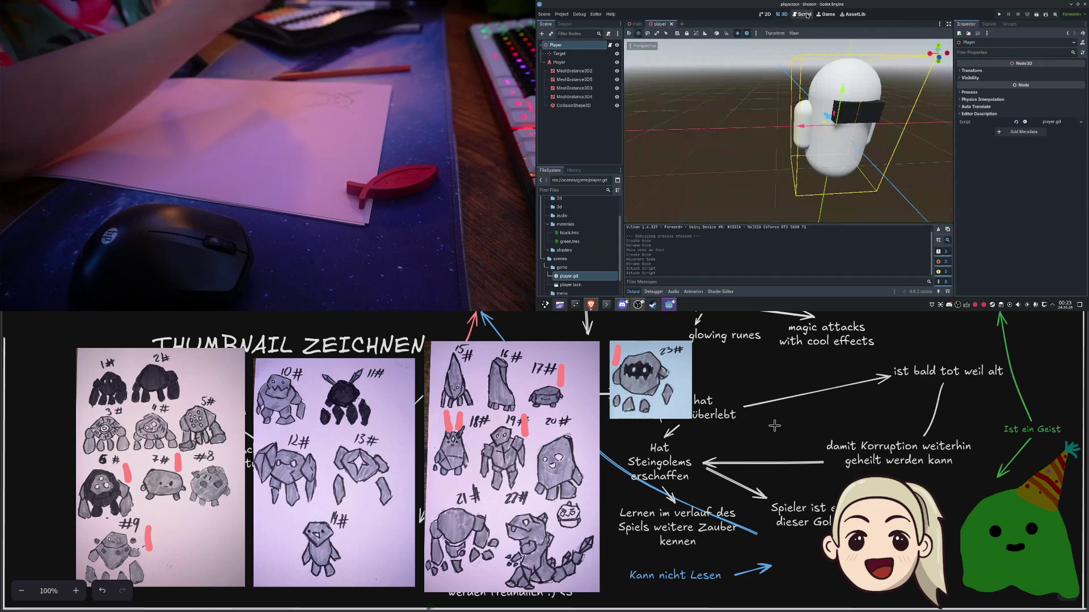
{"action": "left_click", "coordinate": [810, 112]}
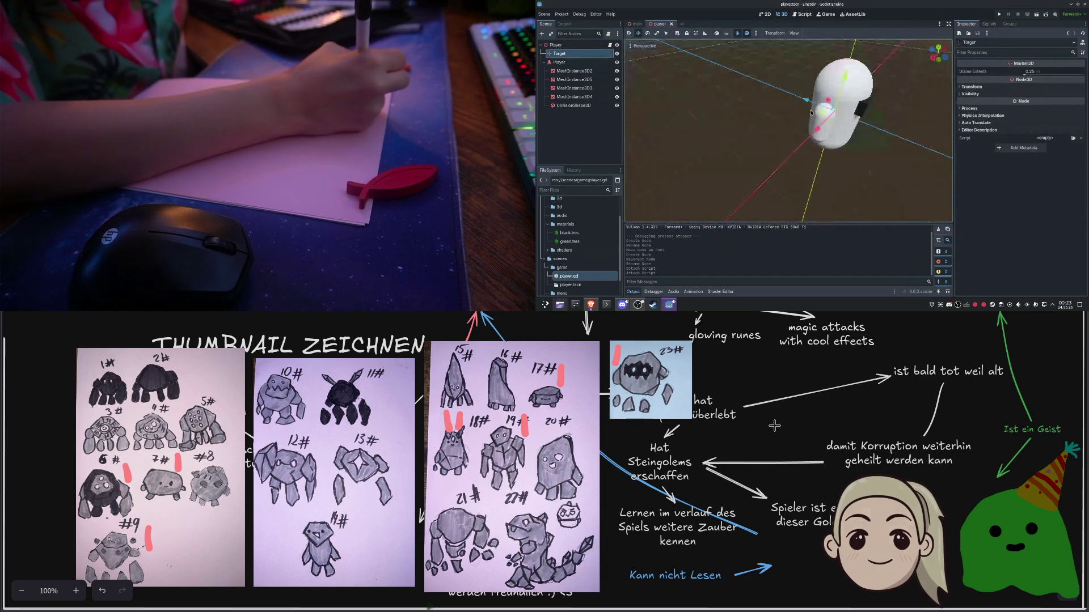
{"action": "left_click_drag", "start_coordinate": [811, 112], "coordinate": [844, 118]}
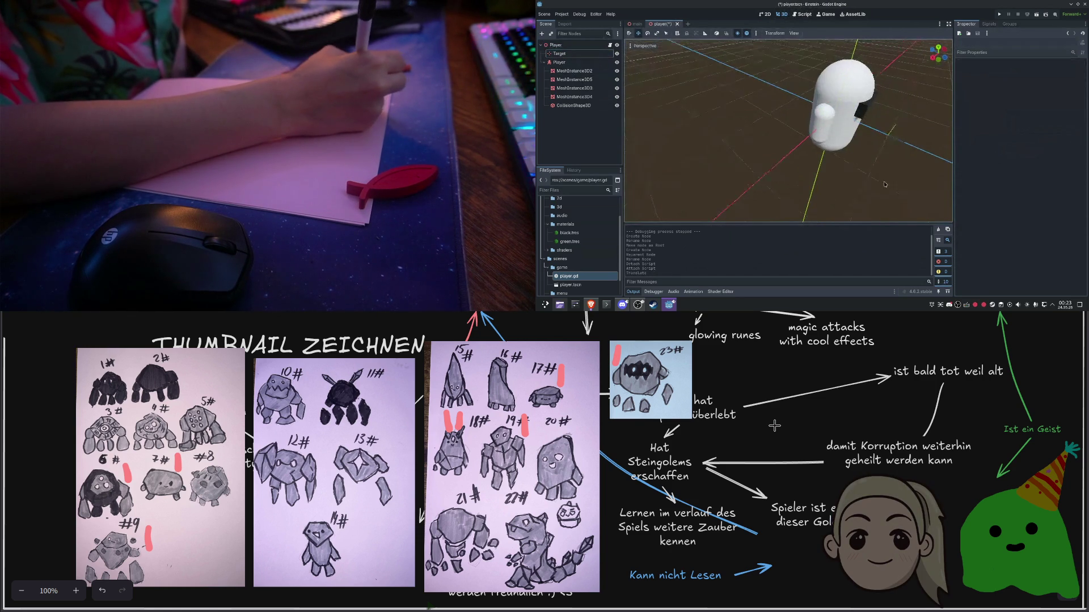
{"action": "key", "text": "ctrl+z"}
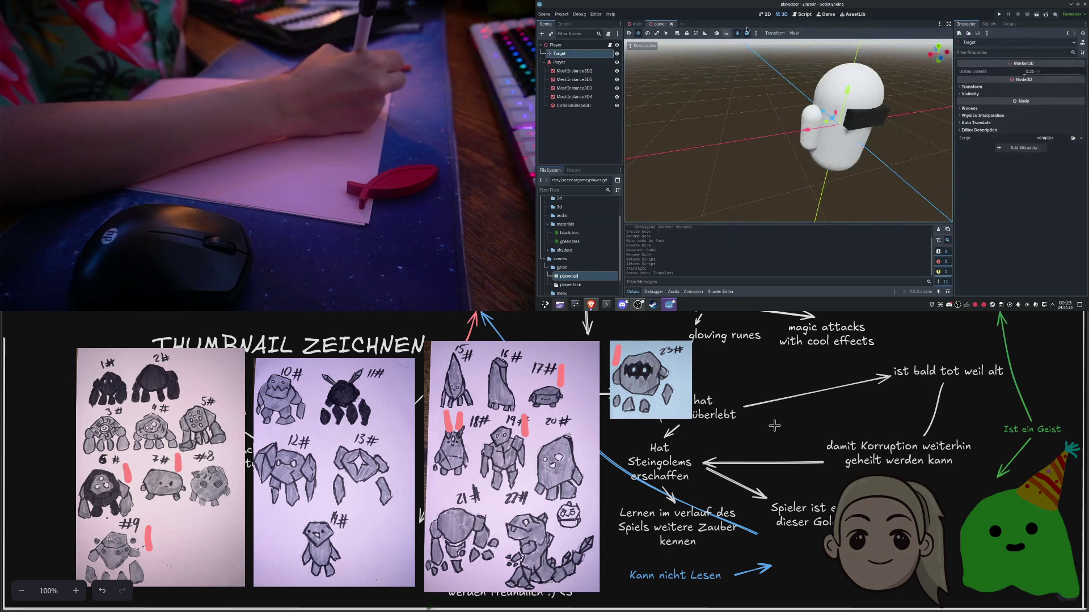
{"action": "left_click", "coordinate": [796, 18]}
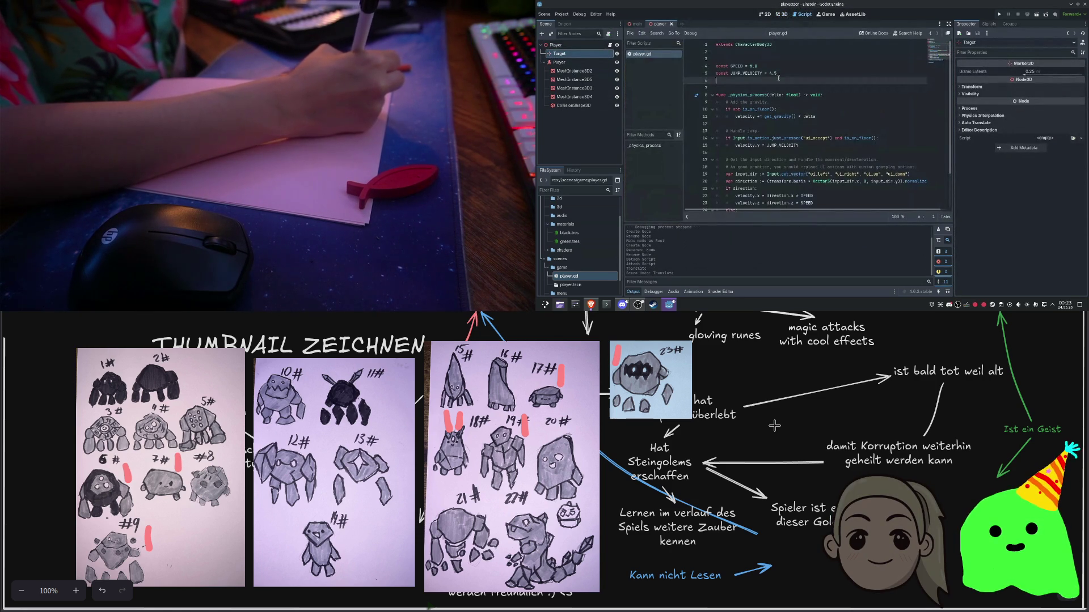
{"action": "left_click", "coordinate": [778, 58]}
{"action": "key", "text": "Return"}
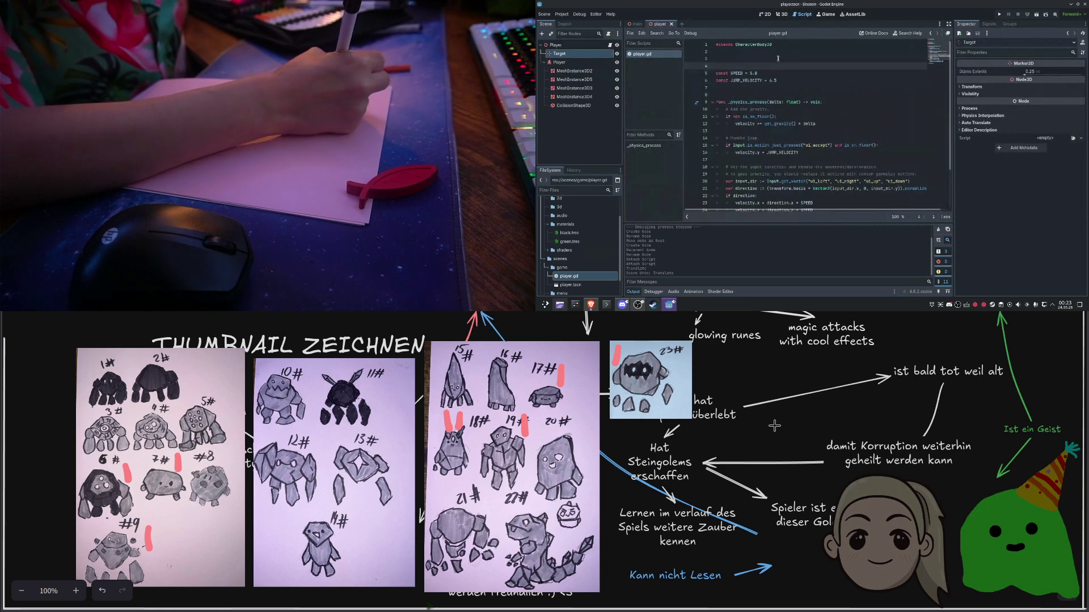
{"action": "key", "text": "Up"}
{"action": "type", "text": "const t"}
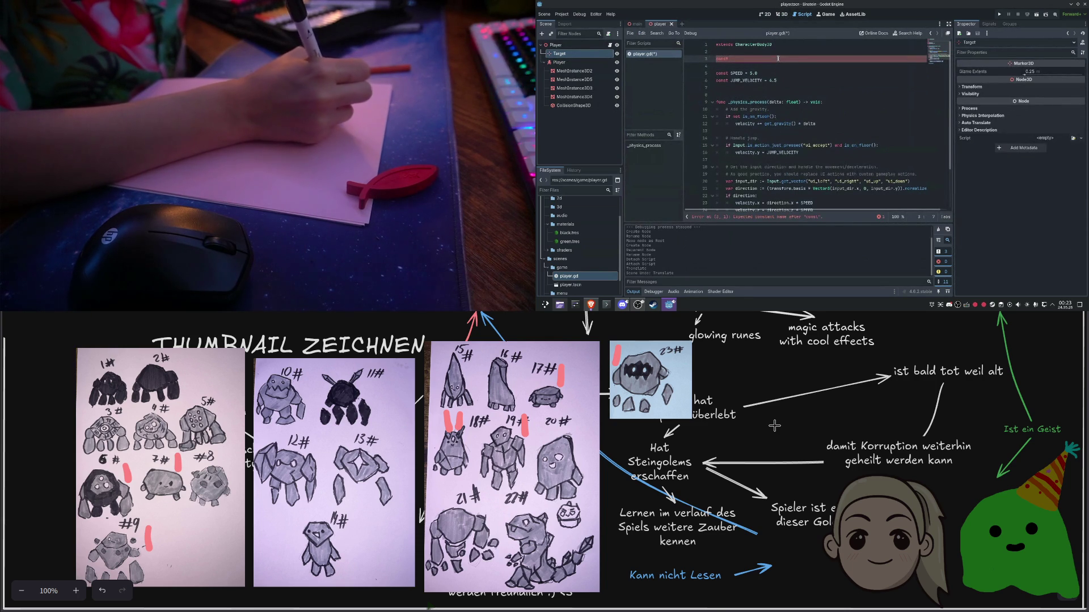
{"action": "type", "text": "arget: "}
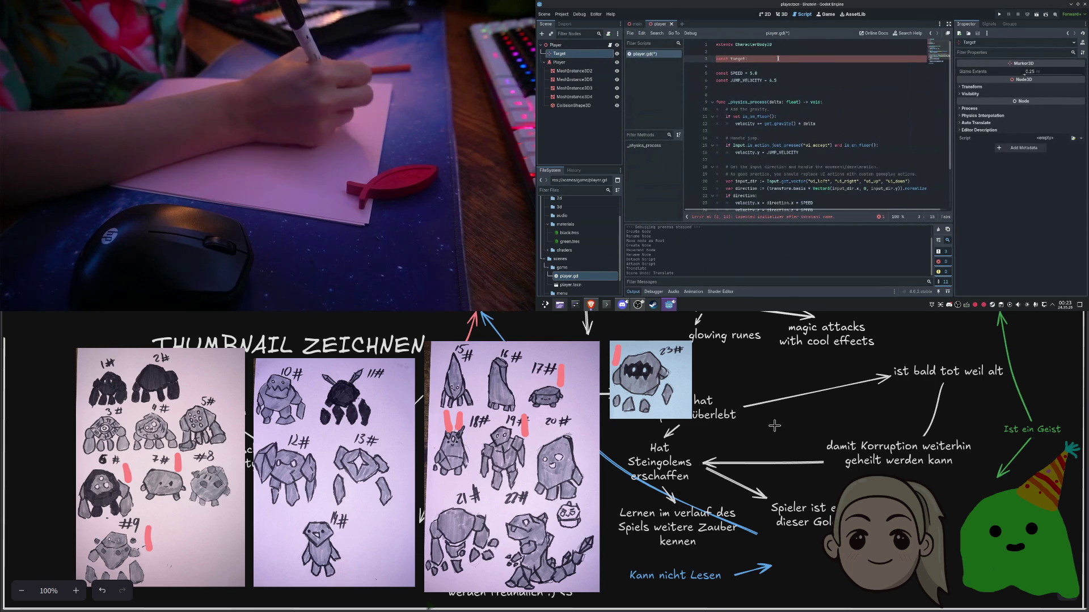
{"action": "type", "text": "Marker3D"}
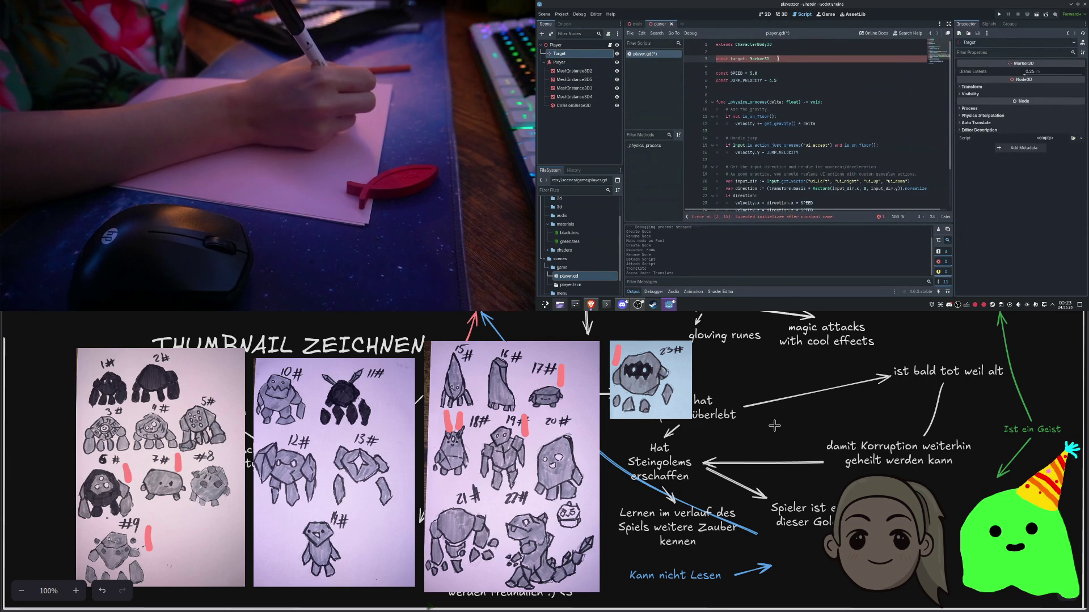
{"action": "key", "text": "Return"}
{"action": "key", "text": "Up"}
{"action": "key", "text": "Down"}
{"action": "type", "text": "@export"}
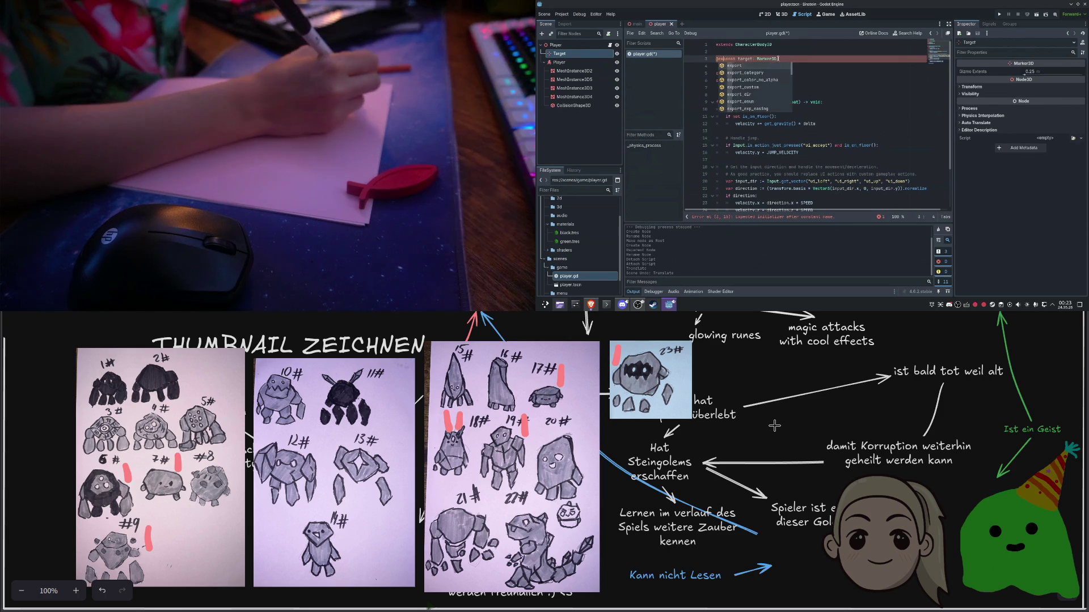
{"action": "key", "text": "Escape"}
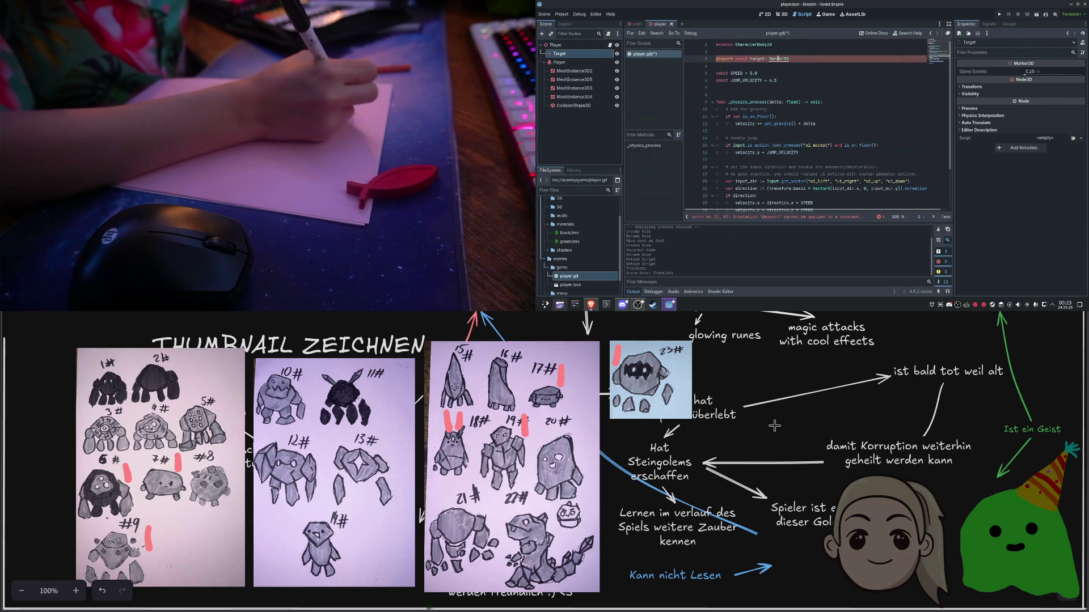
{"action": "key", "text": "Down"}
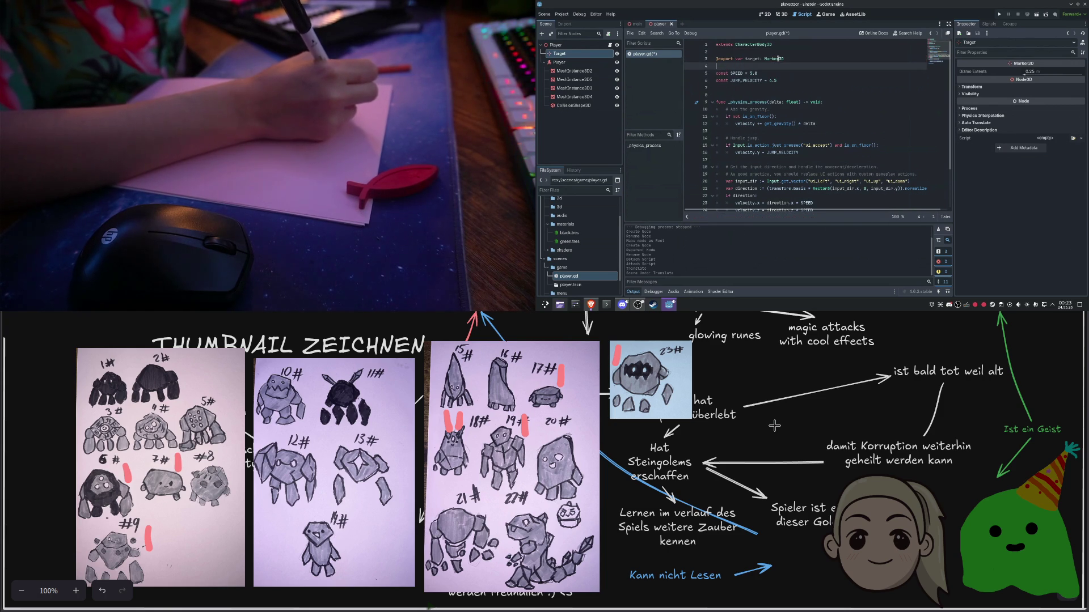
{"action": "key", "text": "Return"}
{"action": "key", "text": "Up"}
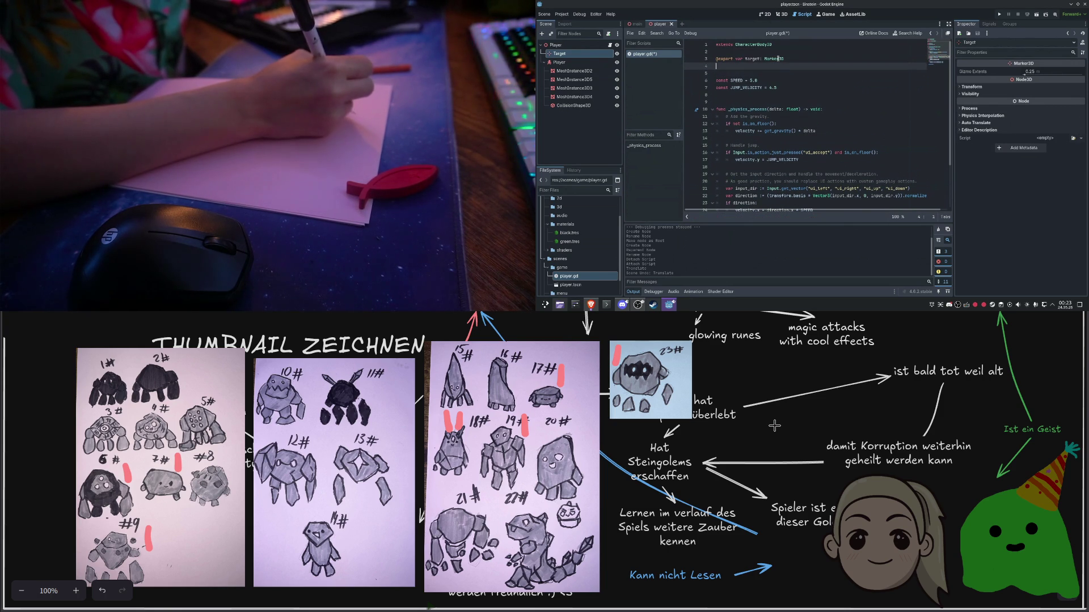
{"action": "type", "text": "port var"}
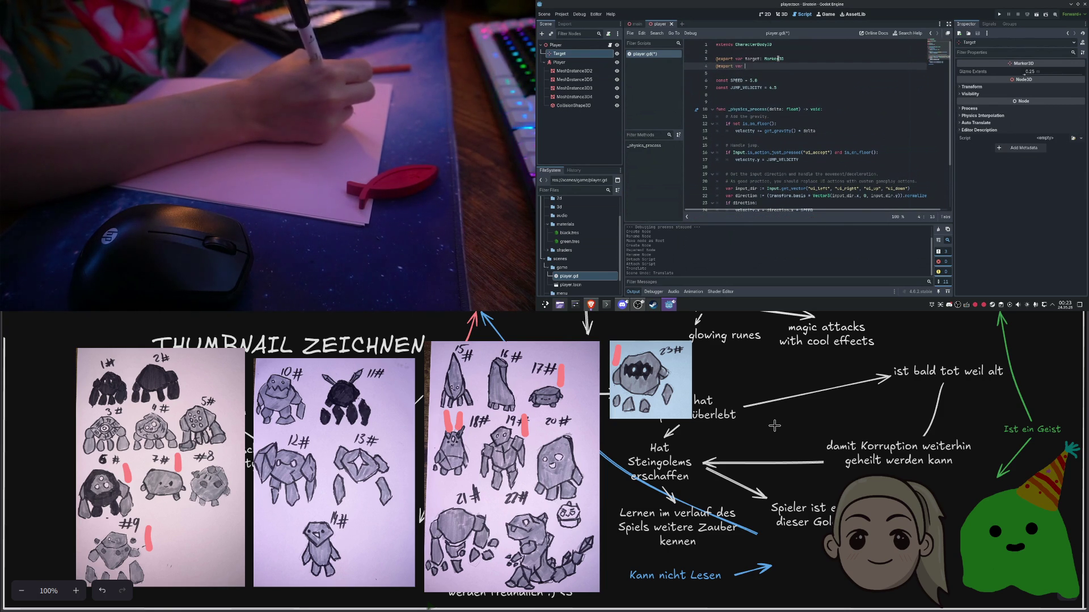
{"action": "key", "text": "ctrl+z"}
{"action": "key", "text": "ctrl+z"}
{"action": "key", "text": "ctrl+z"}
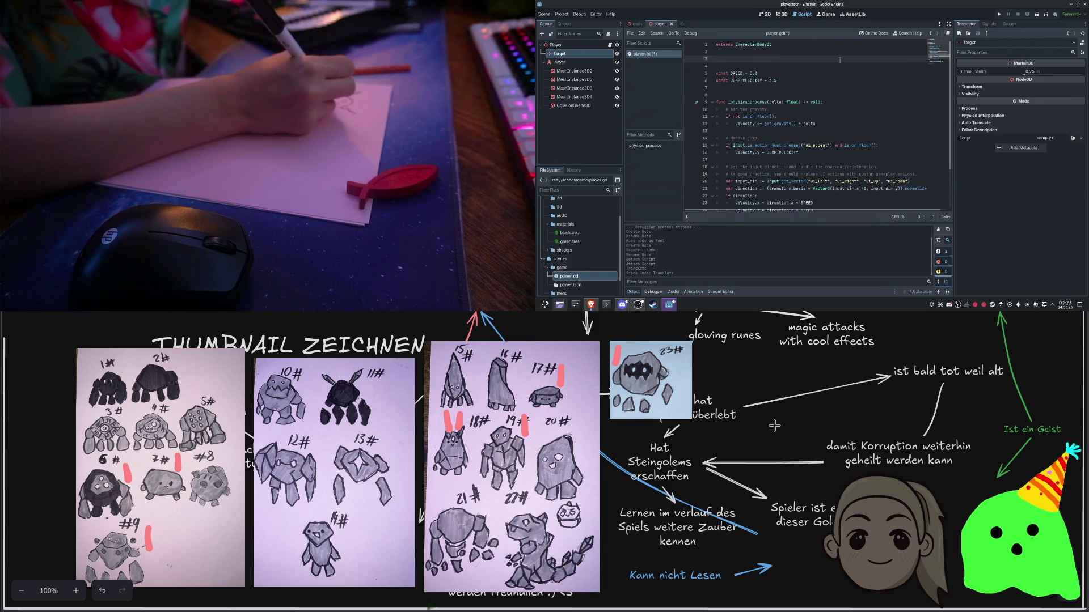
{"action": "mouse_move", "coordinate": [579, 53]}
{"action": "left_mouse_down"}
{"action": "mouse_move", "coordinate": [777, 65]}
{"action": "mouse_move", "coordinate": [760, 59]}
{"action": "left_mouse_up"}
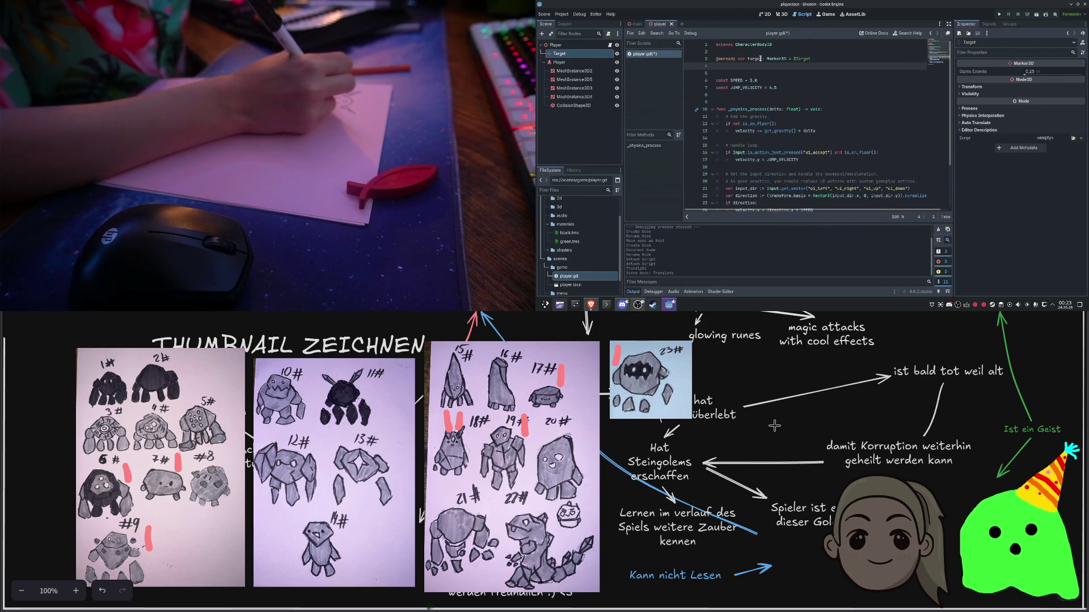
{"action": "left_click_drag", "start_coordinate": [559, 62], "coordinate": [736, 67]}
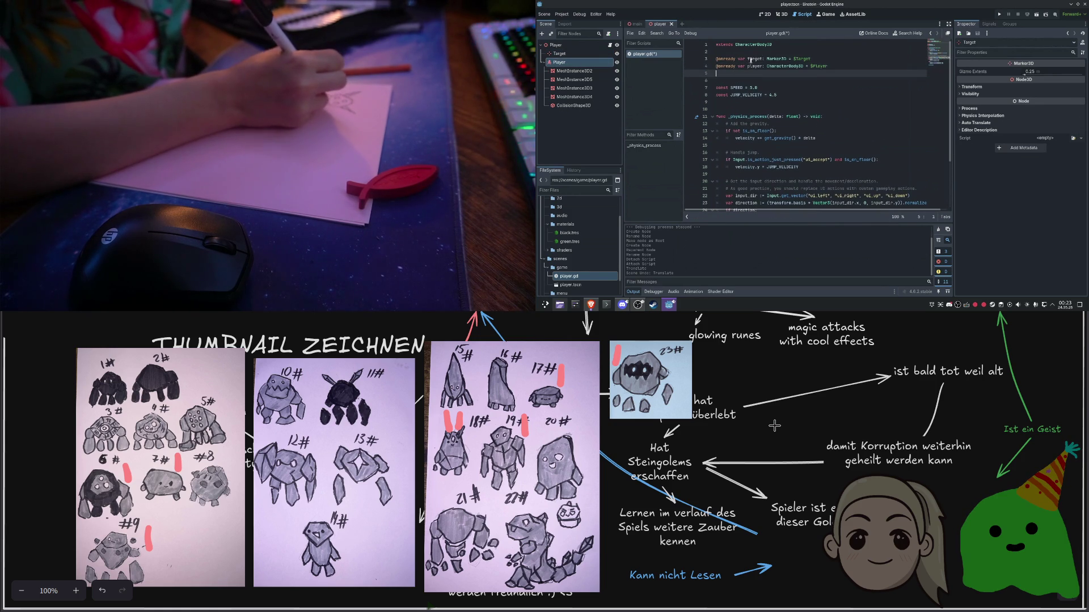
{"action": "left_click", "coordinate": [820, 107]}
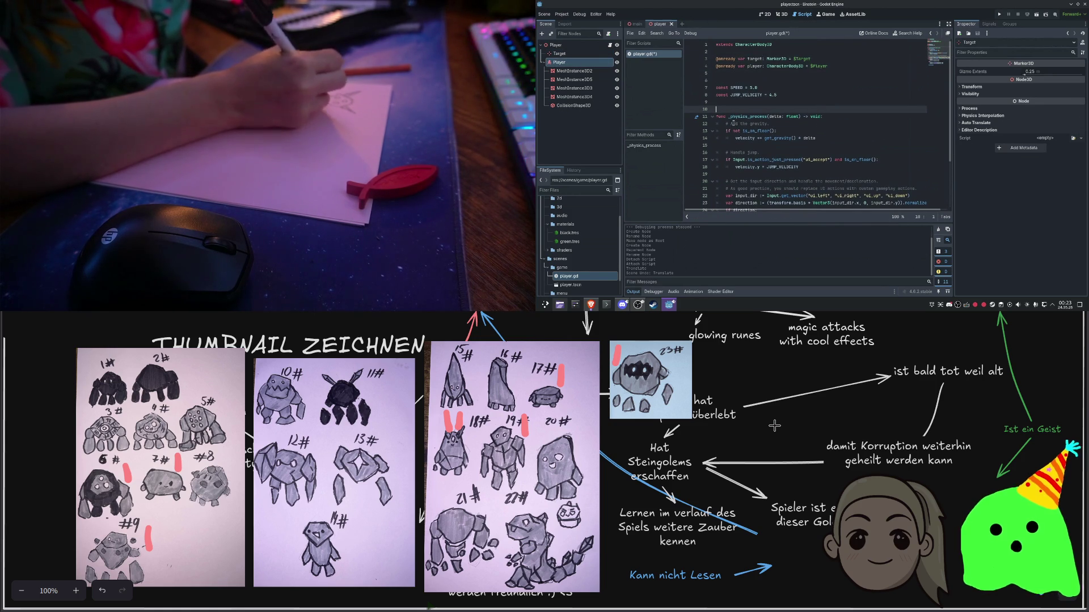
Step: Insert a '# Lerp to marker' comment line at the top of _physics_process
{"action": "left_click", "coordinate": [720, 123]}
{"action": "scroll", "coordinate": [737, 126], "scroll_direction": "down", "scroll_amount": 3}
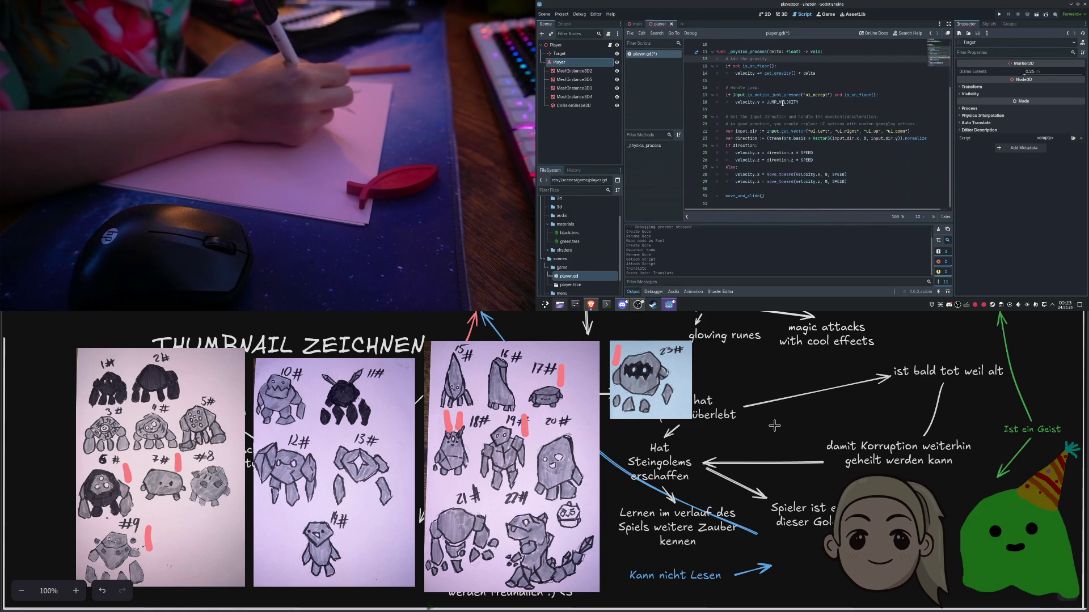
{"action": "key", "text": "Return"}
{"action": "key", "text": "Return"}
{"action": "key", "text": "Up"}
{"action": "key", "text": "Up"}
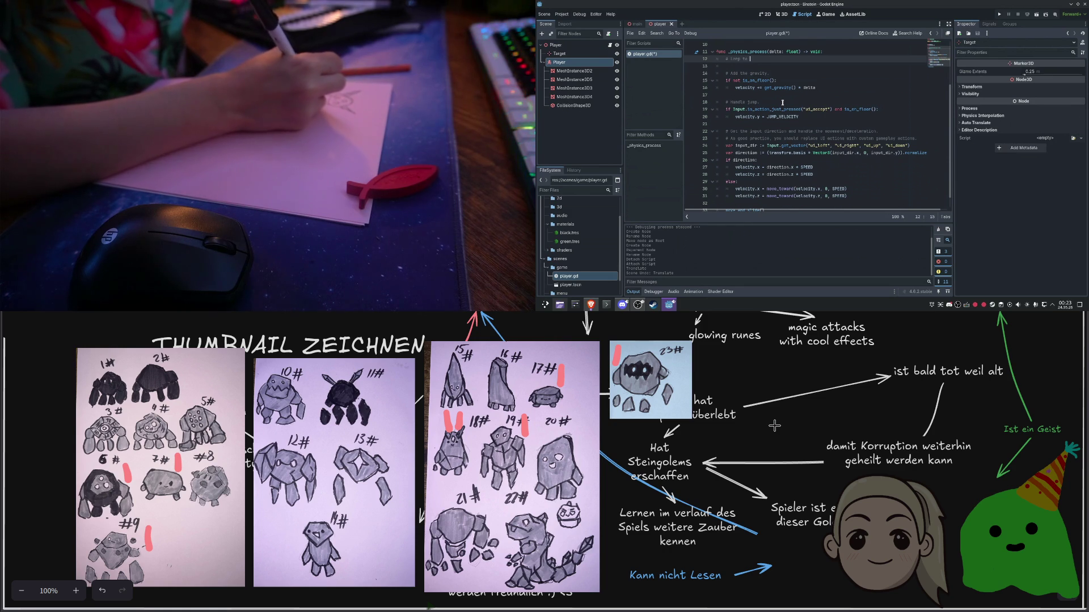
{"action": "type", "text": "ker"}
{"action": "key", "text": "Return"}
{"action": "key", "text": "BackSpace"}
{"action": "key", "text": "BackSpace"}
{"action": "key", "text": "BackSpace"}
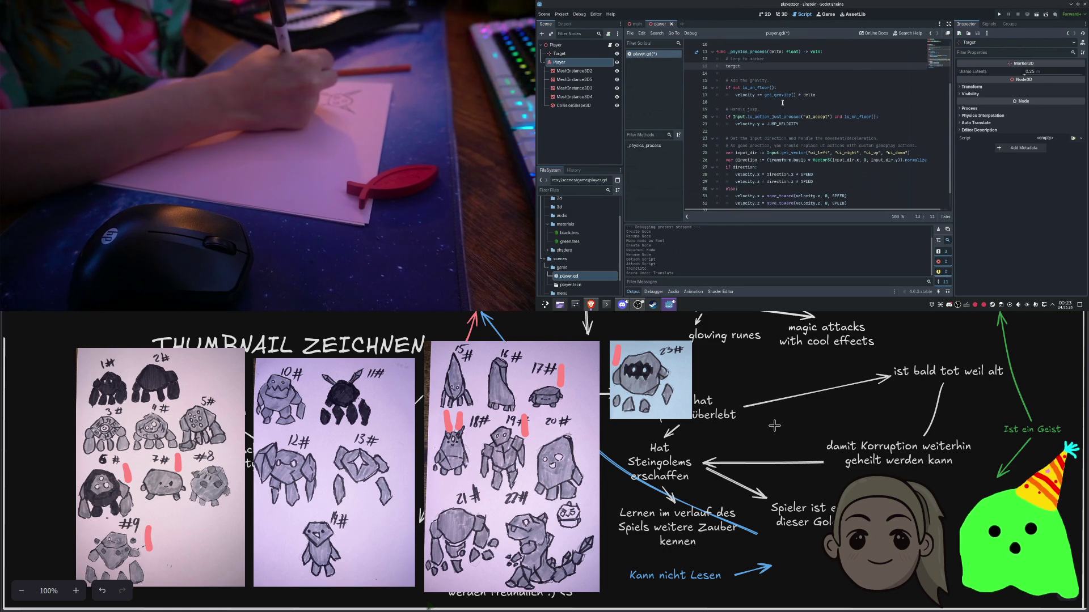
Step: Below the comment, write player.position = player.position.lerp(target.position) and save
{"action": "type", "text": "pla"}
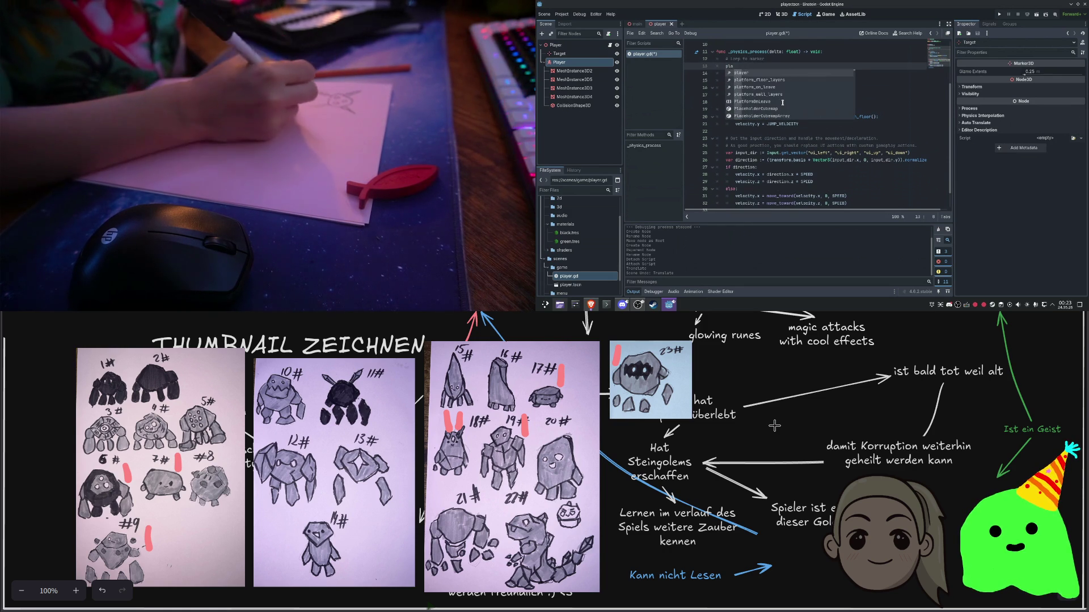
{"action": "type", "text": "yer"}
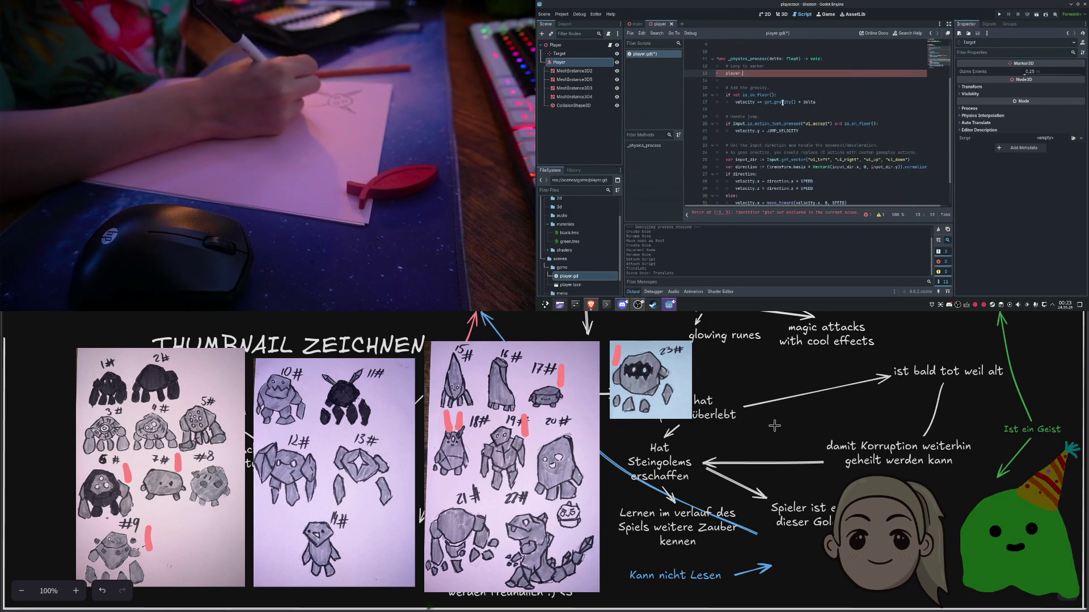
{"action": "type", "text": ".position."}
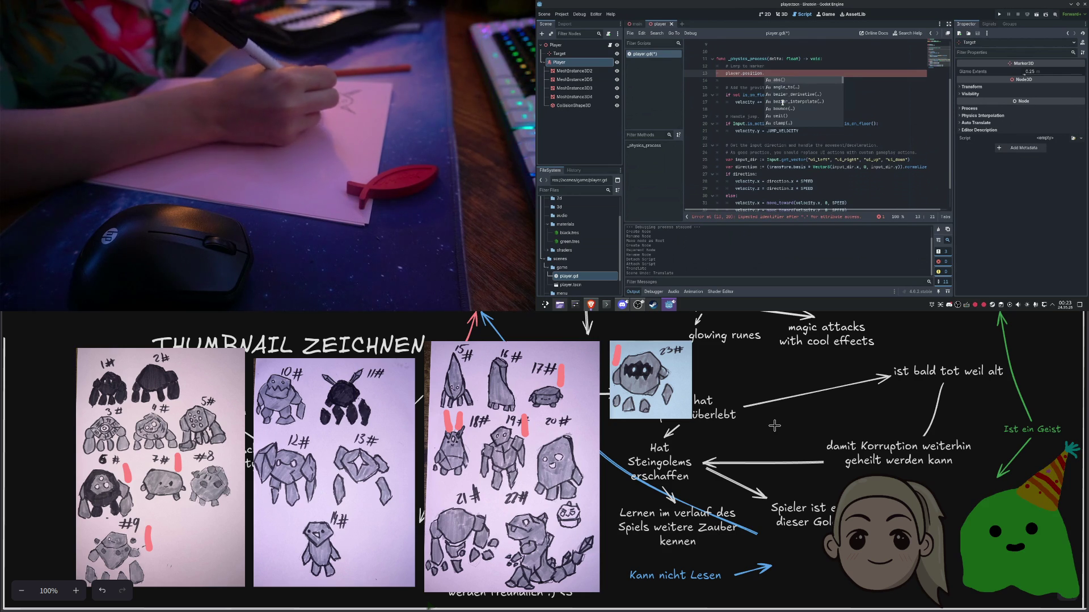
{"action": "type", "text": "le"}
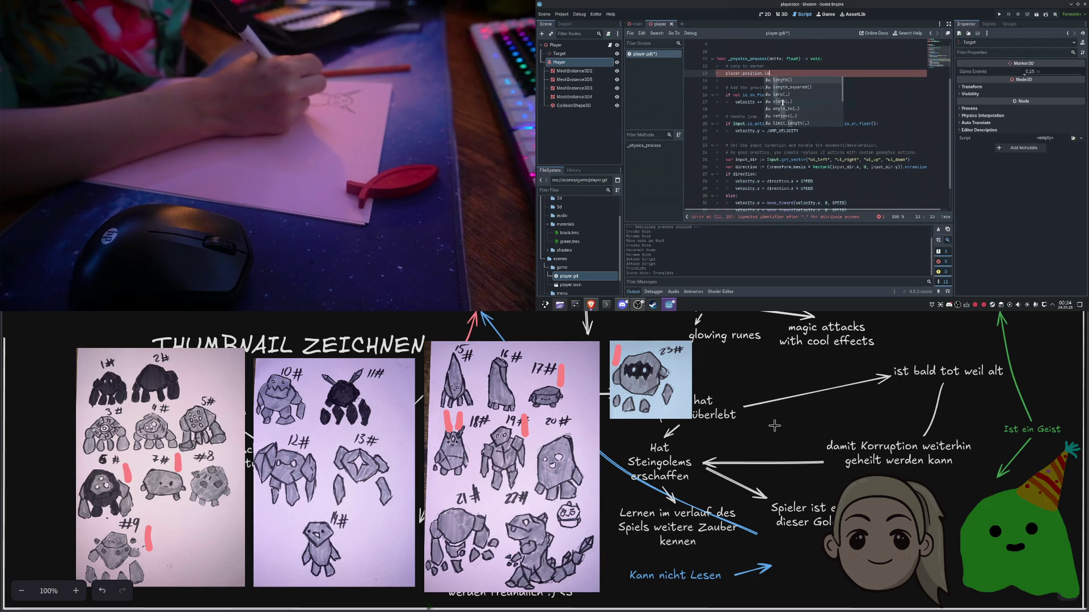
{"action": "type", "text": "r"}
{"action": "key", "text": "Return"}
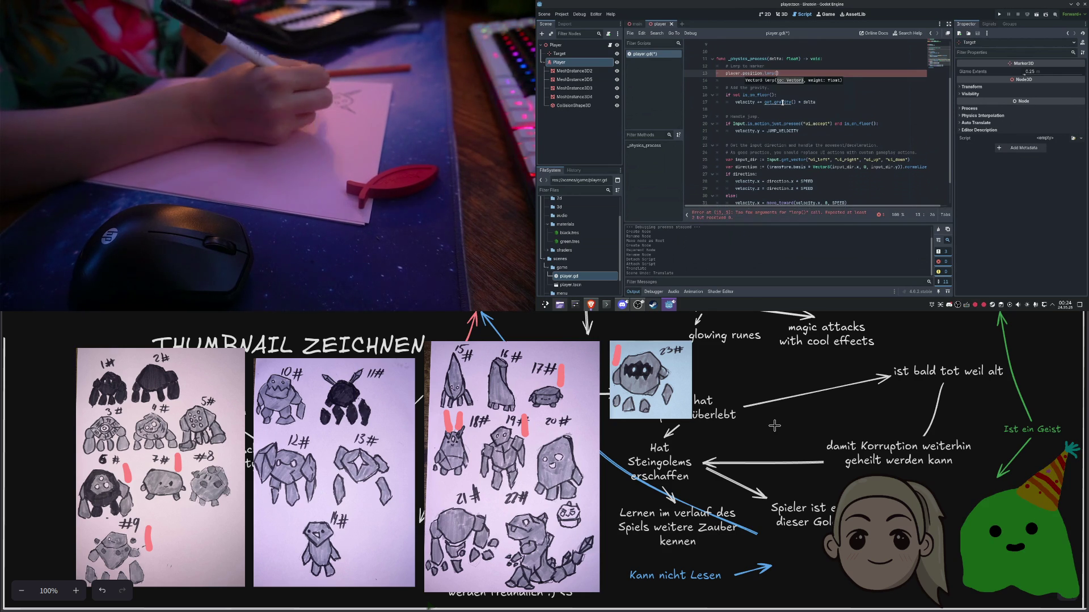
{"action": "key", "text": "Left"}
{"action": "key", "text": "Left"}
{"action": "key", "text": "Left"}
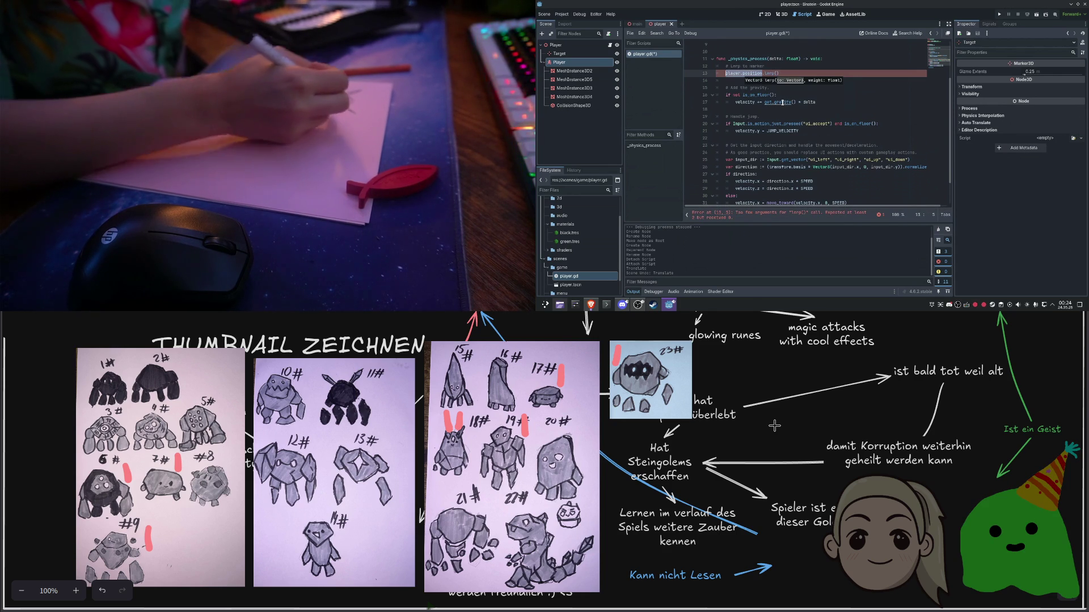
{"action": "type", "text": "player.position.lerp("}
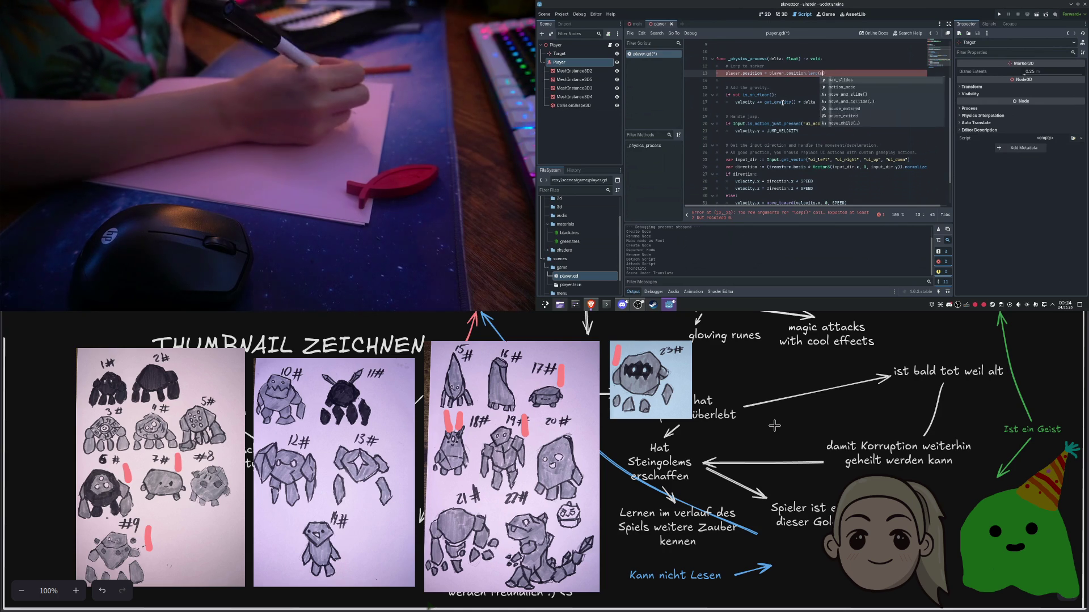
{"action": "type", "text": "target."}
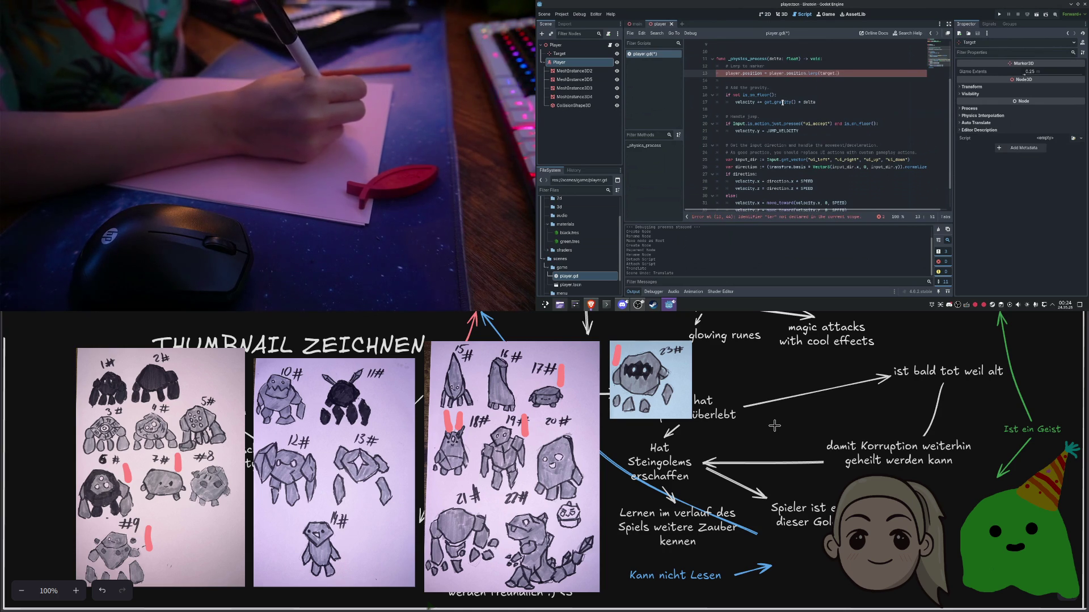
{"action": "type", "text": "position"}
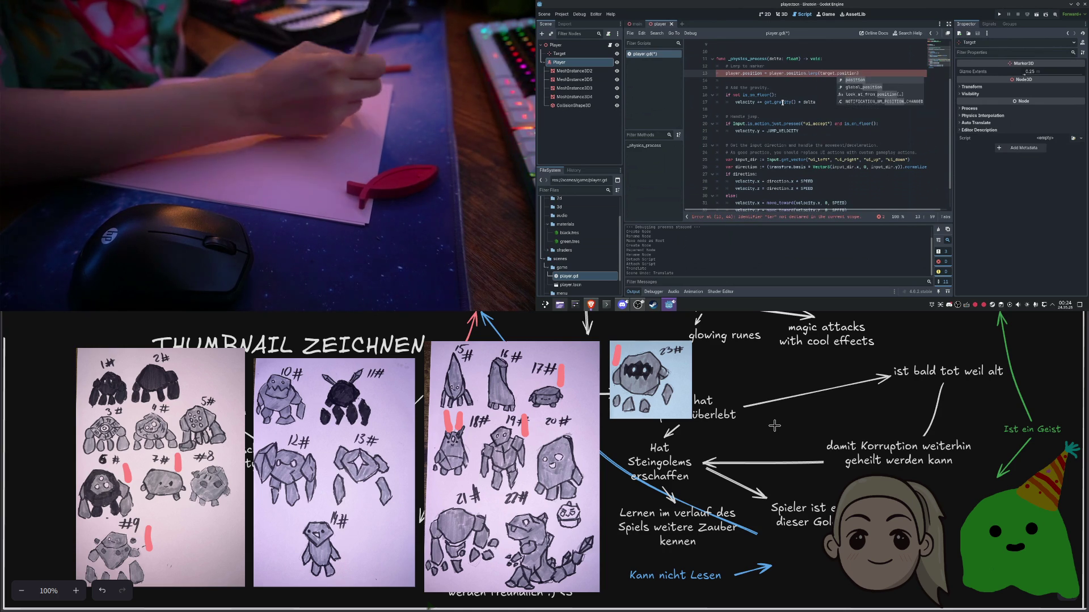
{"action": "key", "text": "Escape"}
{"action": "key", "text": "Down"}
{"action": "key", "text": "ctrl+s"}
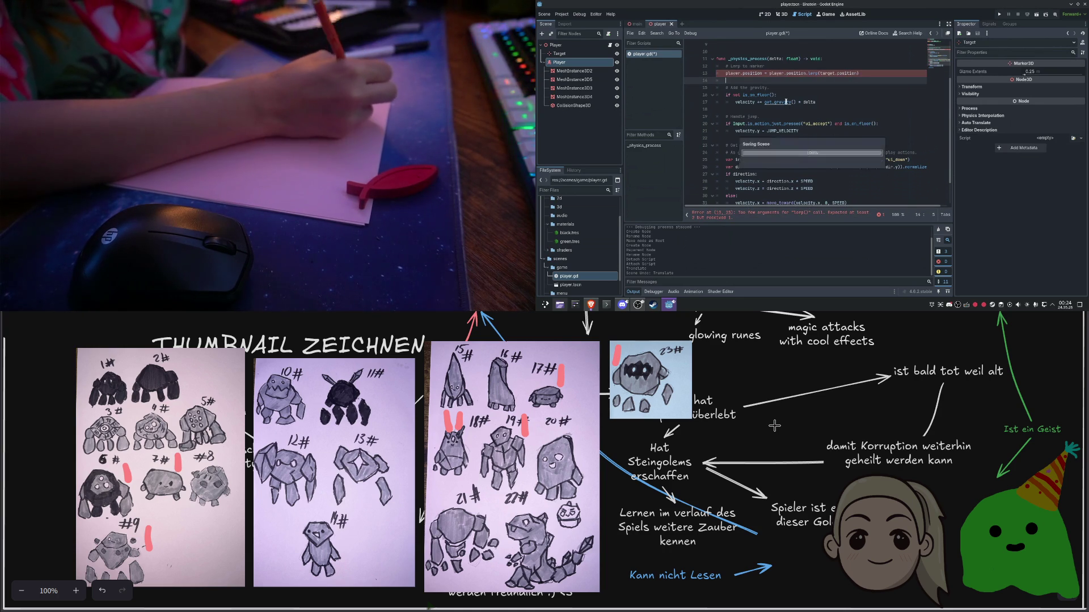
Step: Add 0.1 as the lerp weight, save player.gd, and select the old movement code
{"action": "mouse_move", "coordinate": [789, 73]}
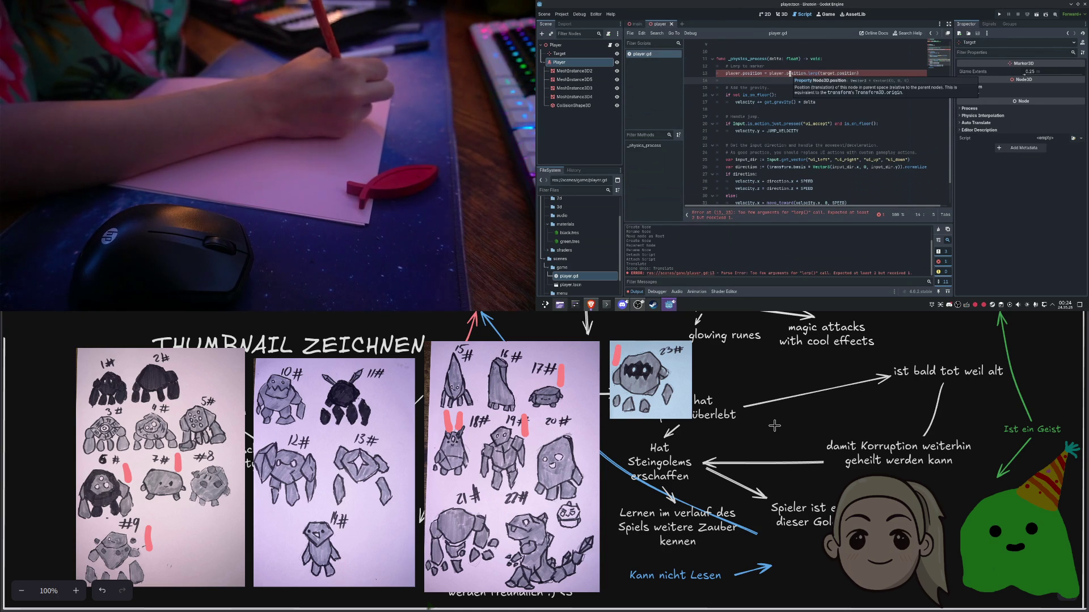
{"action": "left_click", "coordinate": [857, 74]}
{"action": "type", "text": ", 0.1"}
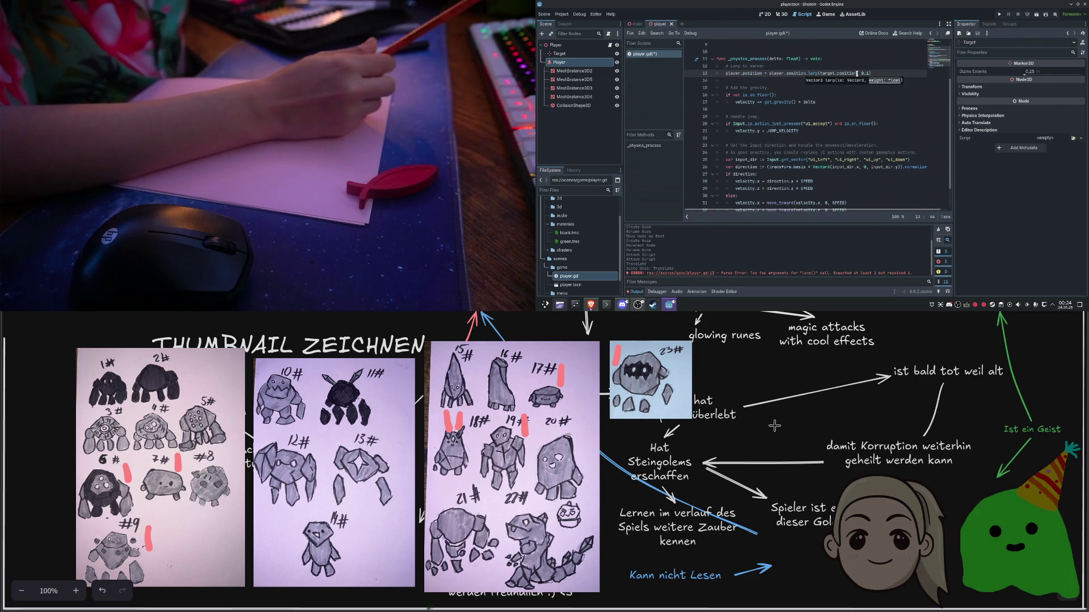
{"action": "key", "text": "ctrl+s"}
{"action": "mouse_move", "coordinate": [730, 88]}
{"action": "left_mouse_down"}
{"action": "mouse_move", "coordinate": [851, 208]}
{"action": "mouse_move", "coordinate": [851, 182]}
{"action": "left_mouse_up"}
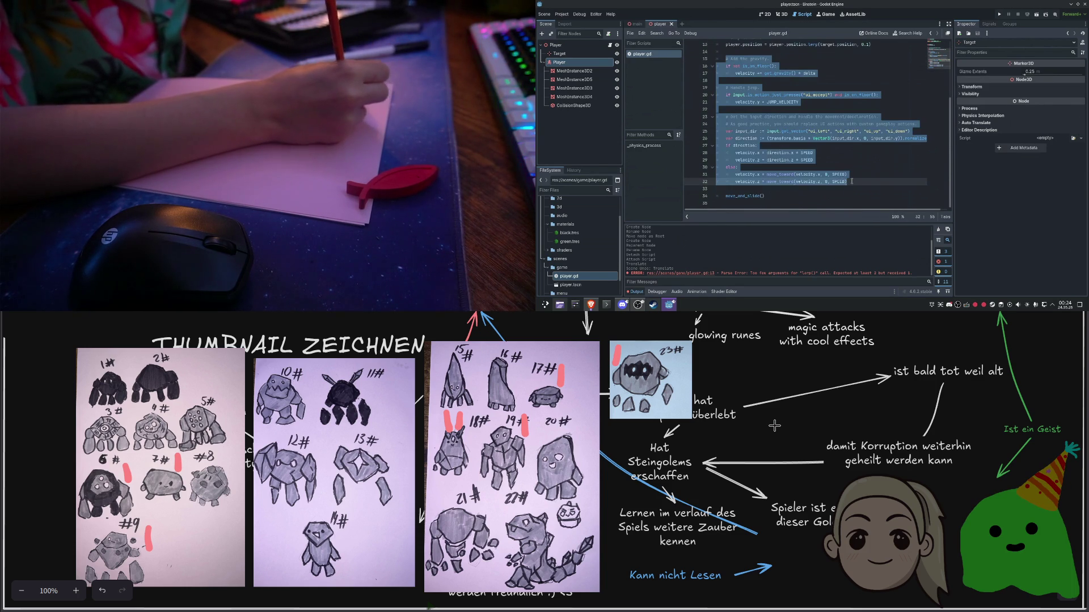
Step: Toggle comments with Ctrl+K on the default movement code, selecting lines 15–32
{"action": "key", "text": "ctrl+k"}
{"action": "scroll", "coordinate": [794, 141], "scroll_direction": "up", "scroll_amount": 4}
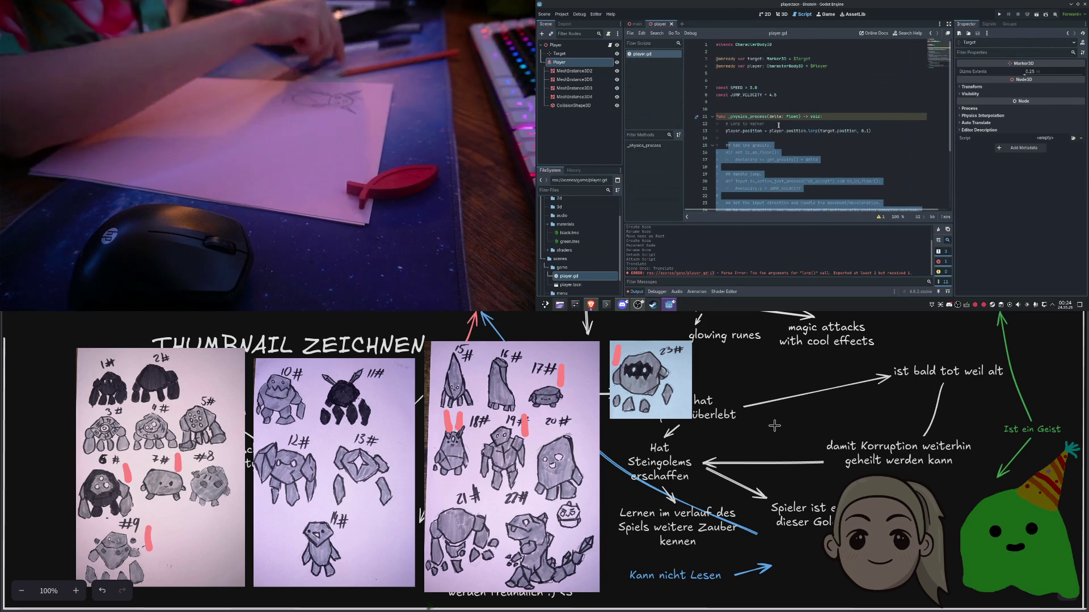
{"action": "left_click", "coordinate": [770, 130]}
{"action": "scroll", "coordinate": [772, 130], "scroll_direction": "down", "scroll_amount": 2}
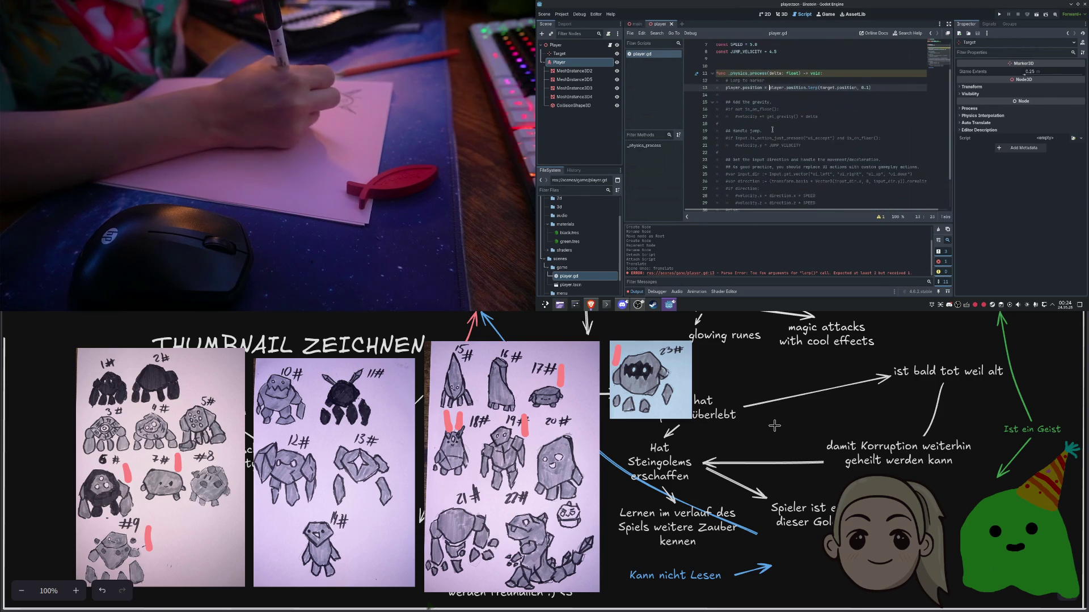
{"action": "left_click", "coordinate": [732, 96]}
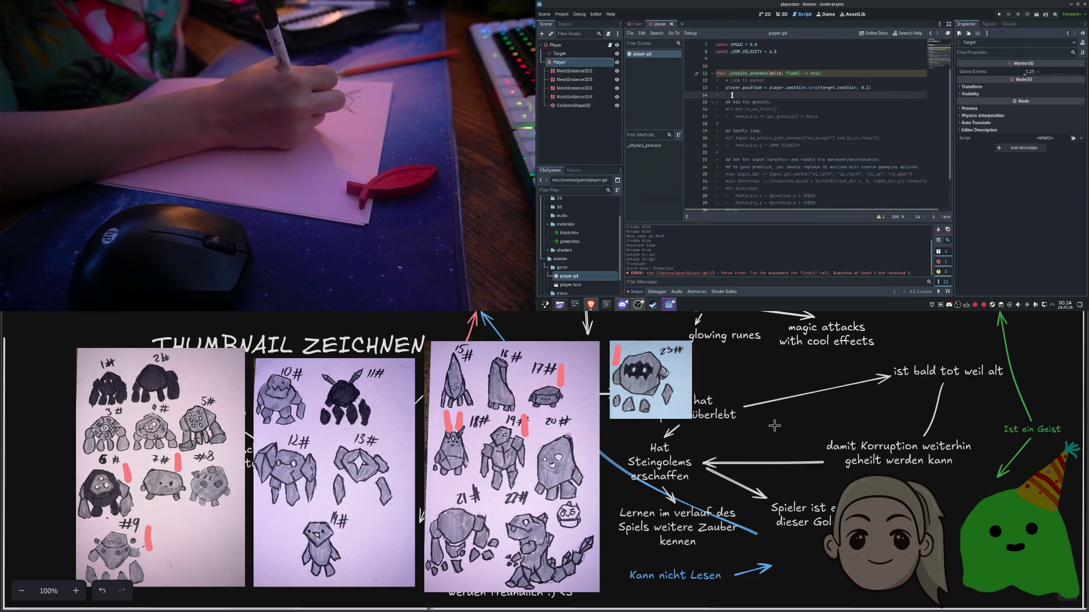
{"action": "key", "text": "Right"}
{"action": "scroll", "coordinate": [794, 142], "scroll_direction": "down", "scroll_amount": 2}
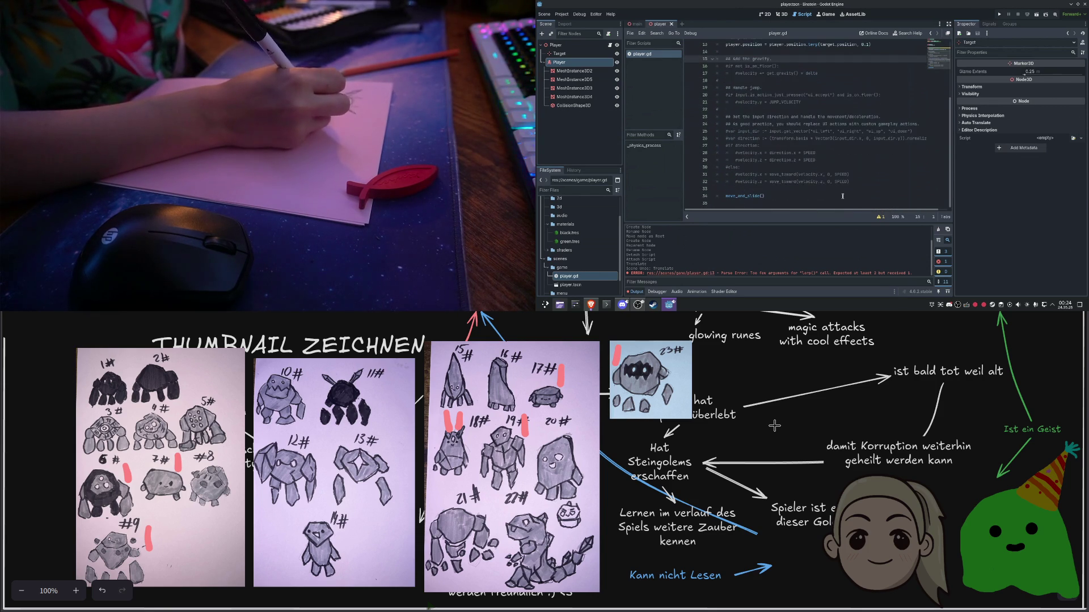
{"action": "left_click", "coordinate": [859, 176], "text": "shift"}
{"action": "scroll", "coordinate": [858, 175], "scroll_direction": "up", "scroll_amount": 3}
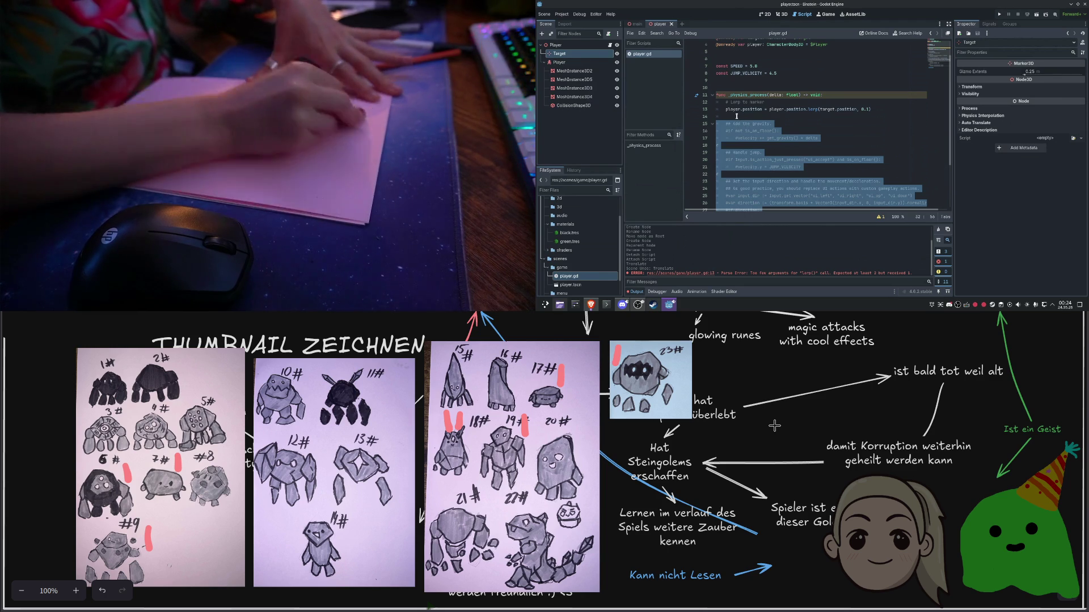
Step: Undo the commenting so the gravity, jump and movement code is active again
{"action": "key", "text": "ctrl+z"}
{"action": "left_click", "coordinate": [737, 116]}
{"action": "key", "text": "ctrl+z"}
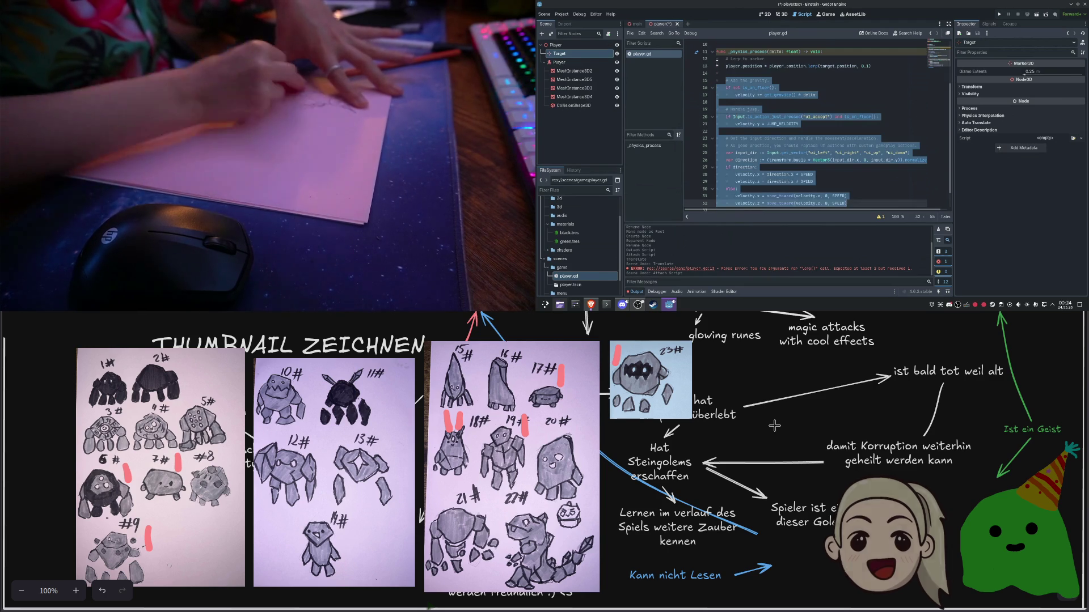
{"action": "left_click", "coordinate": [740, 95]}
{"action": "double_click", "coordinate": [740, 95]}
{"action": "scroll", "coordinate": [739, 96], "scroll_direction": "up", "scroll_amount": 3}
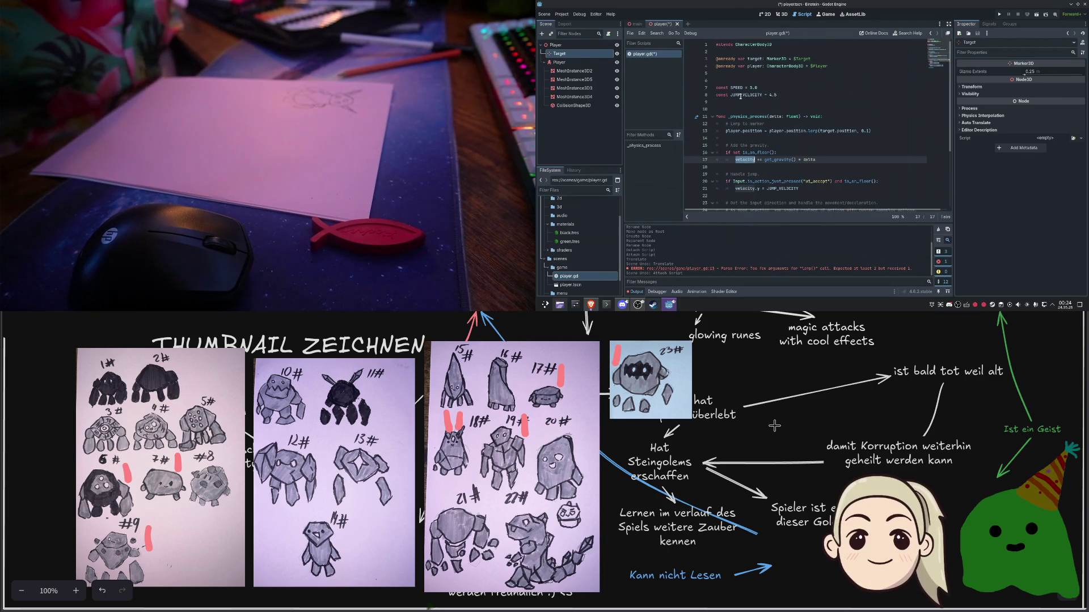
{"action": "scroll", "coordinate": [740, 96], "scroll_direction": "down", "scroll_amount": 4}
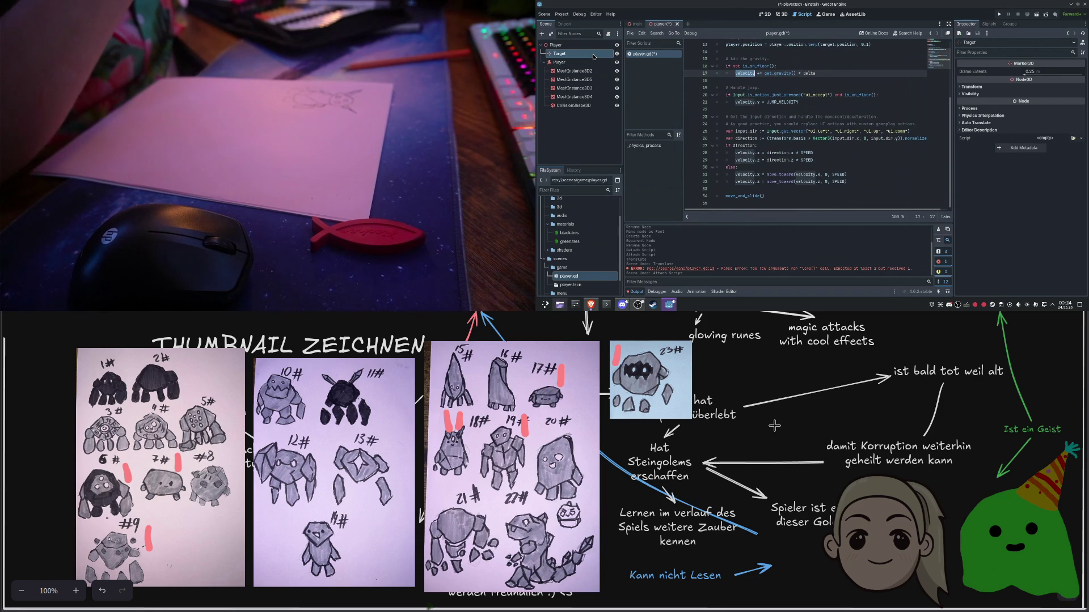
{"action": "left_click", "coordinate": [594, 56]}
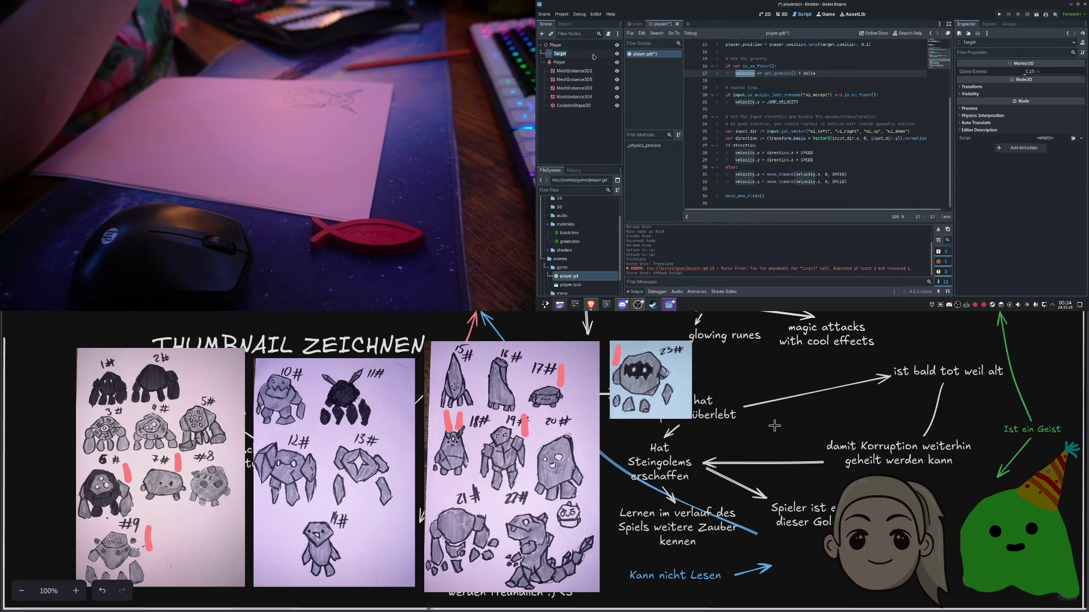
Step: Change the Target node's type to CharacterBody3D
{"action": "right_click", "coordinate": [594, 55]}
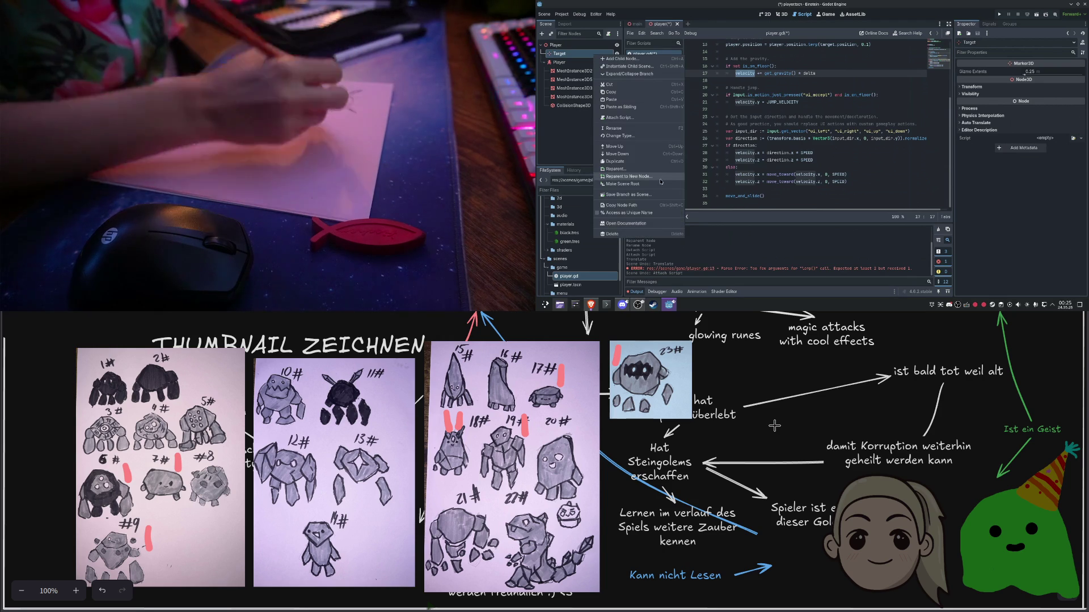
{"action": "left_click", "coordinate": [634, 134]}
{"action": "type", "text": "cahra"}
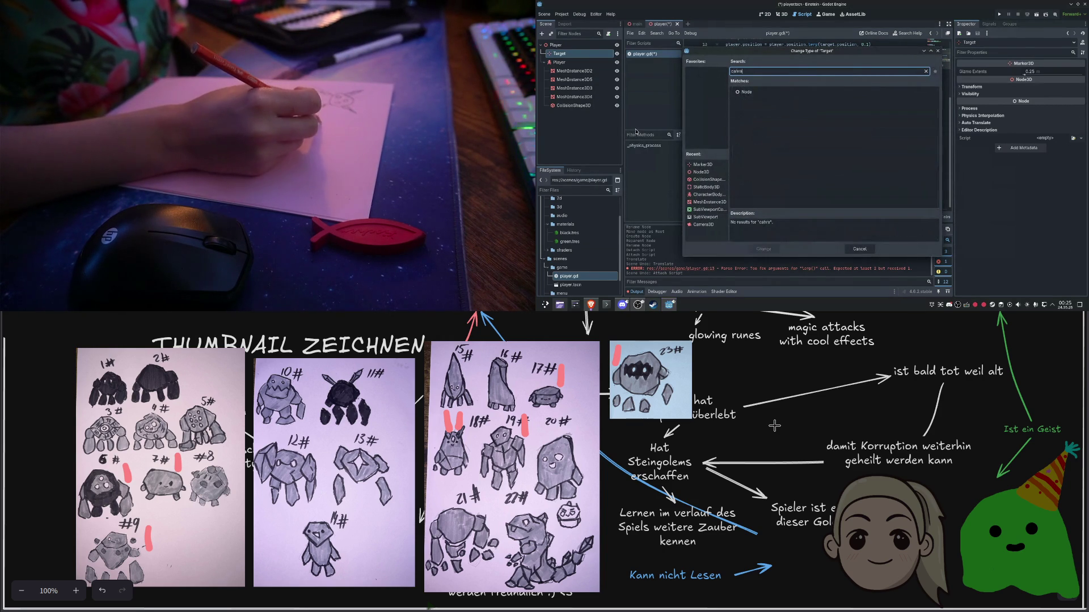
{"action": "key", "text": "BackSpace"}
{"action": "key", "text": "BackSpace"}
{"action": "key", "text": "BackSpace"}
{"action": "type", "text": "haract"}
{"action": "key", "text": "Return"}
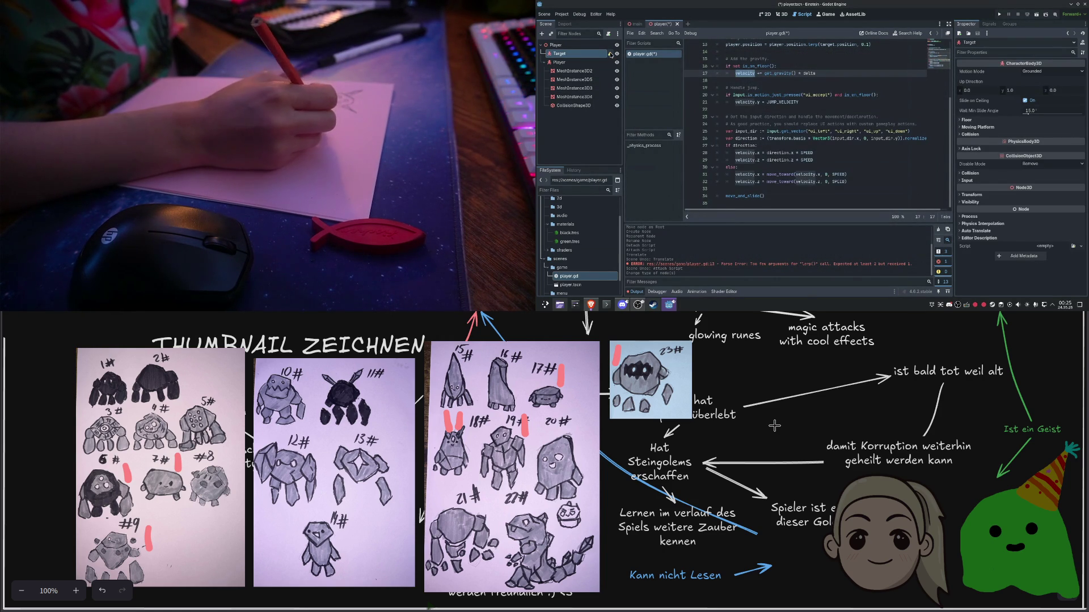
Step: Paste the CollisionShape3D as a child of Target
{"action": "mouse_move", "coordinate": [610, 54]}
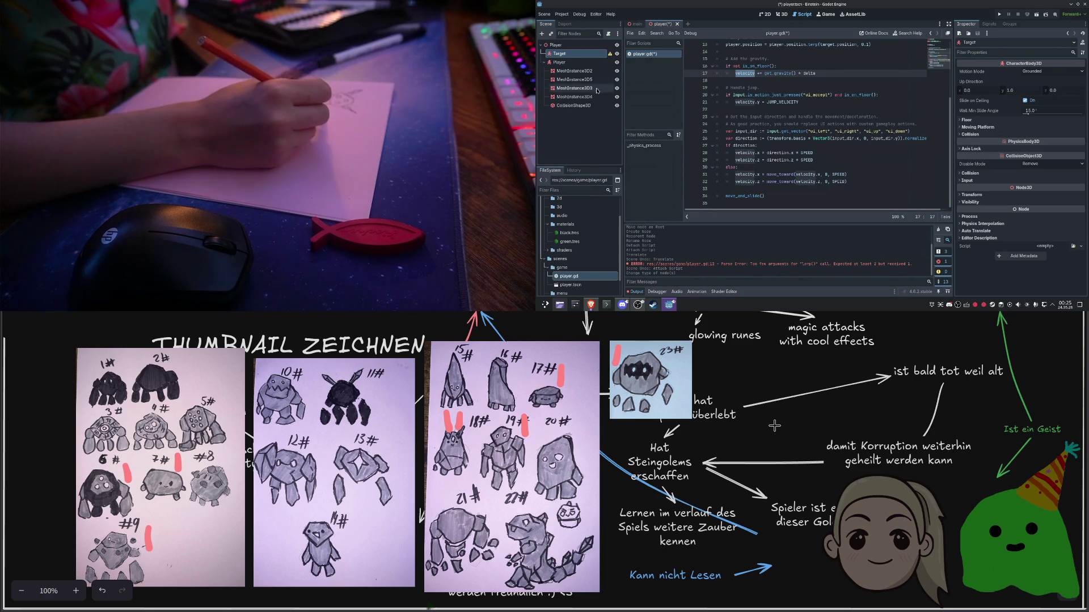
{"action": "left_click", "coordinate": [574, 105]}
{"action": "left_click", "coordinate": [577, 55]}
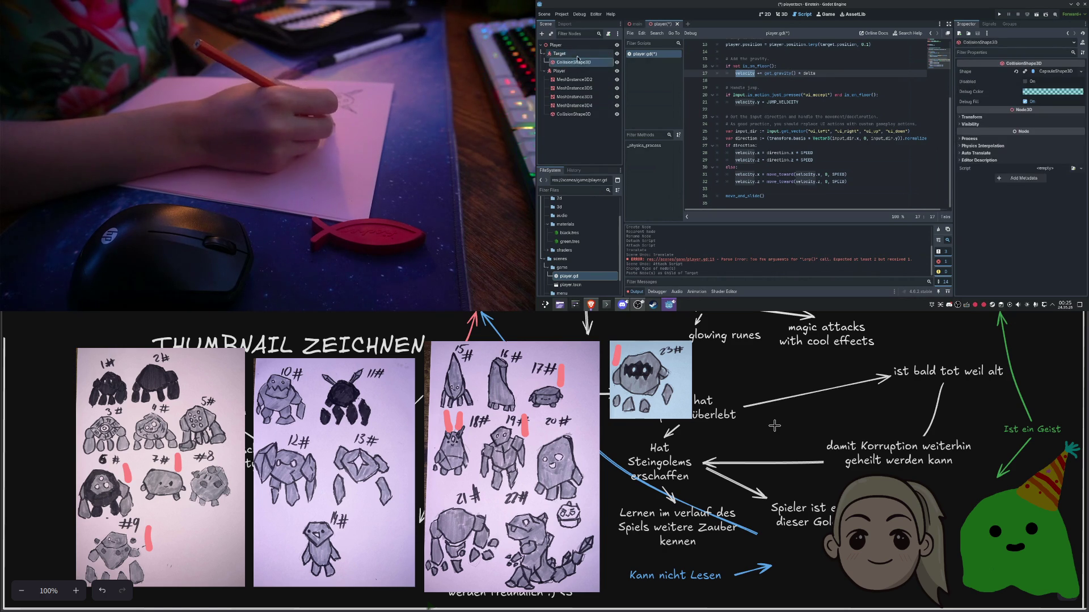
{"action": "key", "text": "ctrl+v"}
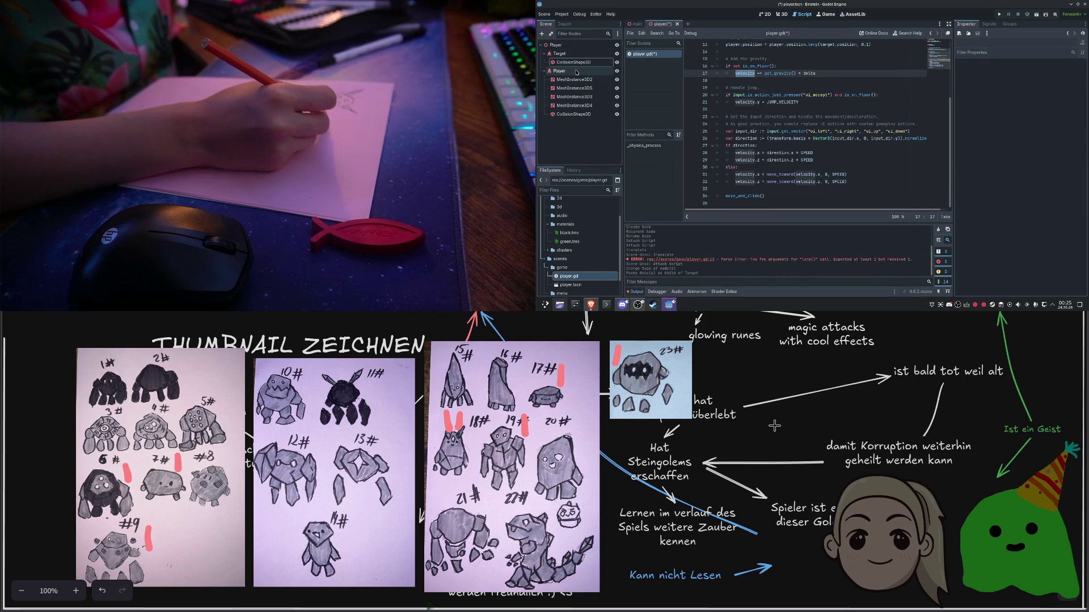
Step: Change the inner Player node to a Node3D and delete its CollisionShape3D
{"action": "left_click", "coordinate": [577, 74]}
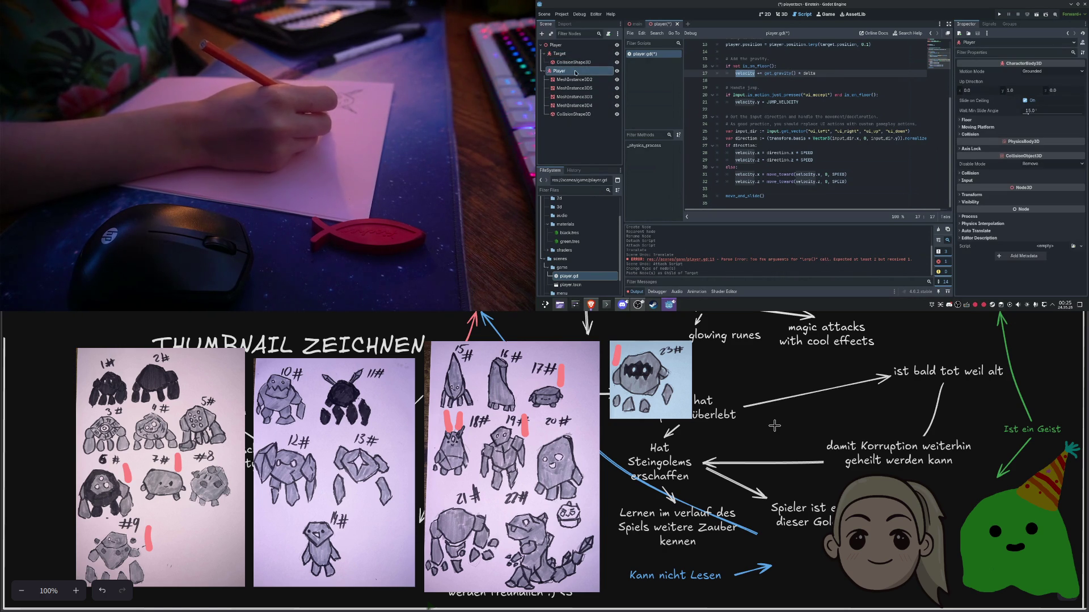
{"action": "right_click", "coordinate": [576, 72]}
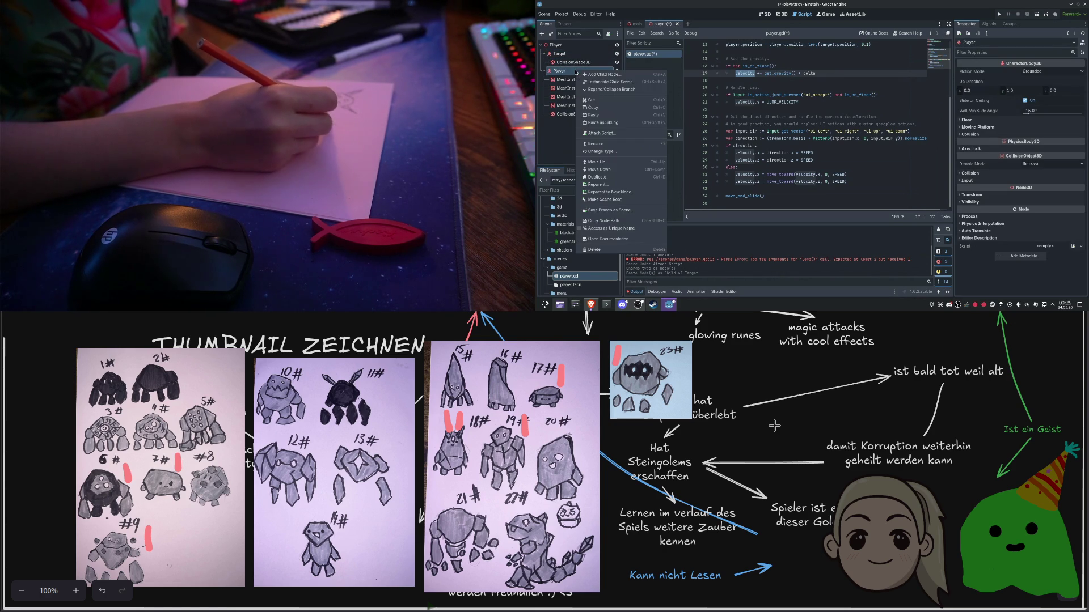
{"action": "left_click", "coordinate": [619, 144]}
{"action": "type", "text": "Node3D"}
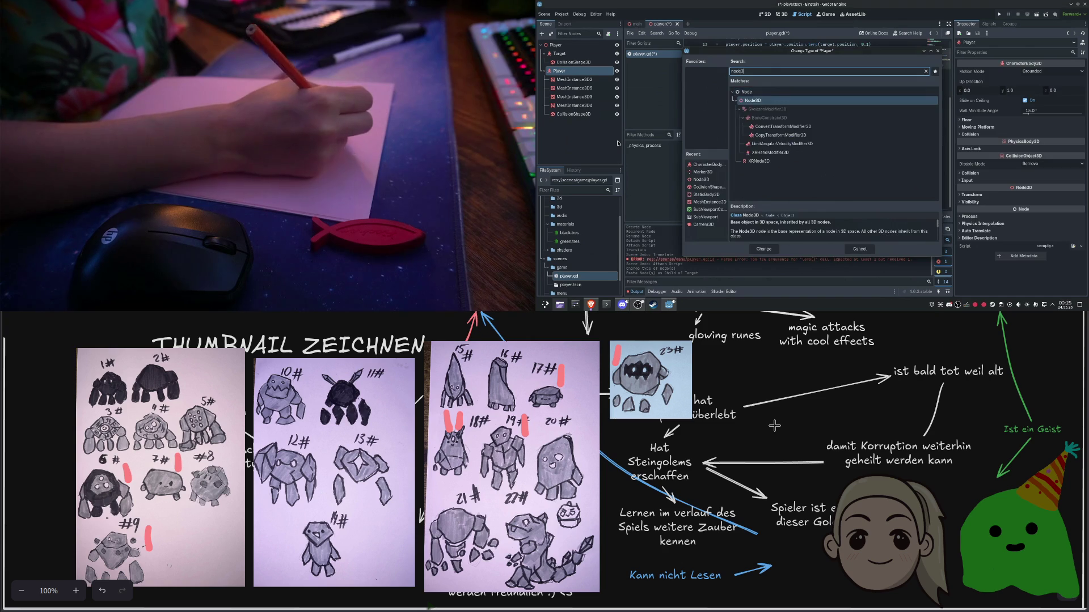
{"action": "key", "text": "Return"}
{"action": "left_click", "coordinate": [573, 114]}
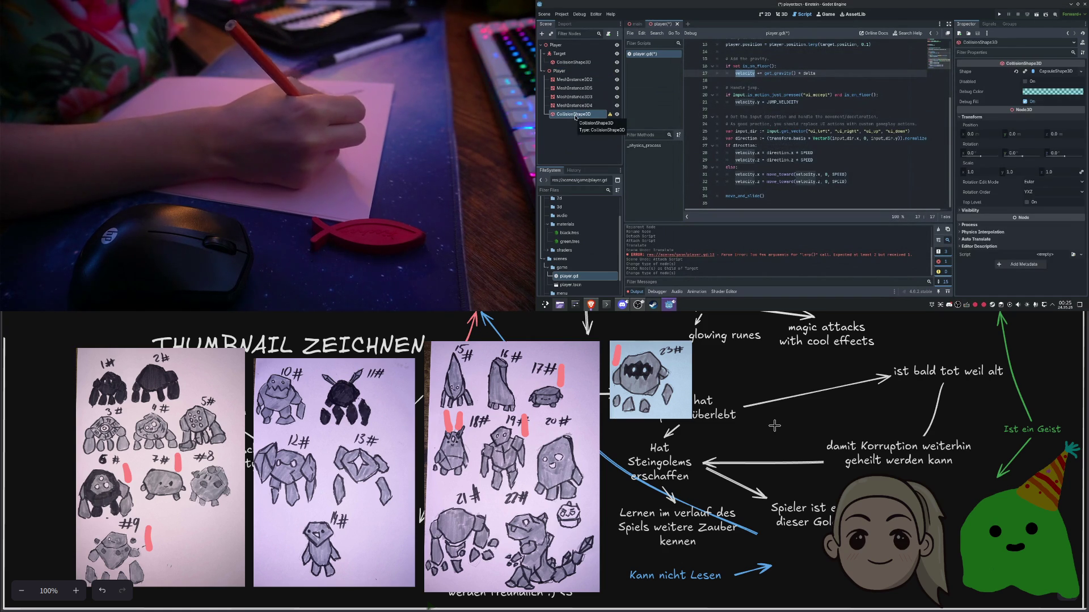
{"action": "key", "text": "Delete"}
{"action": "key", "text": "Return"}
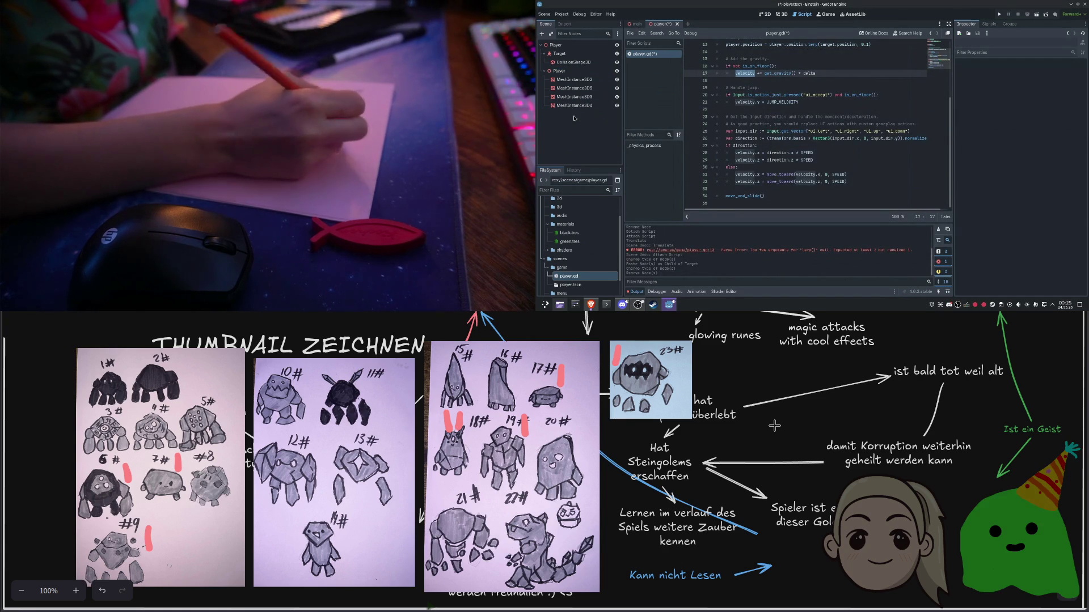
Step: Save the scene and attach player.gd to the root Player node
{"action": "key", "text": "ctrl+s"}
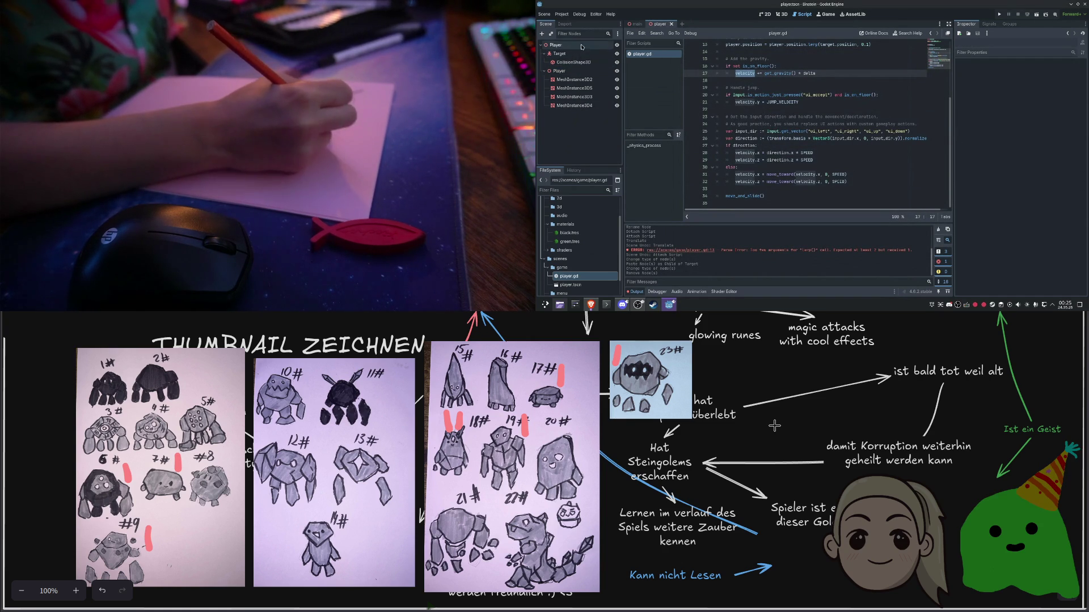
{"action": "left_click", "coordinate": [582, 49]}
{"action": "left_click_drag", "start_coordinate": [569, 276], "coordinate": [598, 48]}
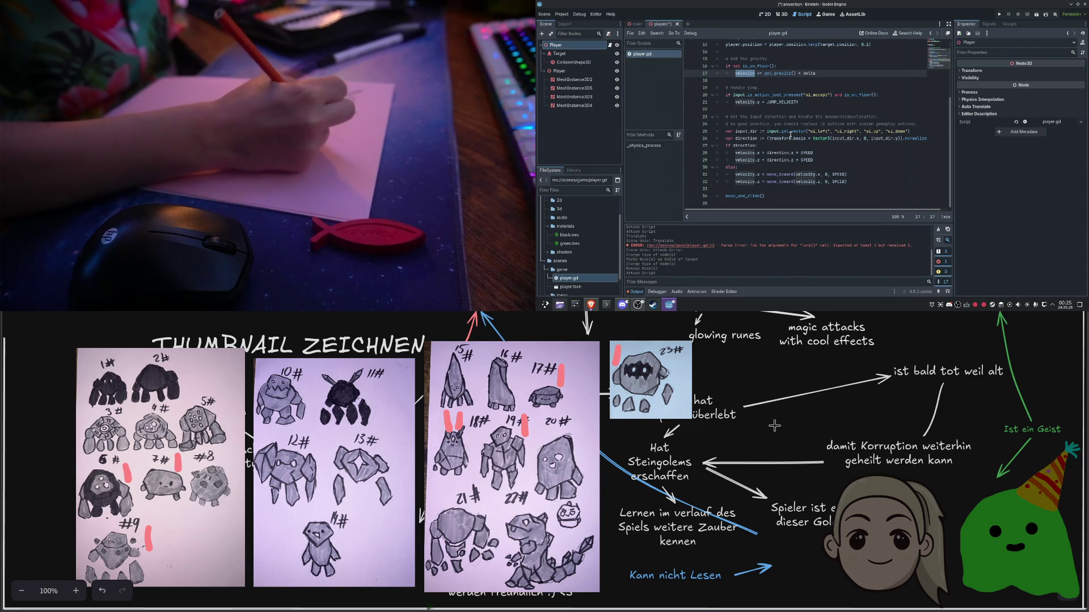
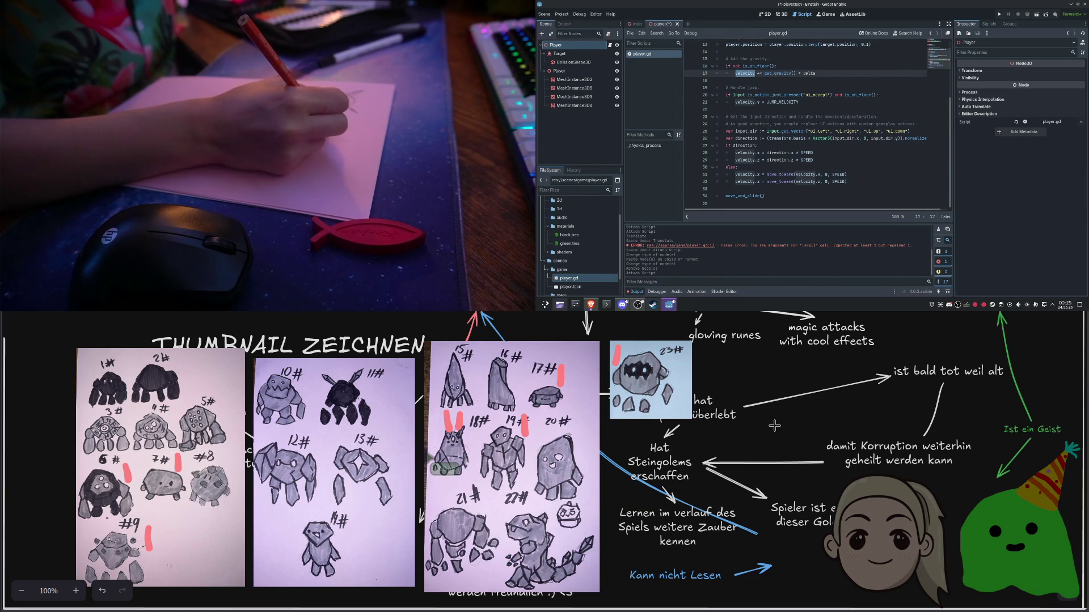
Step: Save player.gd, then type target as CharacterBody3D and player as Node3D
{"action": "left_click", "coordinate": [827, 108]}
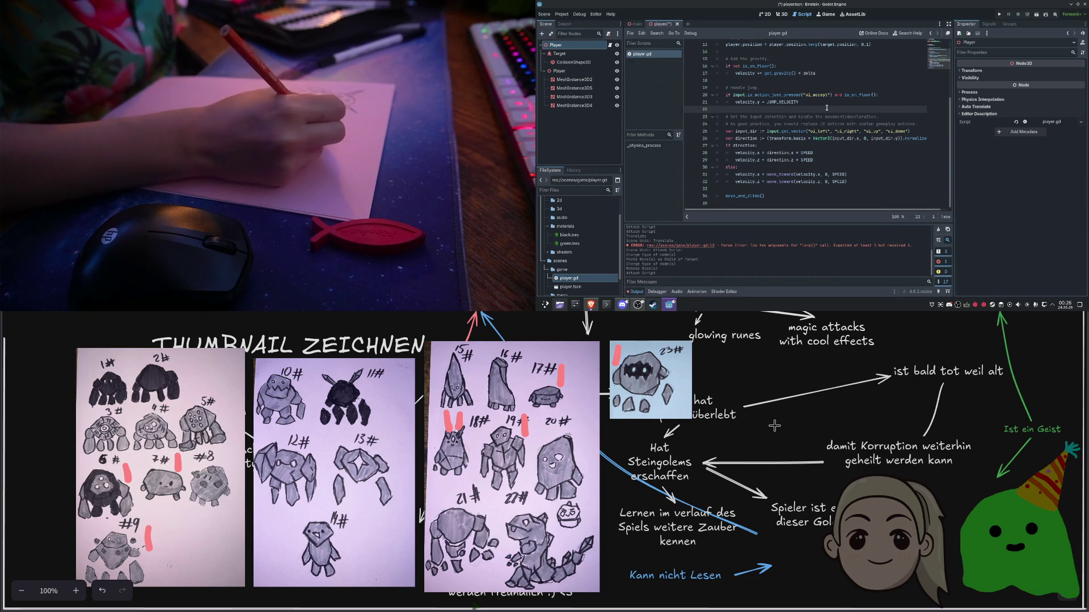
{"action": "key", "text": "ctrl+s"}
{"action": "scroll", "coordinate": [754, 119], "scroll_direction": "up", "scroll_amount": 2}
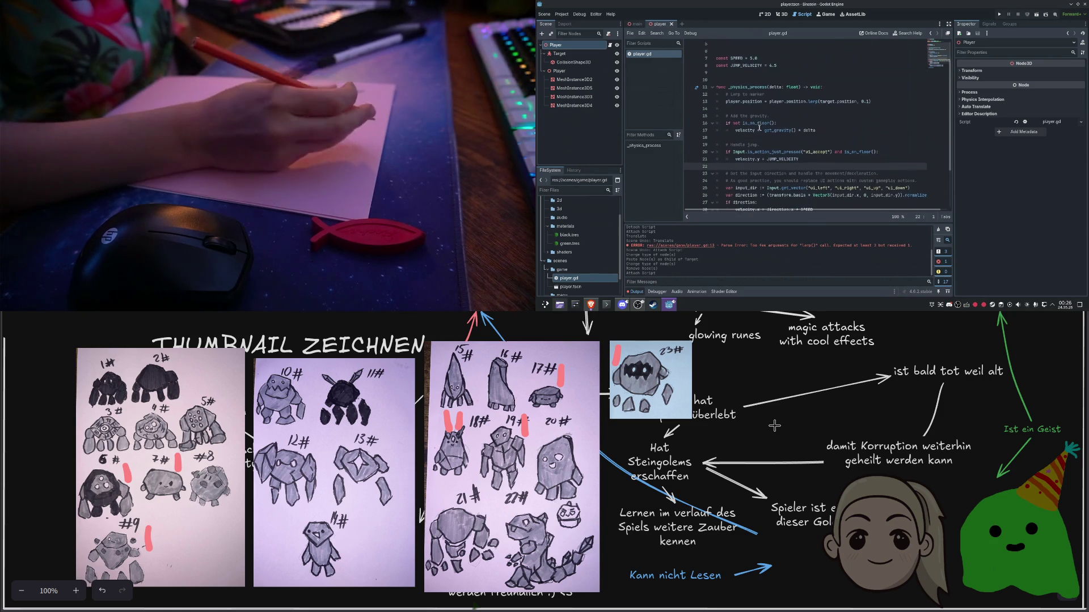
{"action": "double_click", "coordinate": [746, 115]}
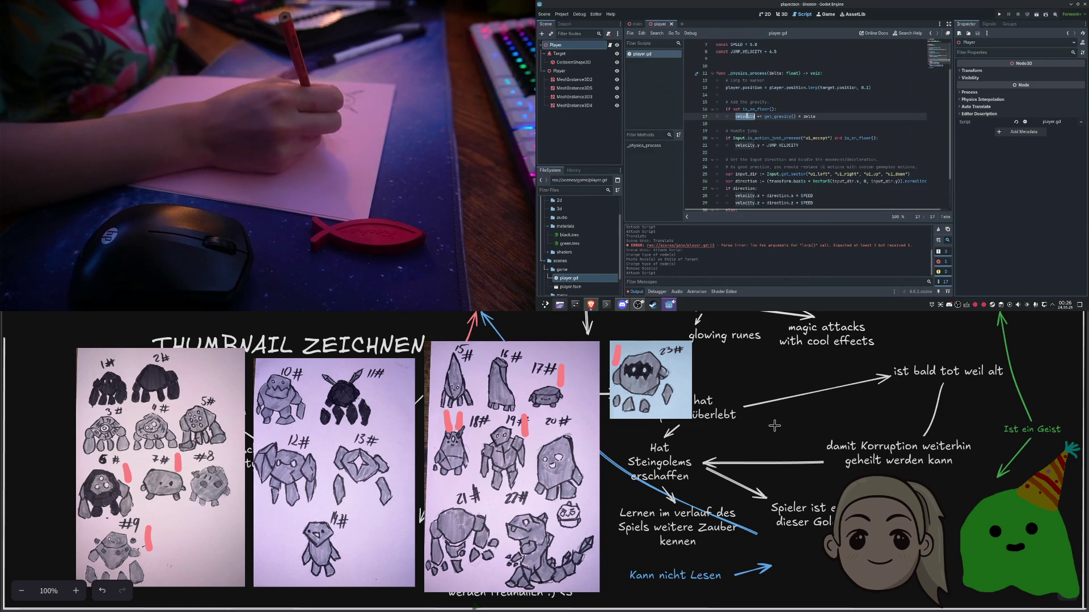
{"action": "scroll", "coordinate": [747, 72], "scroll_direction": "up", "scroll_amount": 2}
{"action": "left_click", "coordinate": [772, 59]}
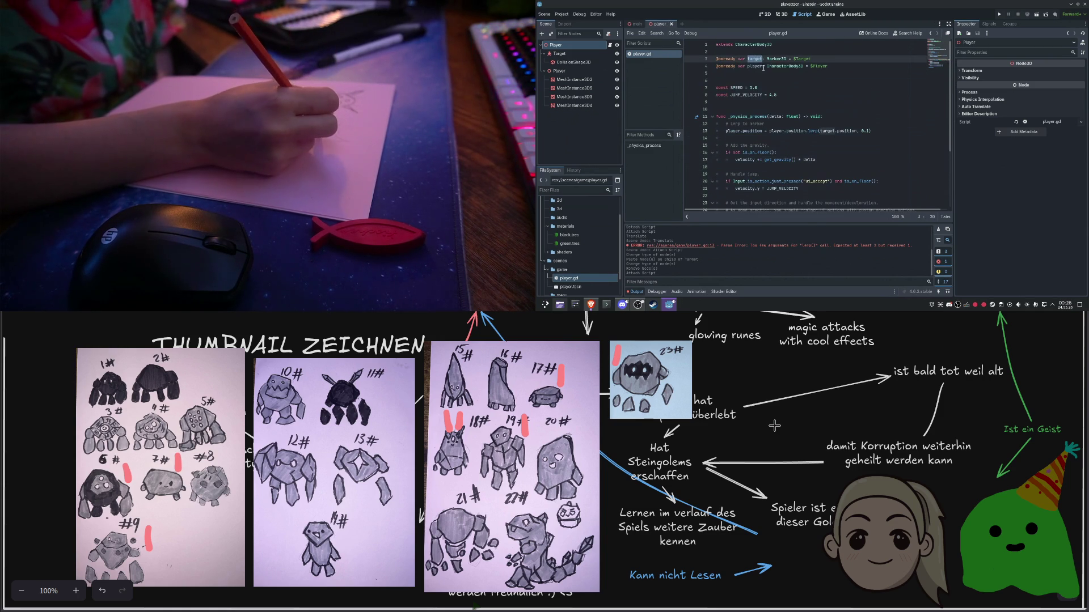
{"action": "double_click", "coordinate": [772, 59]}
{"action": "type", "text": "$"}
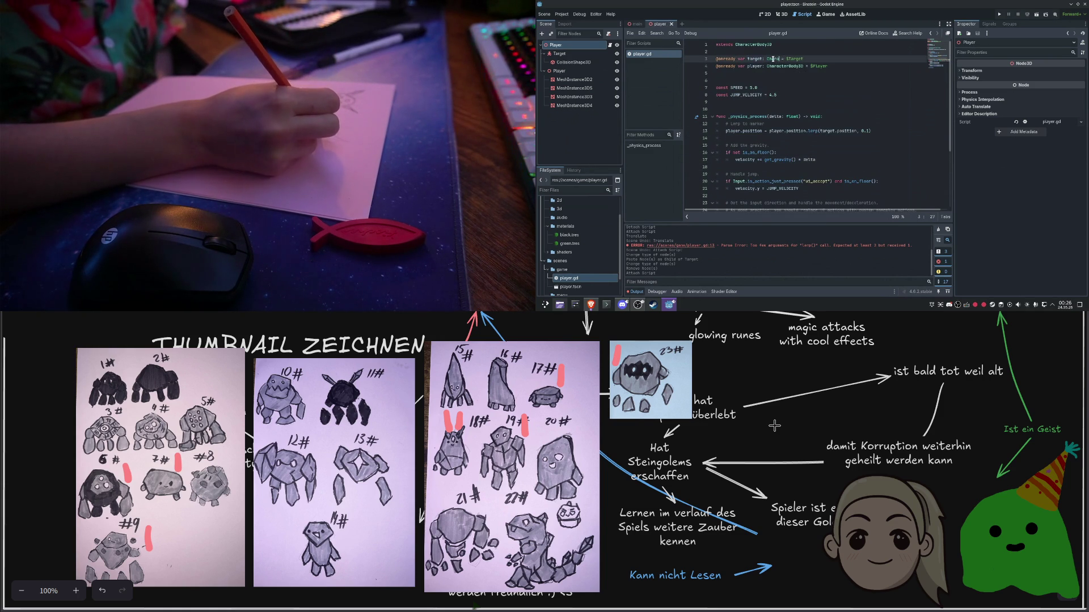
{"action": "type", "text": "cterBody3D"}
{"action": "key", "text": "Down"}
{"action": "key", "text": "ctrl+shift+Left"}
{"action": "type", "text": "Node3D"}
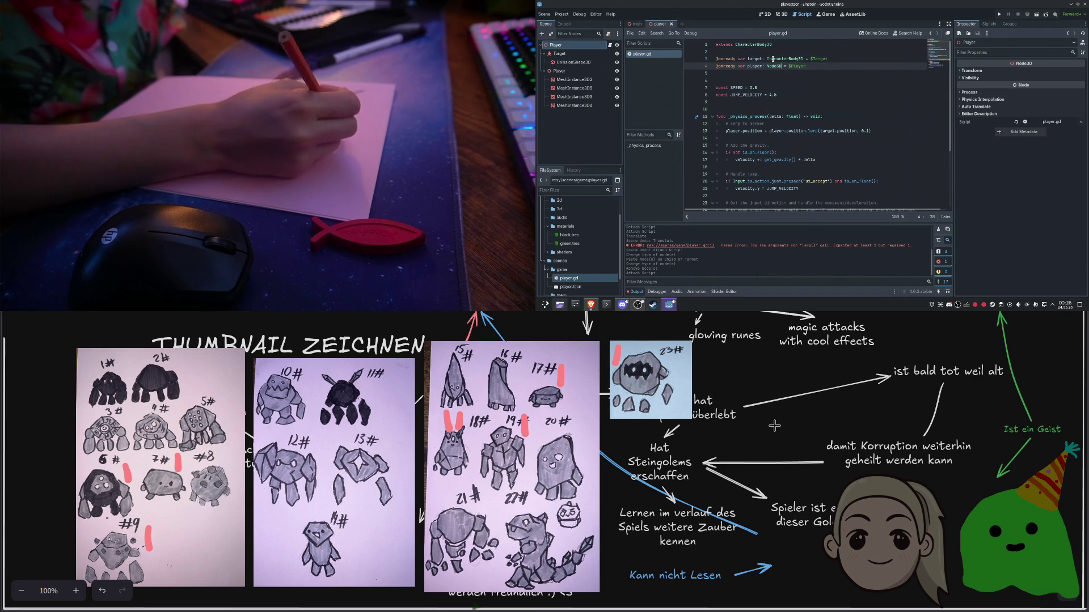
Step: Prefix the velocity and get_gravity references in the gravity code with target
{"action": "double_click", "coordinate": [758, 59]}
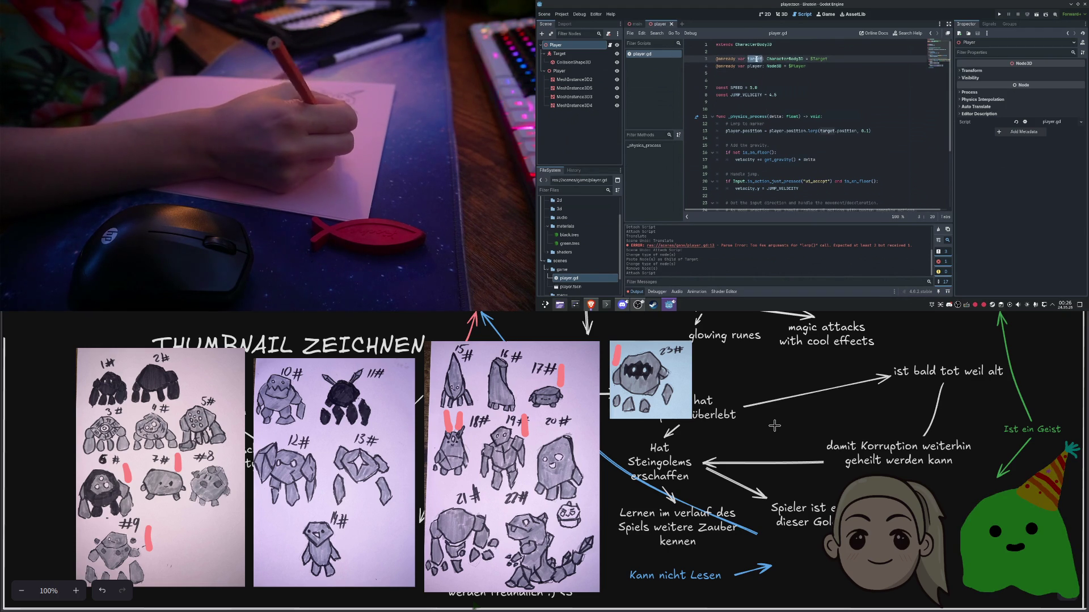
{"action": "left_click", "coordinate": [736, 160]}
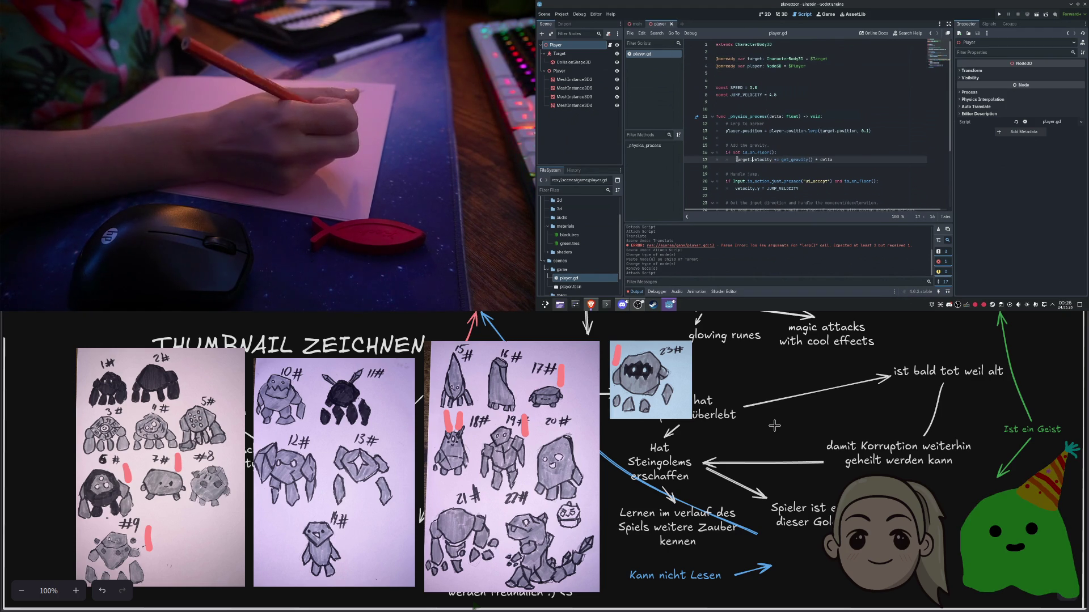
{"action": "double_click", "coordinate": [736, 160]}
{"action": "type", "text": "target"}
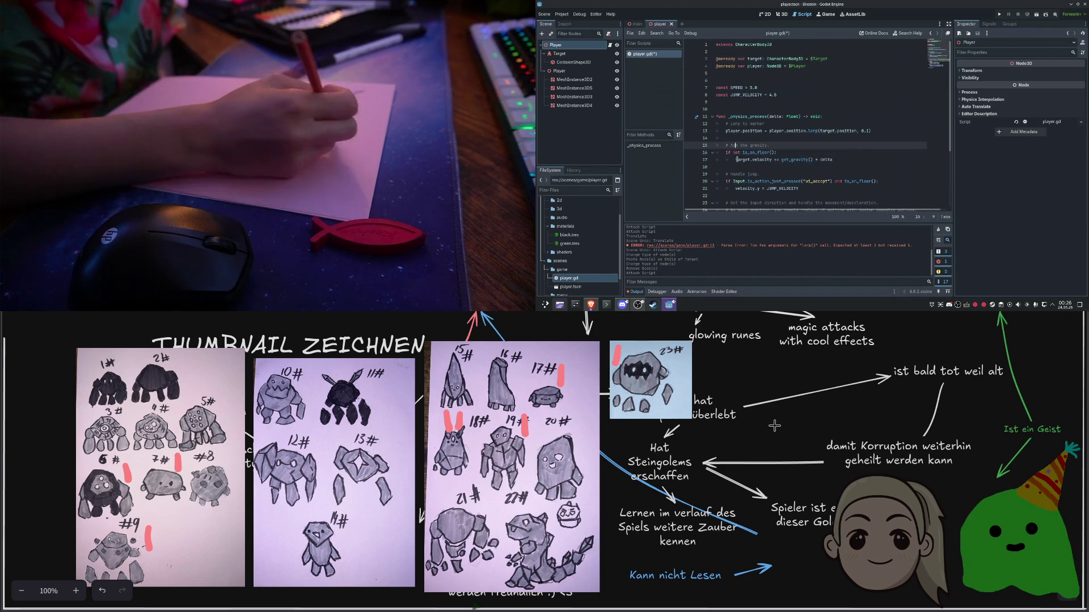
{"action": "key", "text": "Down"}
{"action": "key", "text": "Down"}
{"action": "key", "text": "Down"}
{"action": "key", "text": "Down"}
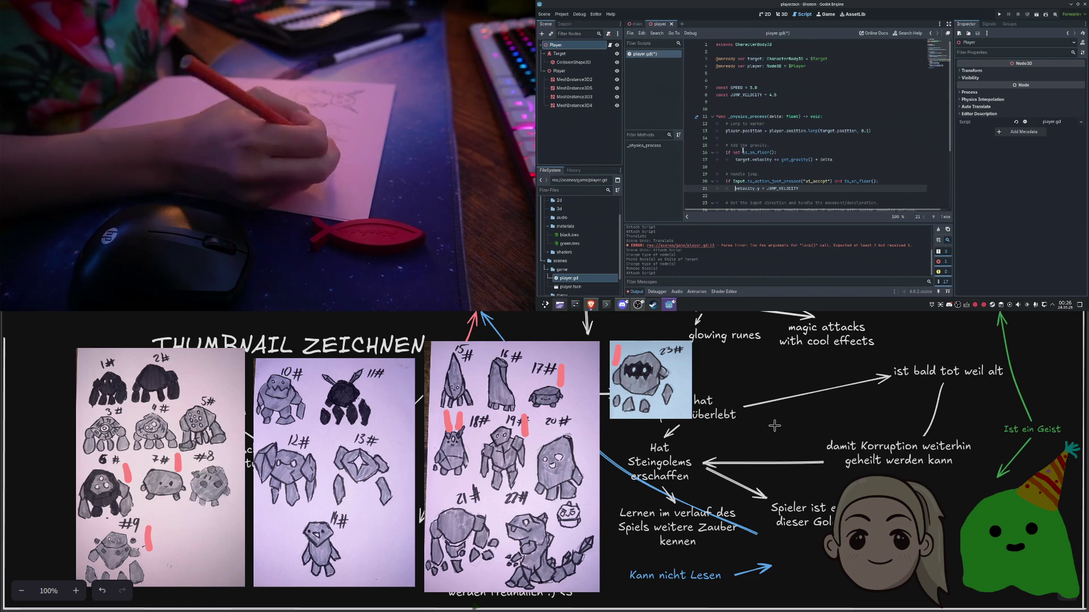
{"action": "scroll", "coordinate": [743, 154], "scroll_direction": "down", "scroll_amount": 3}
{"action": "type", "text": "target."}
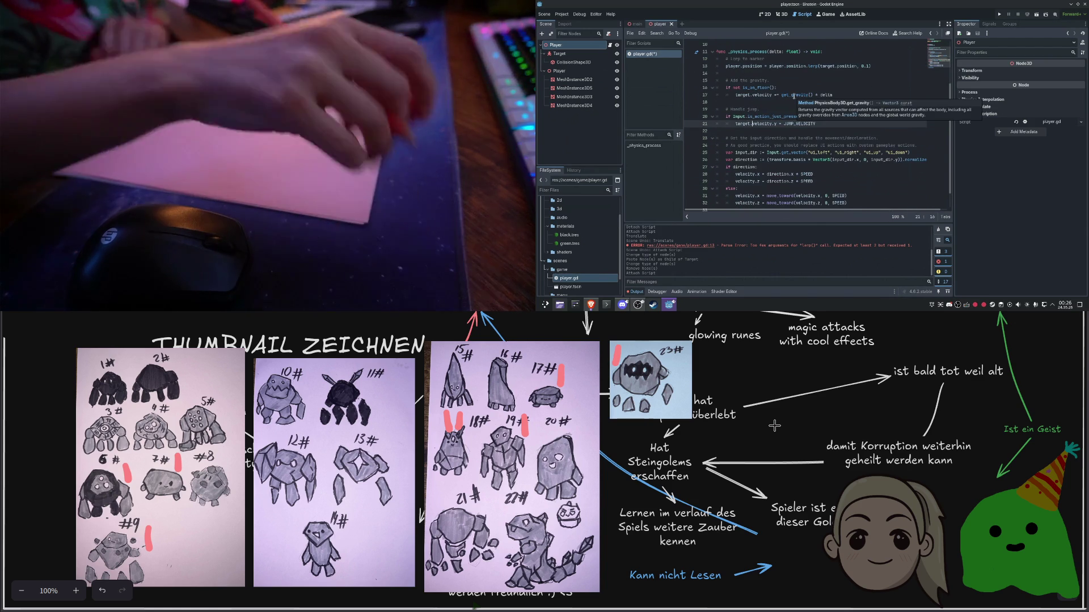
{"action": "left_click", "coordinate": [782, 94]}
{"action": "type", "text": "target."}
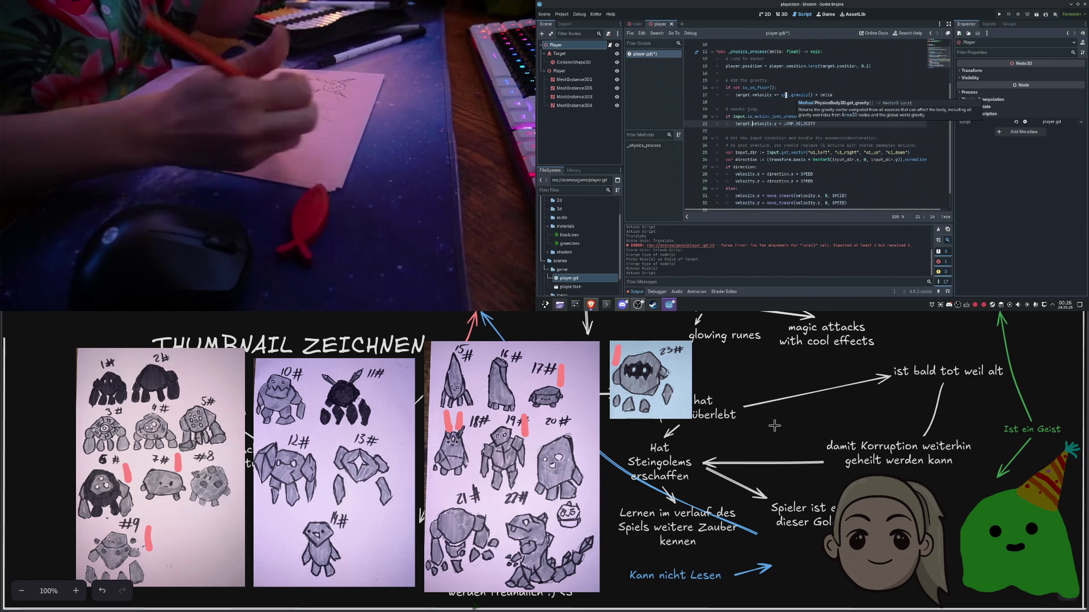
{"action": "left_click", "coordinate": [787, 102]}
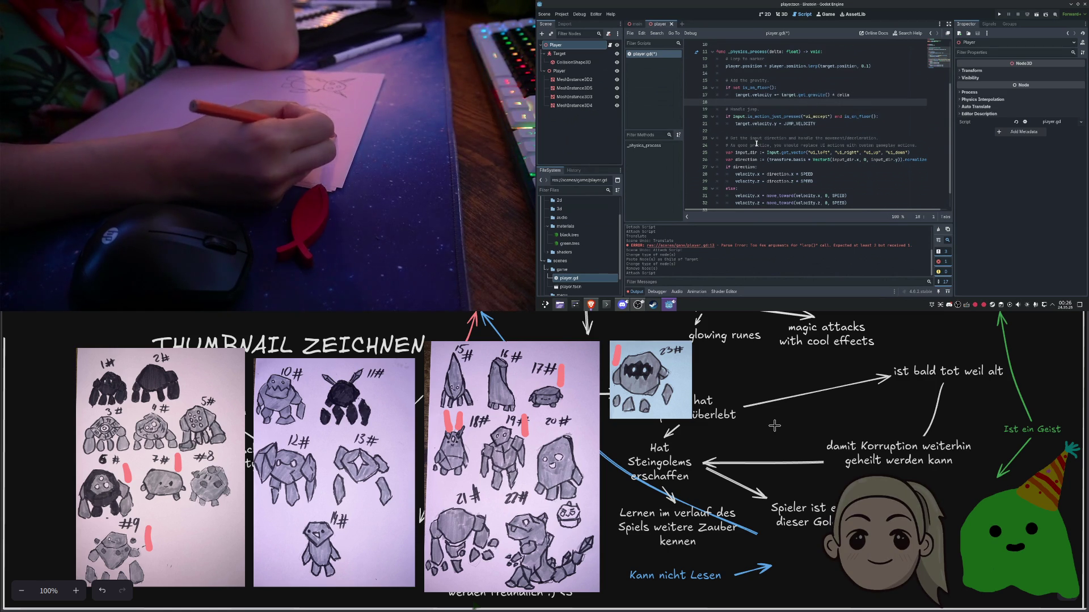
Step: Prefix the velocity.x, velocity.z and move_toward velocity arguments on lines 28–32 with target
{"action": "left_click", "coordinate": [765, 116]}
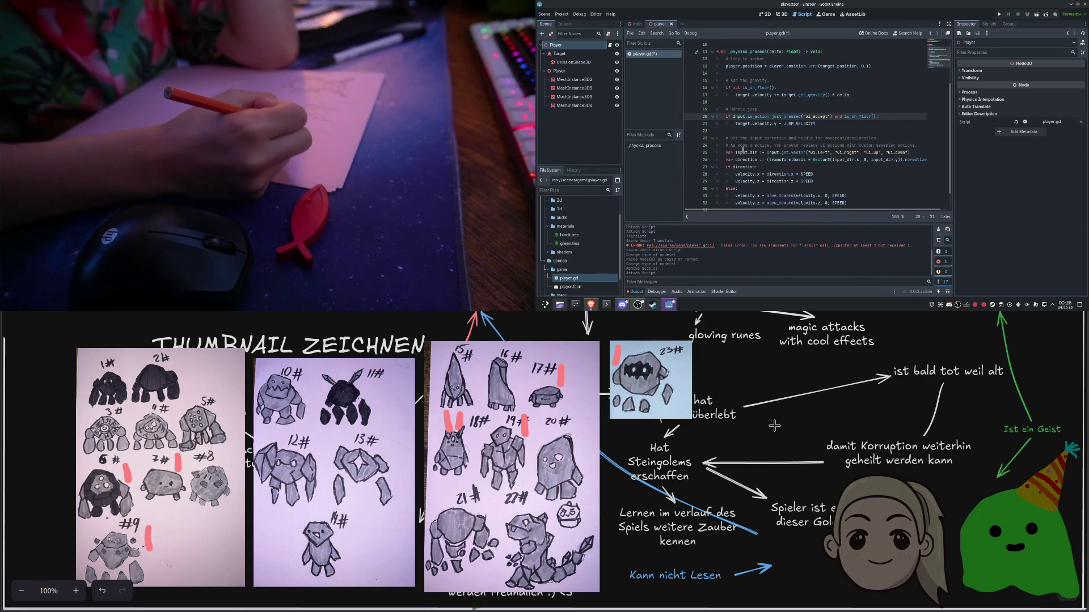
{"action": "left_click", "coordinate": [734, 174]}
{"action": "type", "text": "target."}
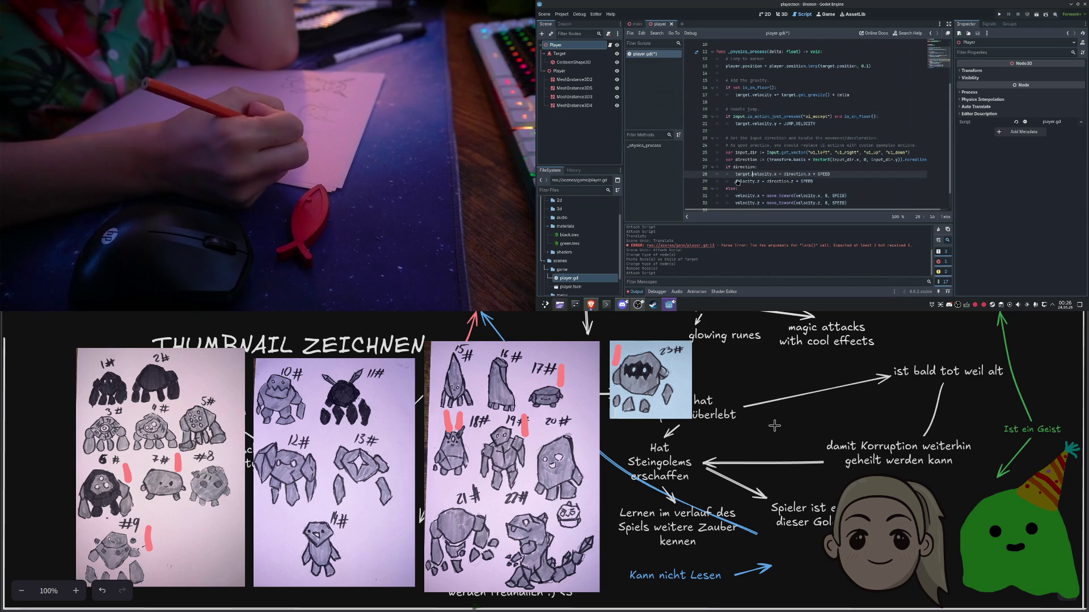
{"action": "left_click", "coordinate": [735, 181]}
{"action": "left_click", "coordinate": [735, 196]}
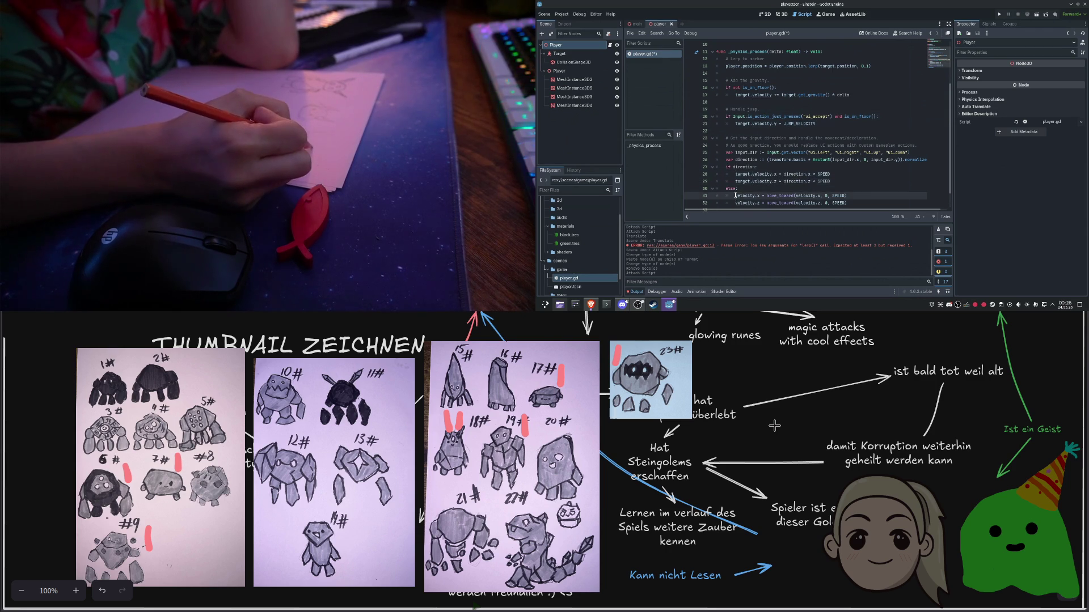
{"action": "type", "text": "target."}
{"action": "left_click", "coordinate": [735, 202]}
{"action": "left_click", "coordinate": [811, 195]}
{"action": "type", "text": "target."}
{"action": "left_click", "coordinate": [812, 203]}
{"action": "type", "text": "target."}
{"action": "left_click", "coordinate": [790, 174]}
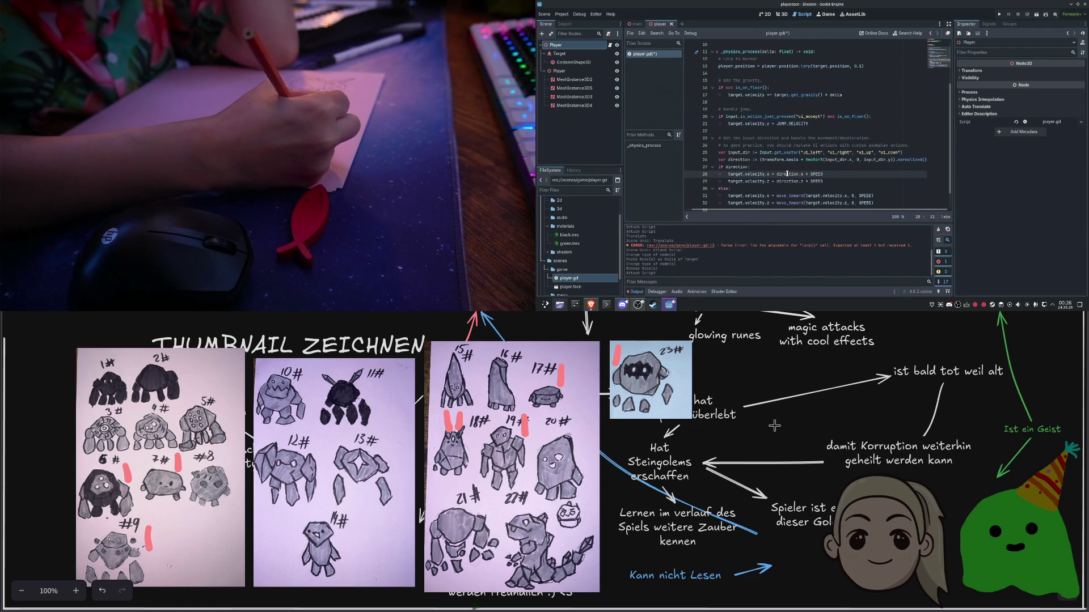
Step: Prefix transform.basis on the direction line with target, then run the game
{"action": "scroll", "coordinate": [787, 174], "scroll_direction": "down", "scroll_amount": 1}
{"action": "left_click", "coordinate": [763, 137]}
{"action": "type", "text": "target."}
{"action": "left_click", "coordinate": [772, 145]}
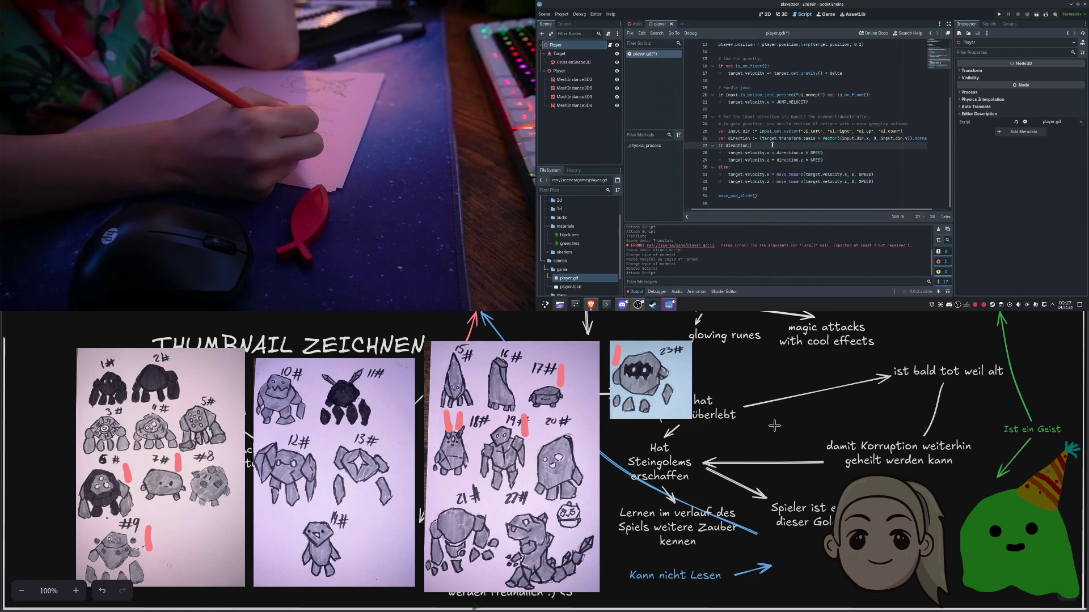
{"action": "left_click", "coordinate": [765, 190]}
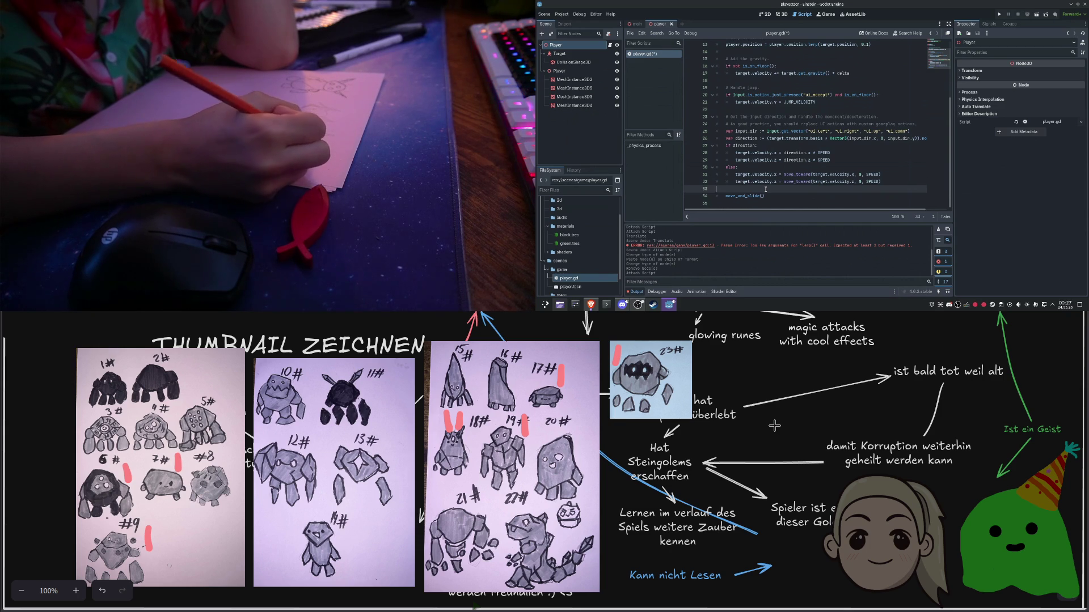
{"action": "left_click", "coordinate": [999, 14]}
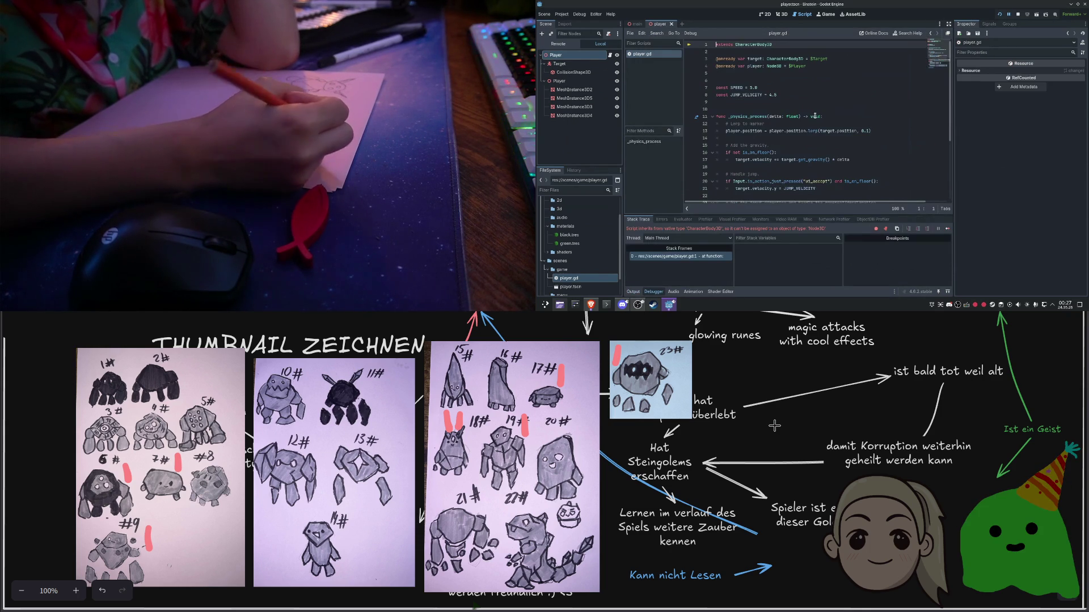
Step: Make the script extend Node3D, prefix is_on_floor with target, save and run
{"action": "double_click", "coordinate": [754, 45]}
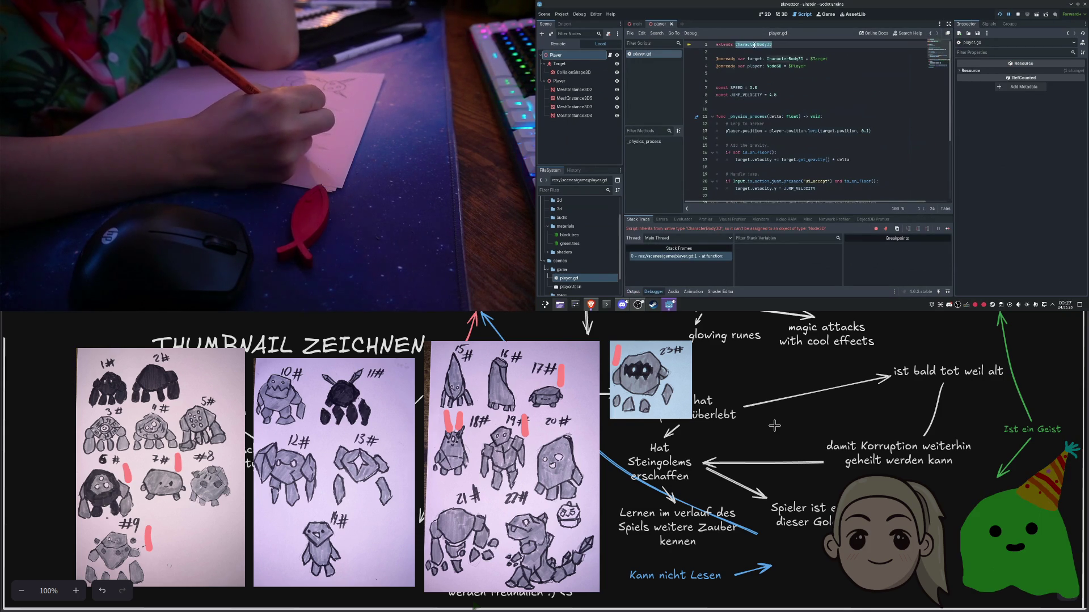
{"action": "type", "text": "Node3"}
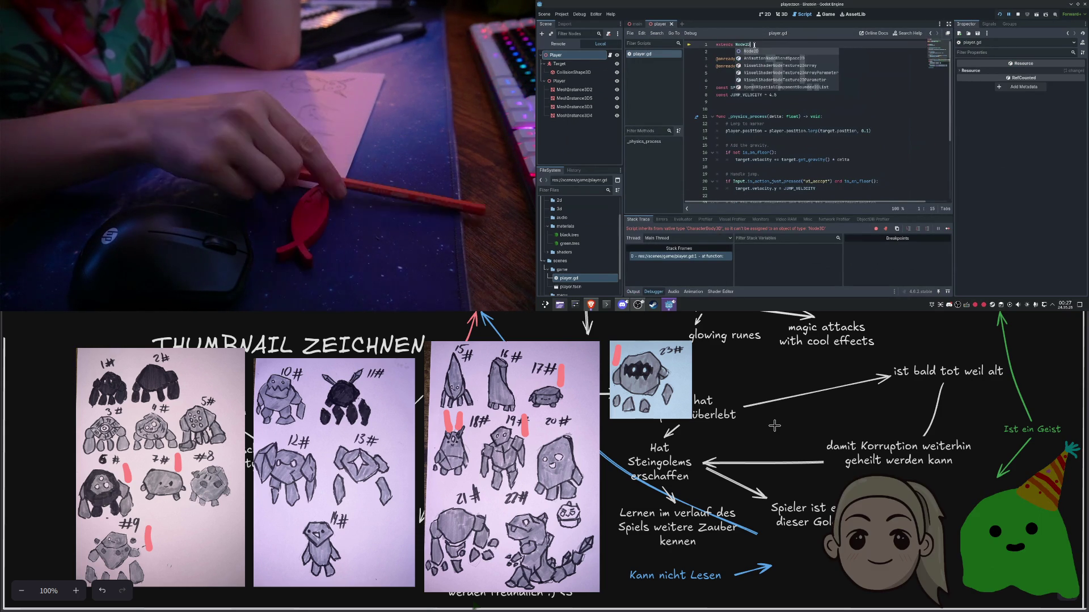
{"action": "type", "text": "D"}
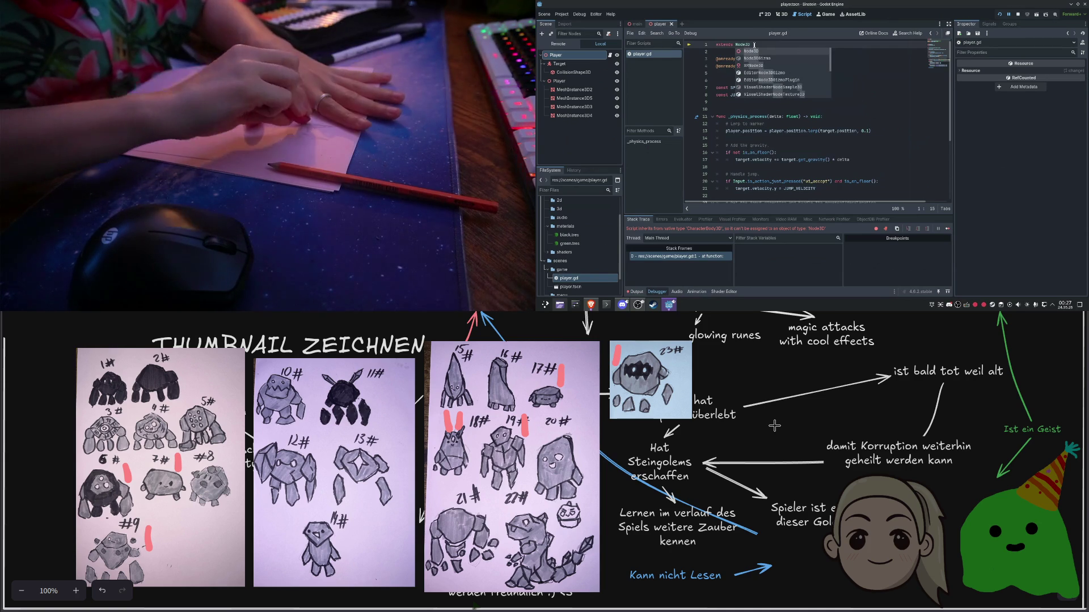
{"action": "left_click", "coordinate": [752, 148]}
{"action": "type", "text": "target."}
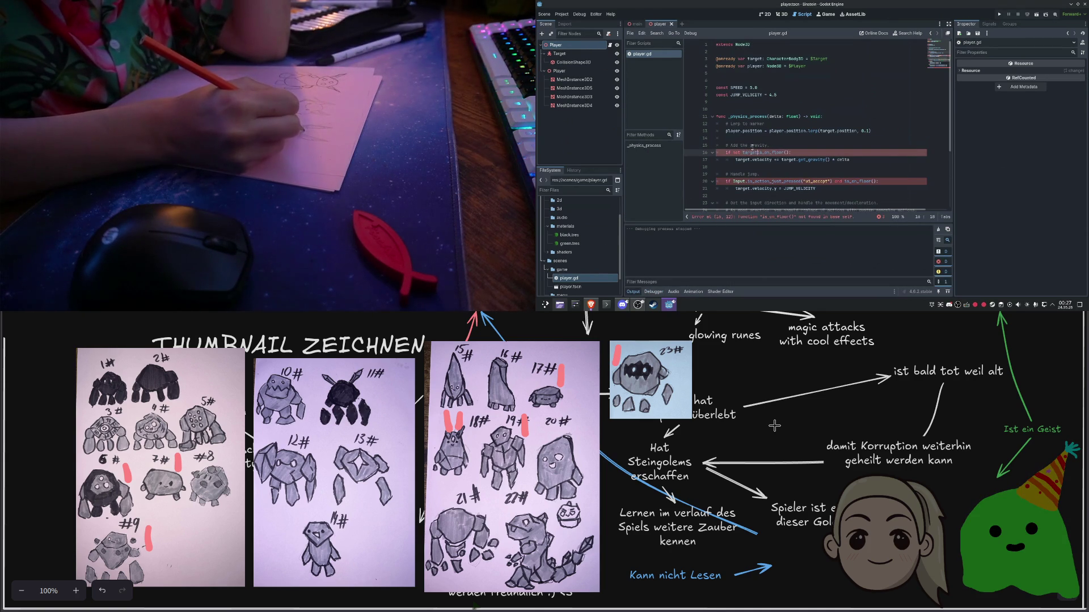
{"action": "left_click", "coordinate": [845, 171]}
{"action": "key", "text": "ctrl+s"}
{"action": "key", "text": "F5"}
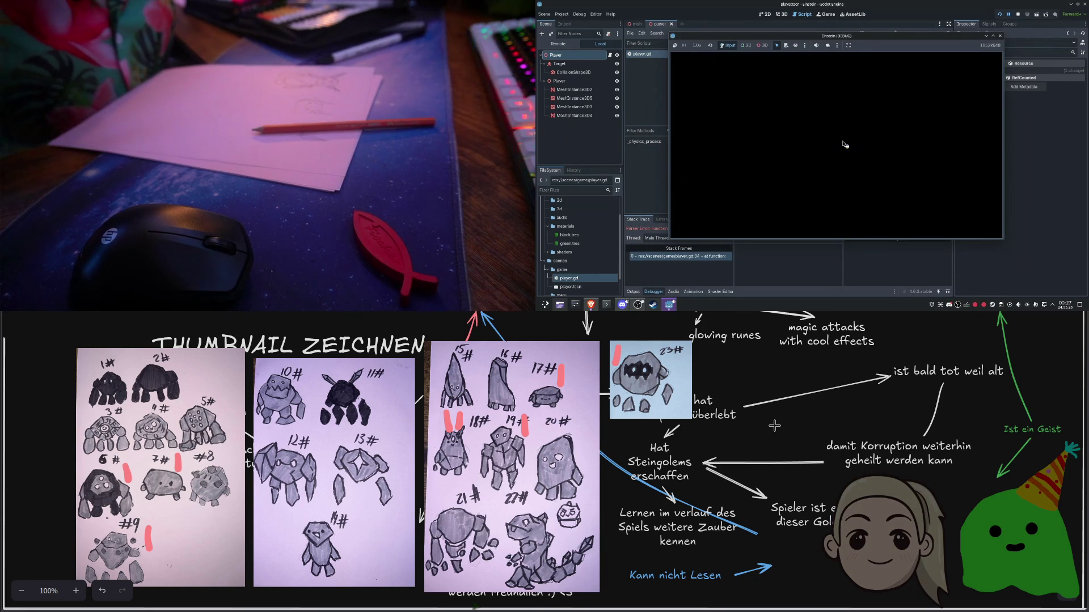
Step: After checking the errors, prefix move_and_slide with target., then rerun and stop the game
{"action": "left_click", "coordinate": [1018, 14]}
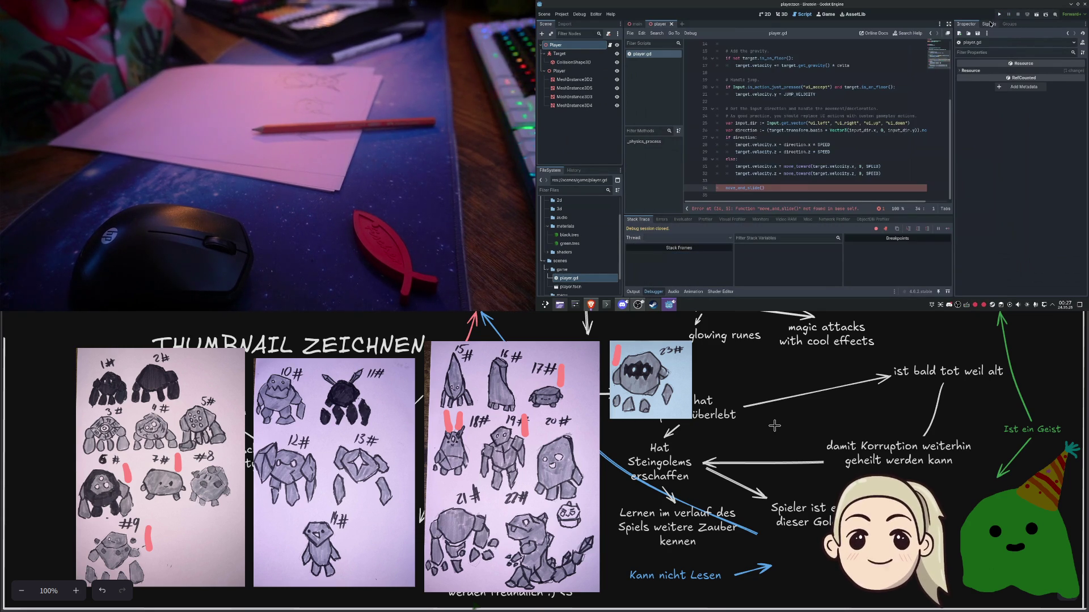
{"action": "left_click", "coordinate": [668, 221]}
{"action": "left_click", "coordinate": [640, 220]}
{"action": "left_click", "coordinate": [726, 188]}
{"action": "type", "text": "target."}
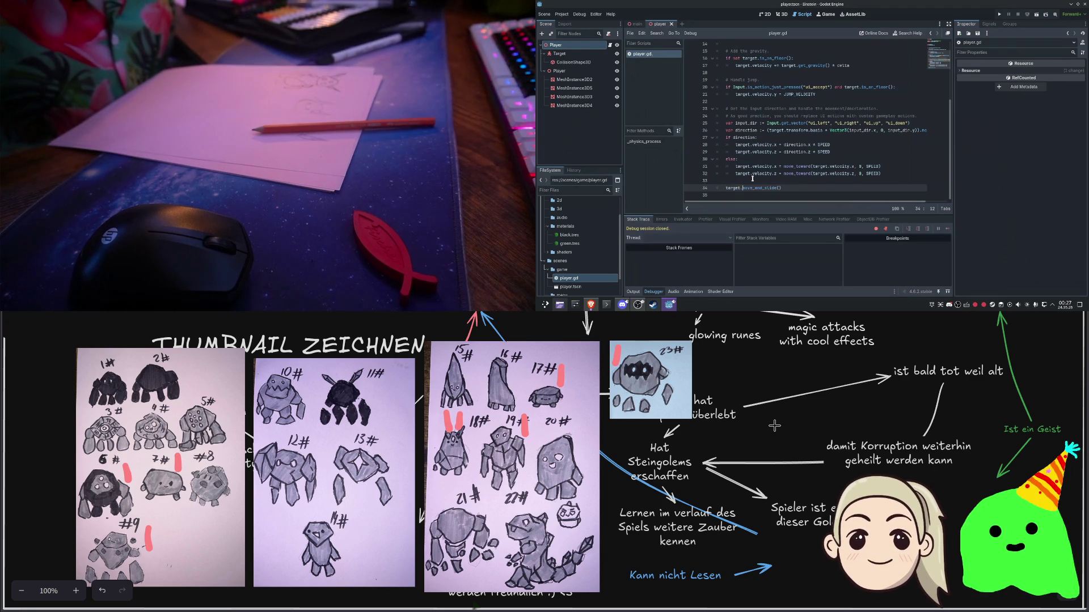
{"action": "key", "text": "Up"}
{"action": "left_click", "coordinate": [999, 13]}
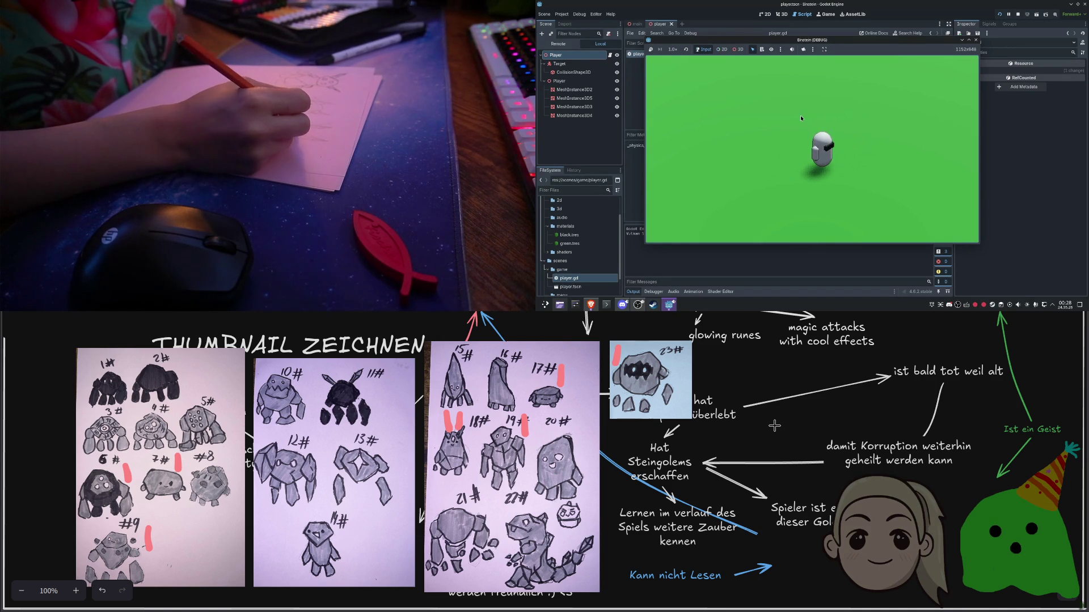
{"action": "key", "text": "F8"}
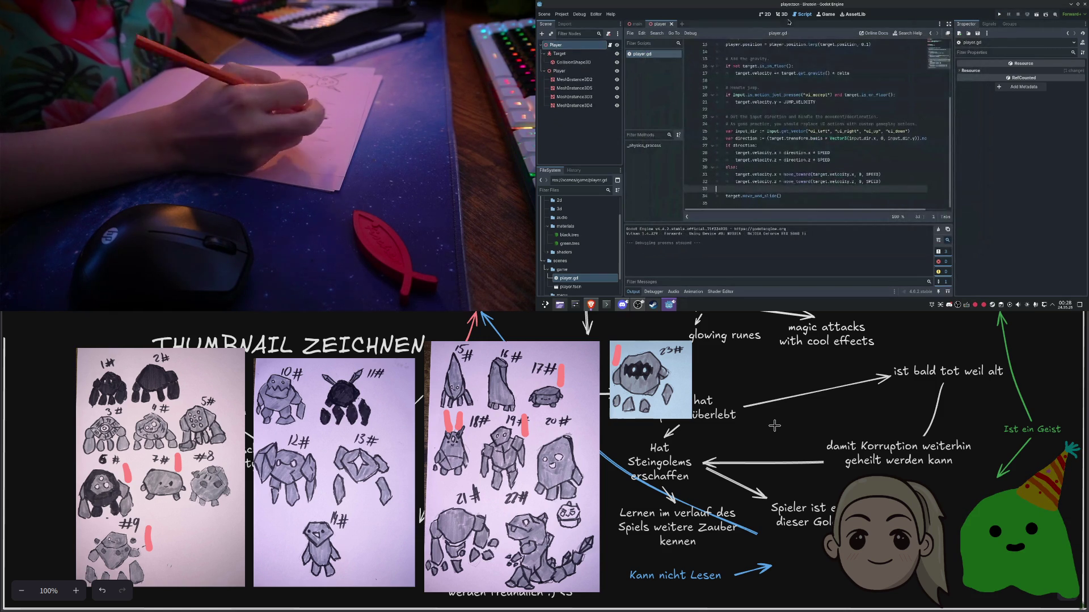
Step: Copy the MeshInstance3D2 node and paste it under Target in the 3D scene
{"action": "left_click", "coordinate": [781, 14]}
{"action": "left_click", "coordinate": [568, 78]}
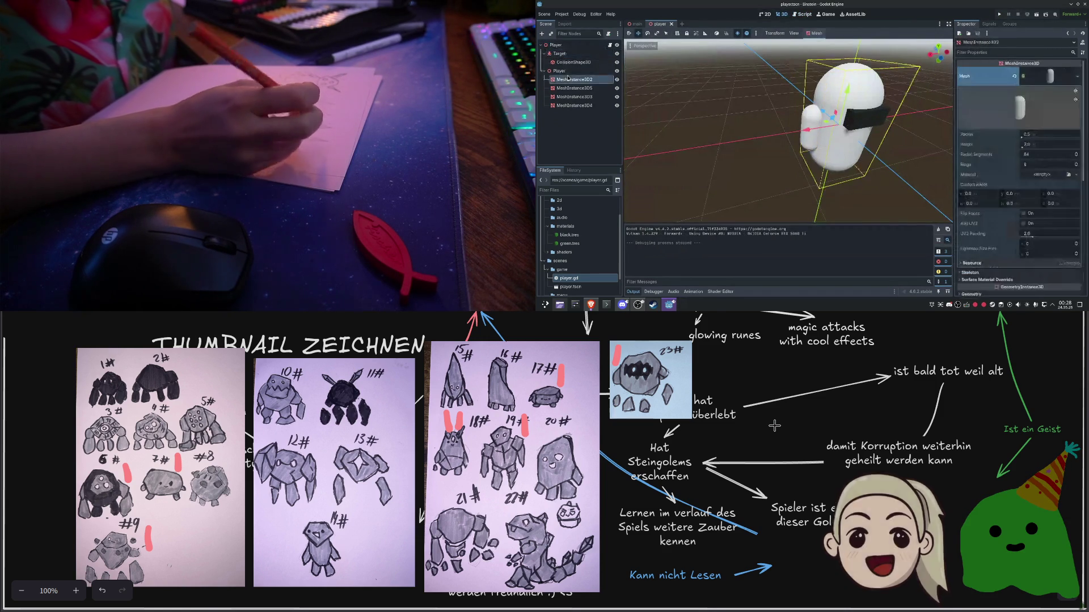
{"action": "key", "text": "ctrl+c"}
{"action": "left_click", "coordinate": [559, 54]}
{"action": "key", "text": "ctrl+v"}
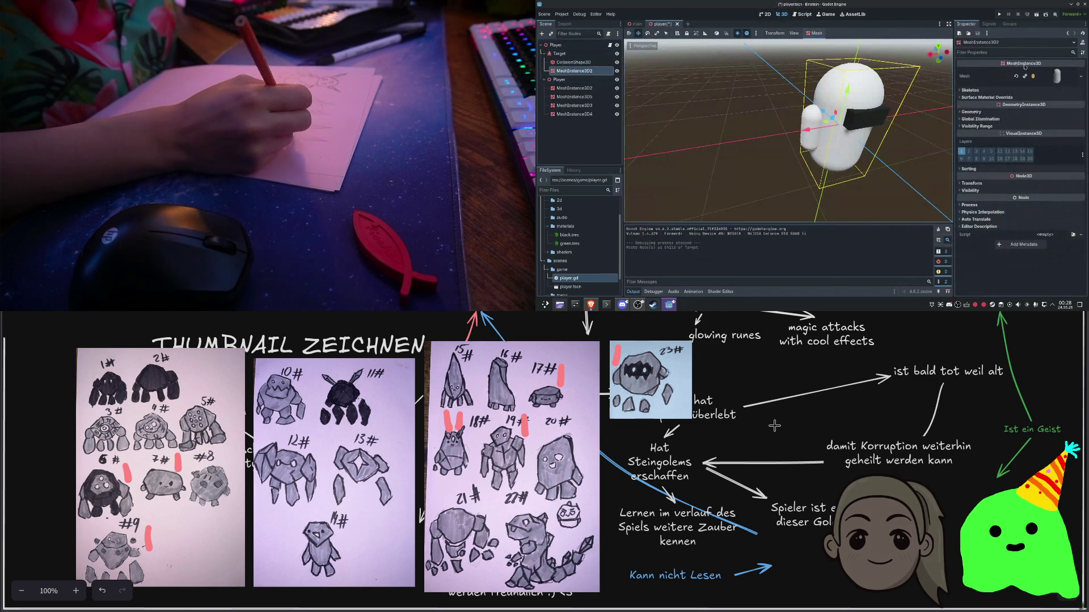
Step: Give the copied node a new SphereMesh with radius 0.5 and hide the Player
{"action": "left_click", "coordinate": [1015, 76]}
{"action": "left_click", "coordinate": [1081, 72]}
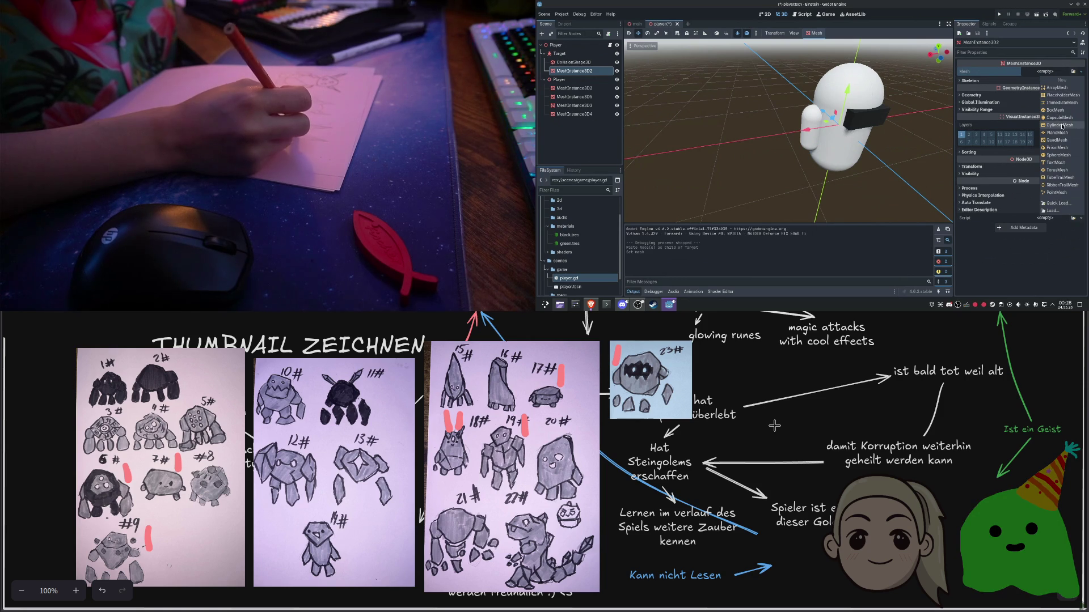
{"action": "left_click", "coordinate": [1058, 154]}
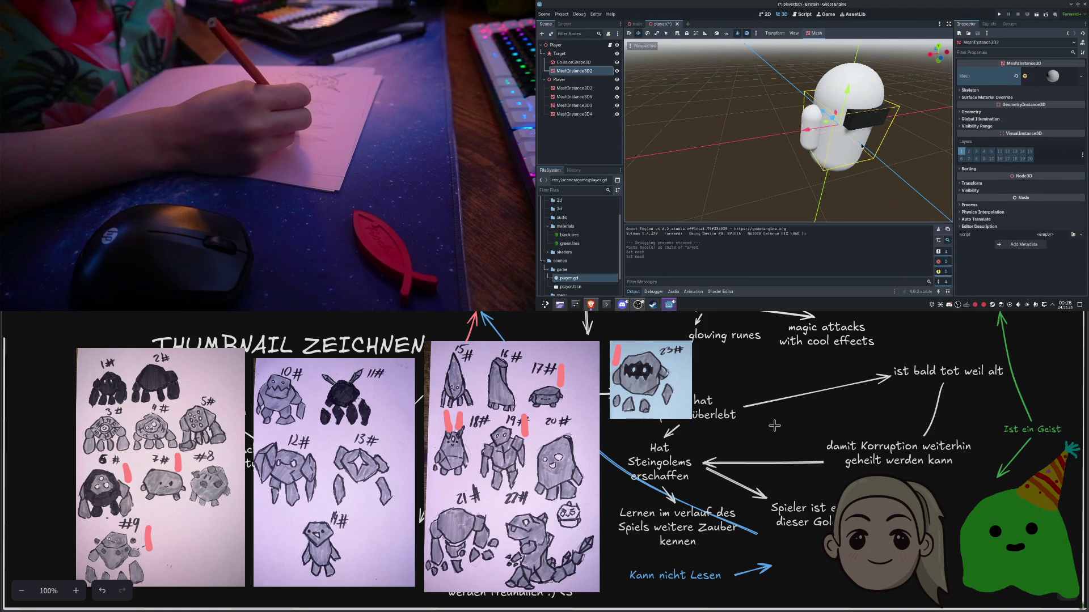
{"action": "scroll", "coordinate": [840, 148], "scroll_direction": "down", "scroll_amount": 3}
{"action": "left_click_drag", "start_coordinate": [839, 148], "coordinate": [832, 142]}
{"action": "left_click", "coordinate": [617, 79]}
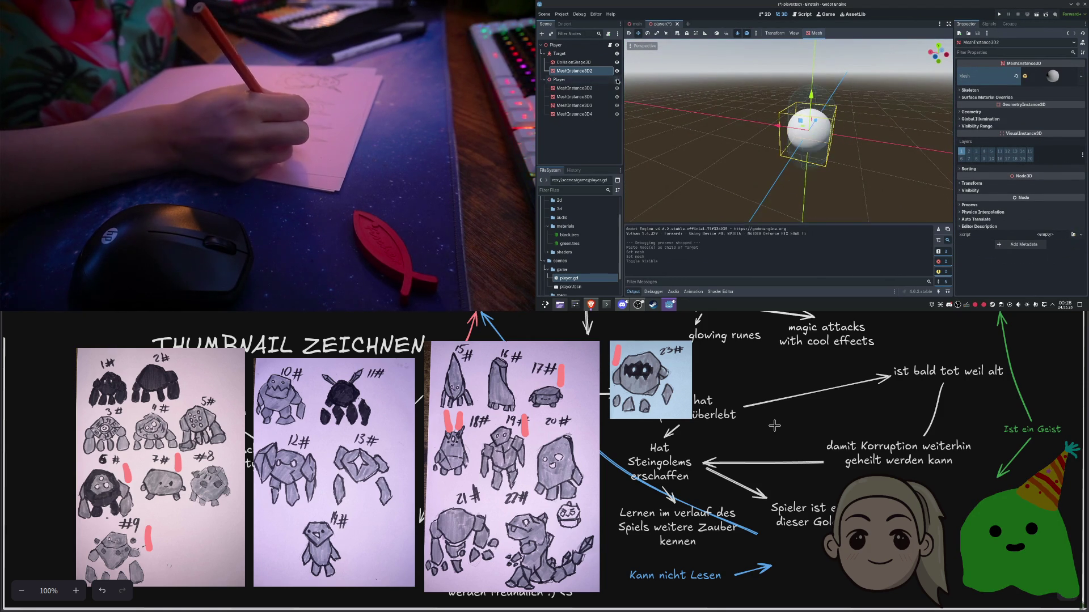
{"action": "left_click", "coordinate": [1050, 76]}
{"action": "left_click_drag", "start_coordinate": [1049, 135], "coordinate": [1022, 139]}
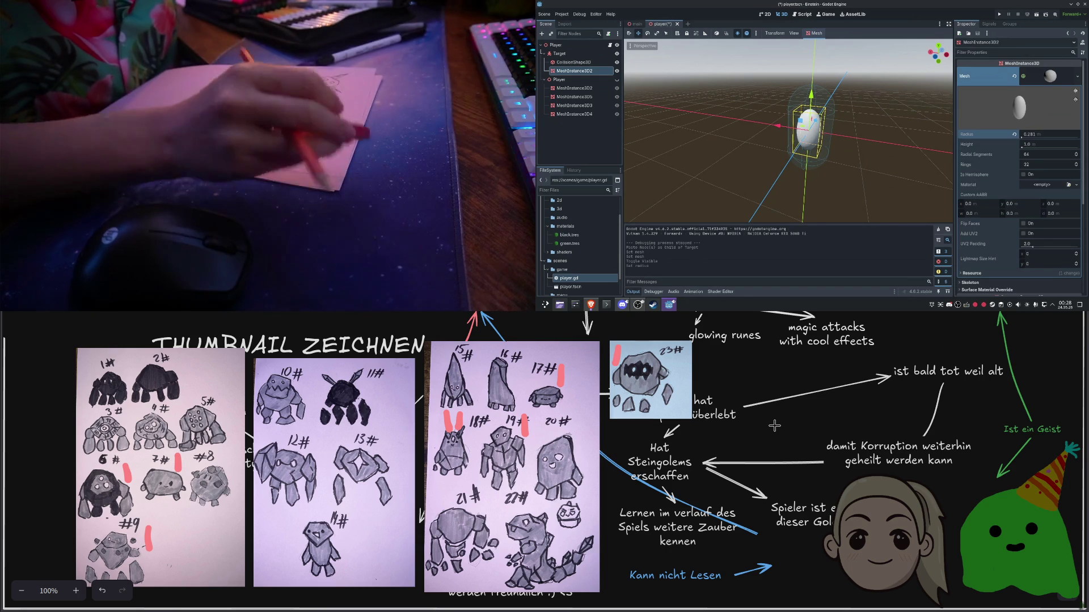
{"action": "left_click", "coordinate": [1014, 135]}
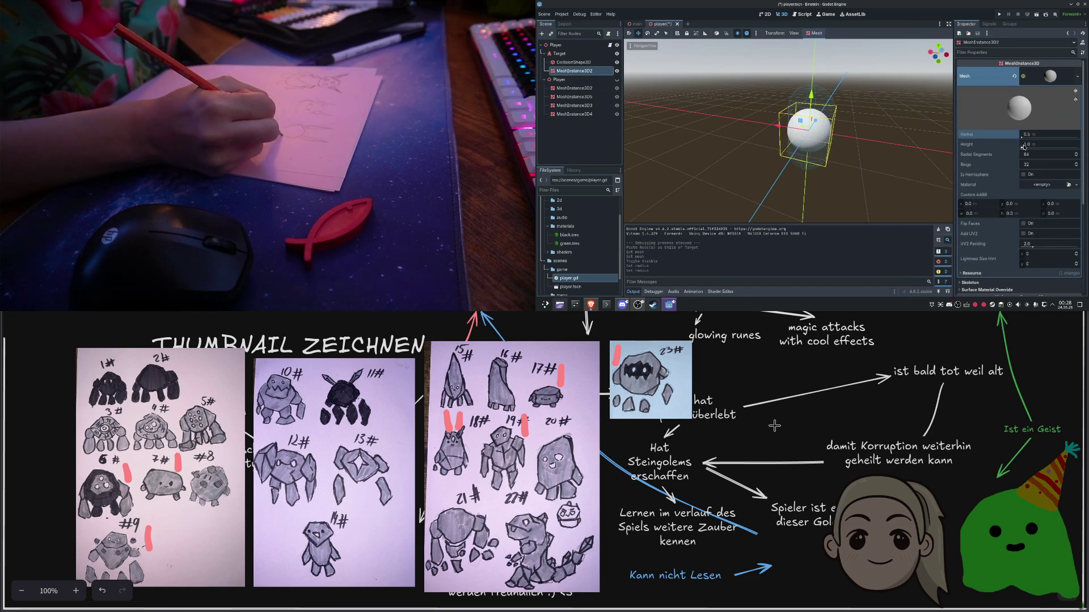
Step: Scale the sphere to 0.425, raise it above the ground, then save and run
{"action": "scroll", "coordinate": [1007, 222], "scroll_direction": "down", "scroll_amount": 2}
{"action": "scroll", "coordinate": [1007, 222], "scroll_direction": "down", "scroll_amount": 3}
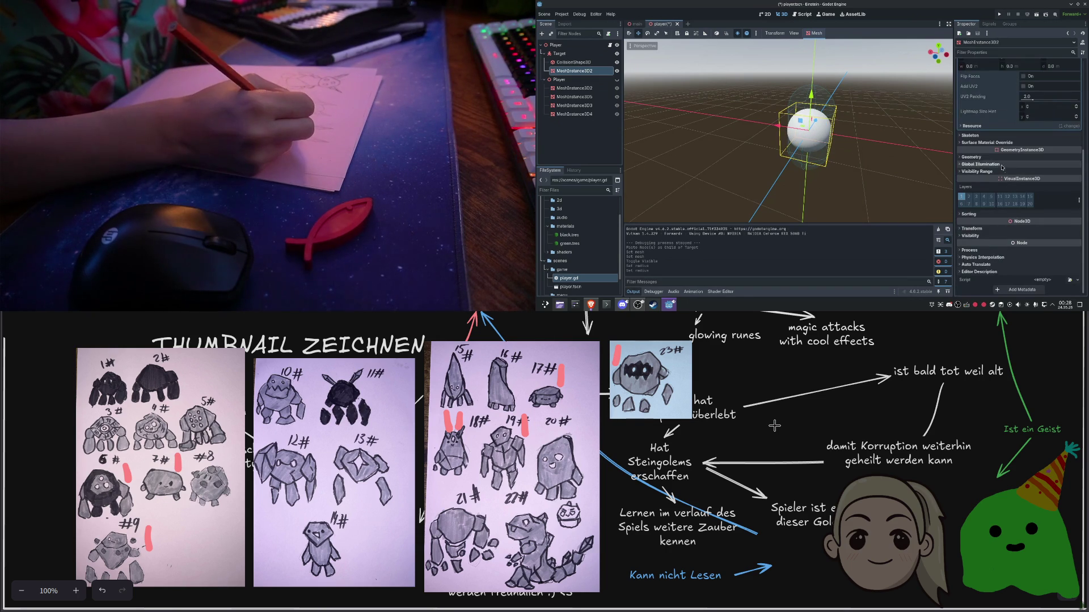
{"action": "left_click", "coordinate": [999, 229]}
{"action": "scroll", "coordinate": [999, 228], "scroll_direction": "down", "scroll_amount": 2}
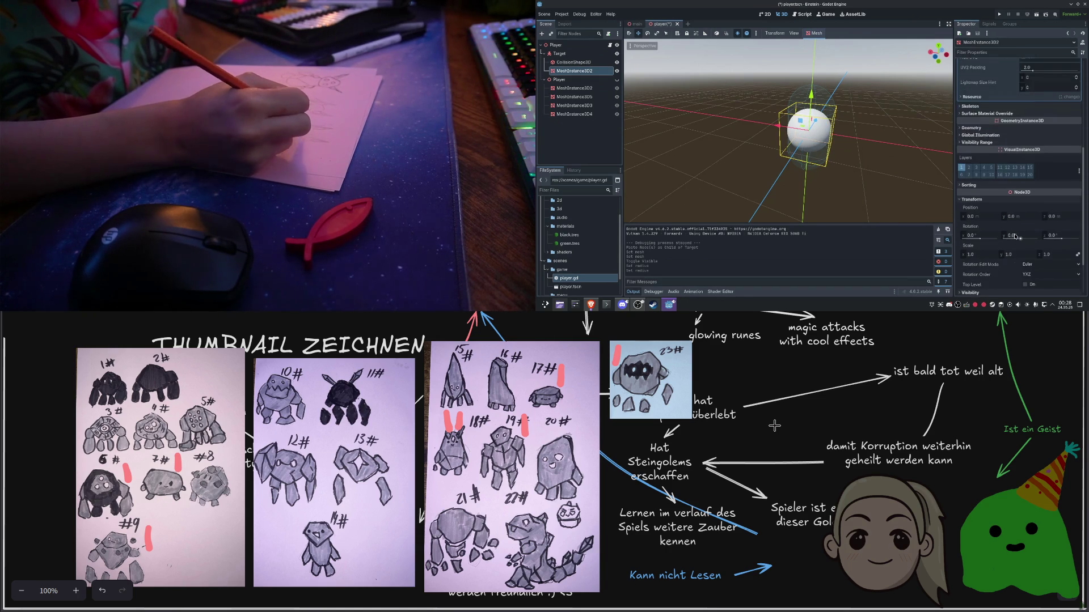
{"action": "left_click_drag", "start_coordinate": [971, 225], "coordinate": [953, 225]}
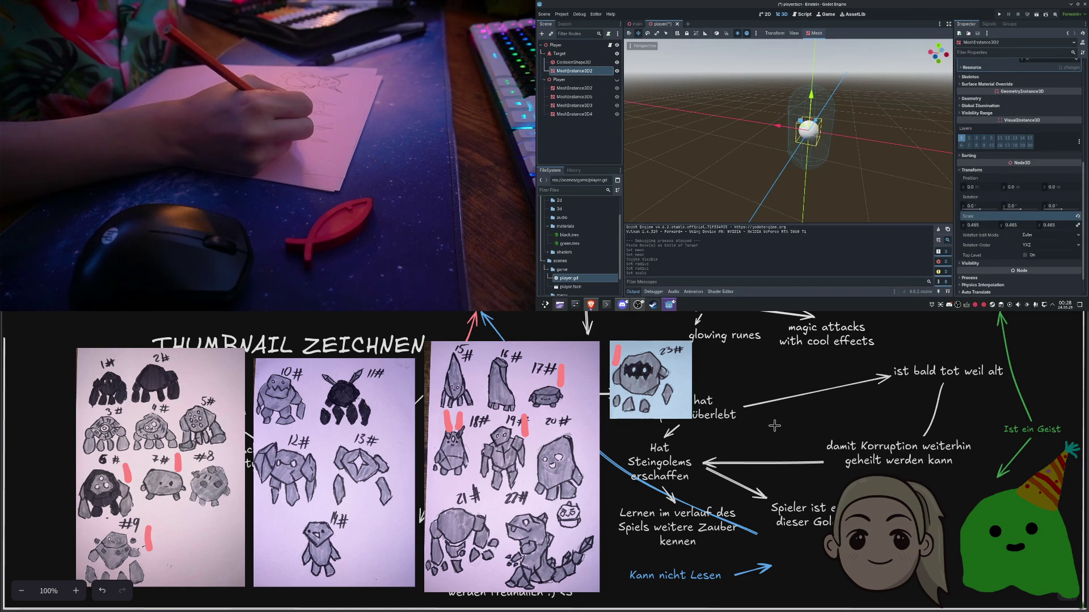
{"action": "left_click_drag", "start_coordinate": [814, 88], "coordinate": [812, 114]}
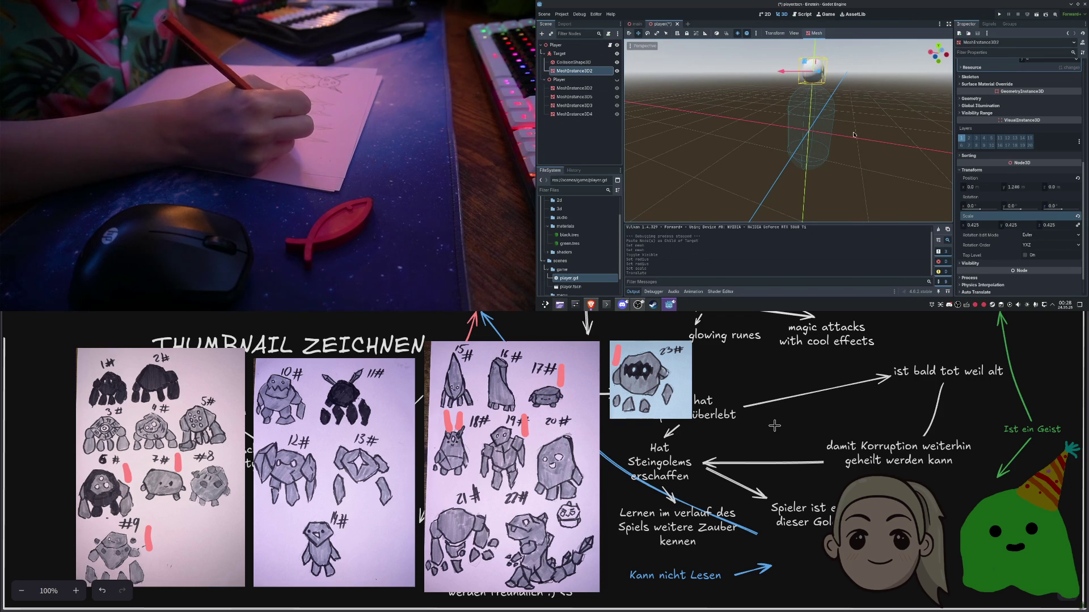
{"action": "key", "text": "F5"}
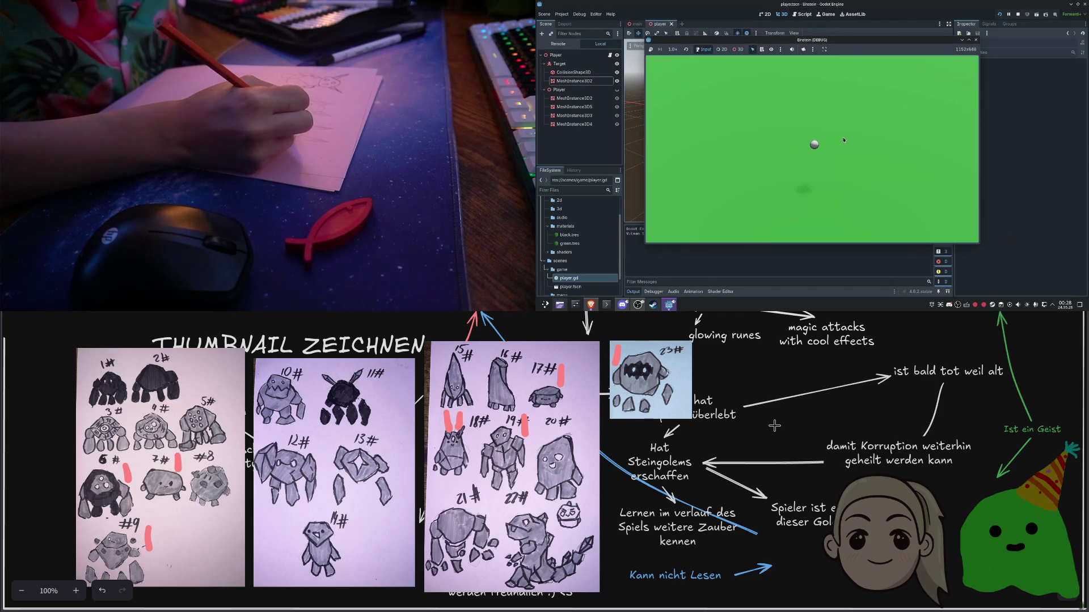
Step: Rerun the game to see the sphere above the character, then select it and return to player.gd
{"action": "left_click", "coordinate": [617, 90]}
{"action": "key", "text": "F5"}
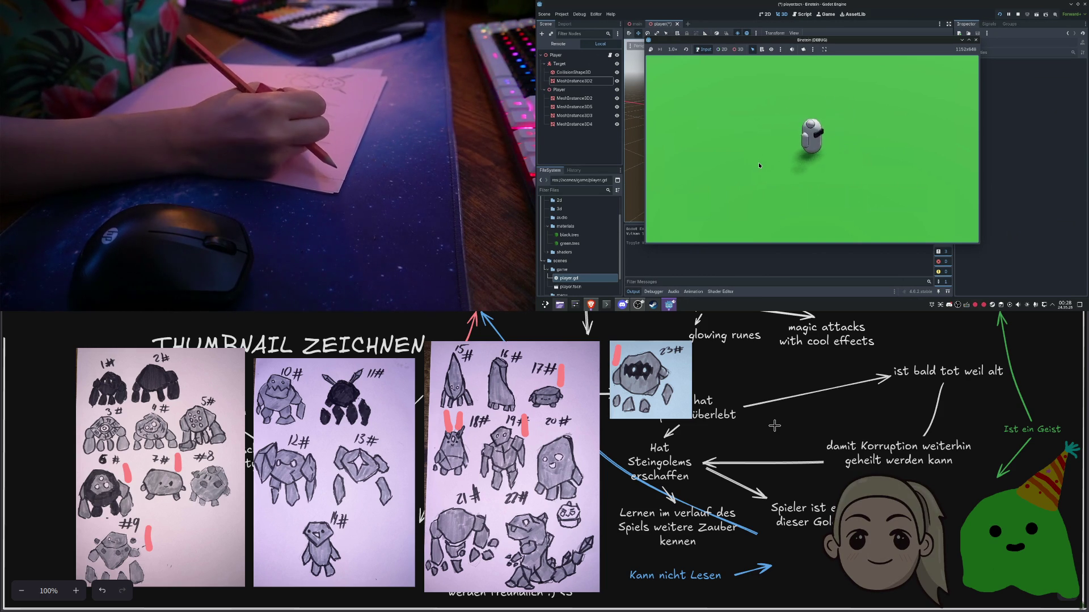
{"action": "left_click", "coordinate": [976, 41]}
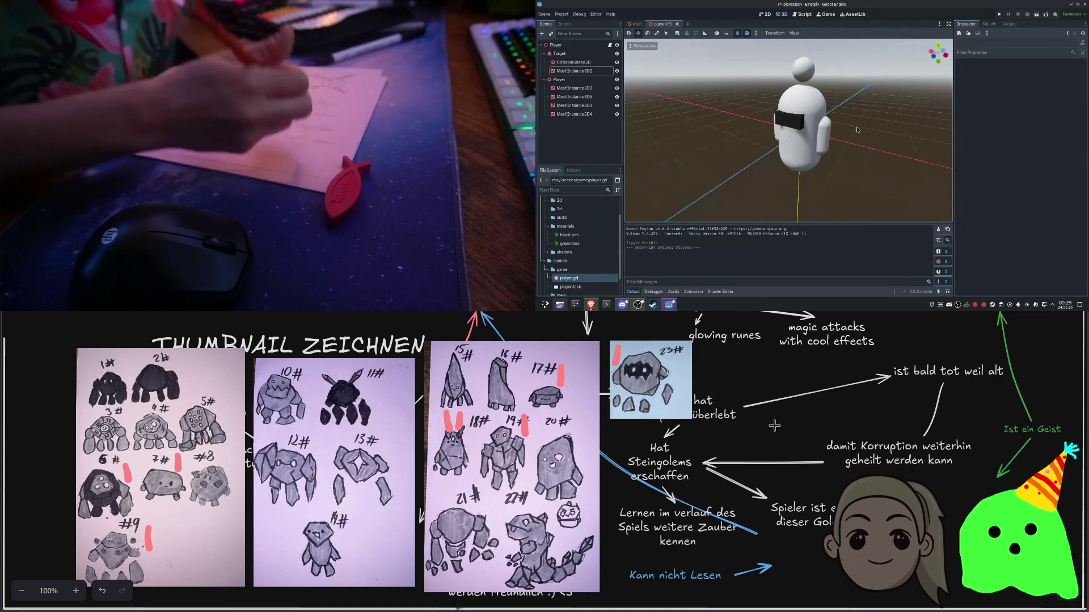
{"action": "left_click", "coordinate": [800, 102]}
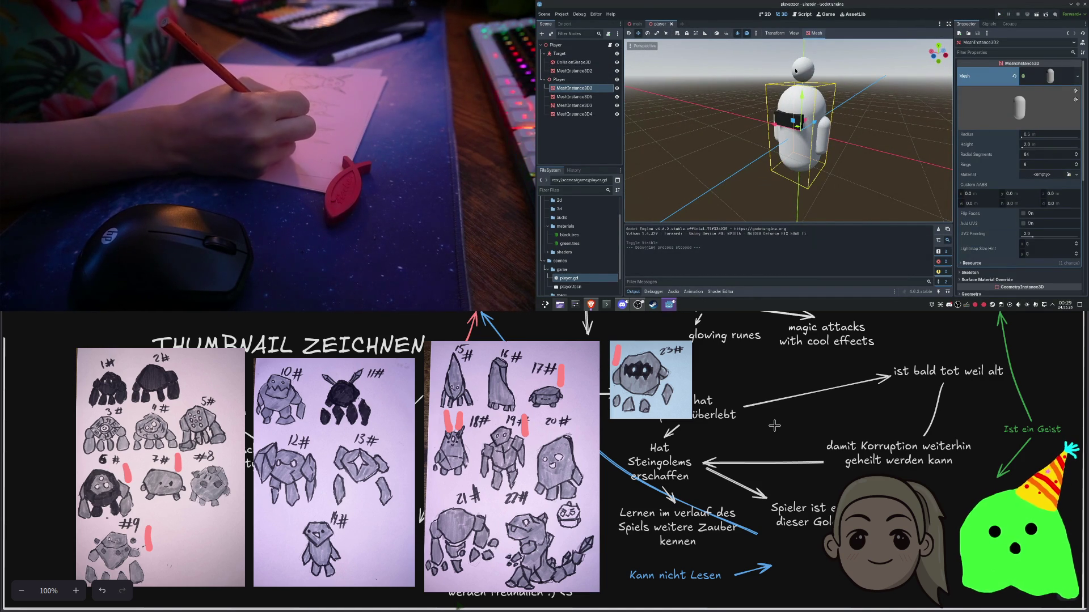
{"action": "left_click", "coordinate": [797, 70]}
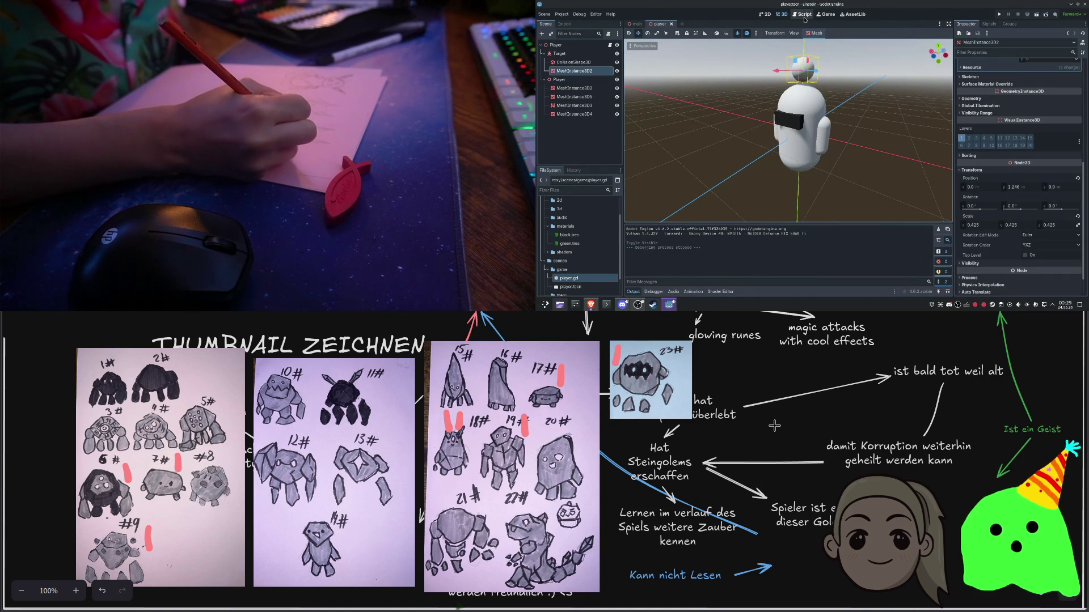
{"action": "left_click", "coordinate": [804, 15]}
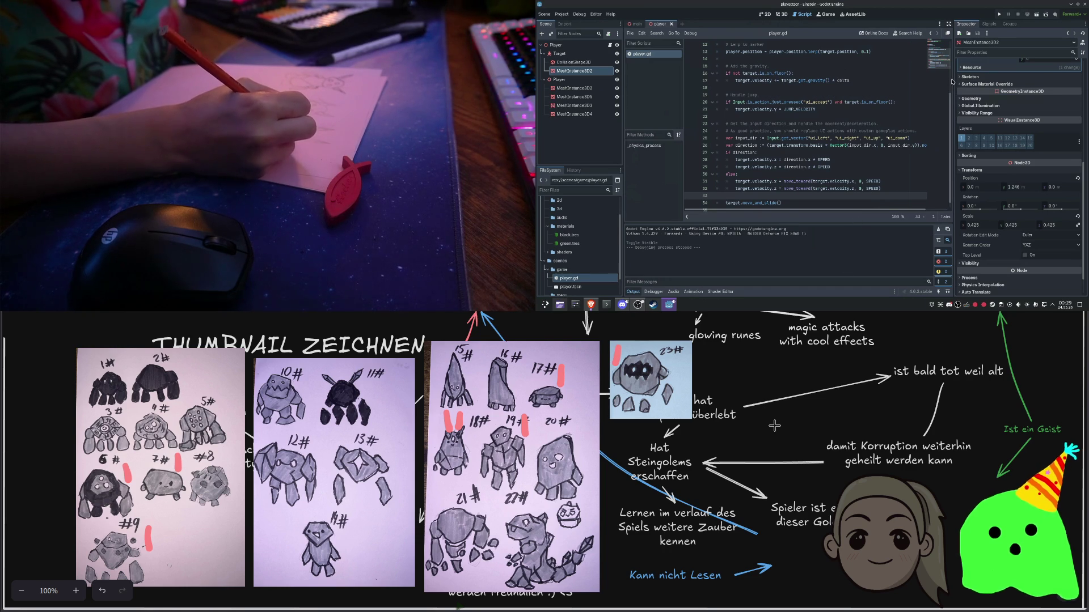
Step: Widen the player.gd code area and look over the _physics_process lines
{"action": "left_click_drag", "start_coordinate": [953, 81], "coordinate": [994, 83]}
{"action": "left_click", "coordinate": [840, 151]}
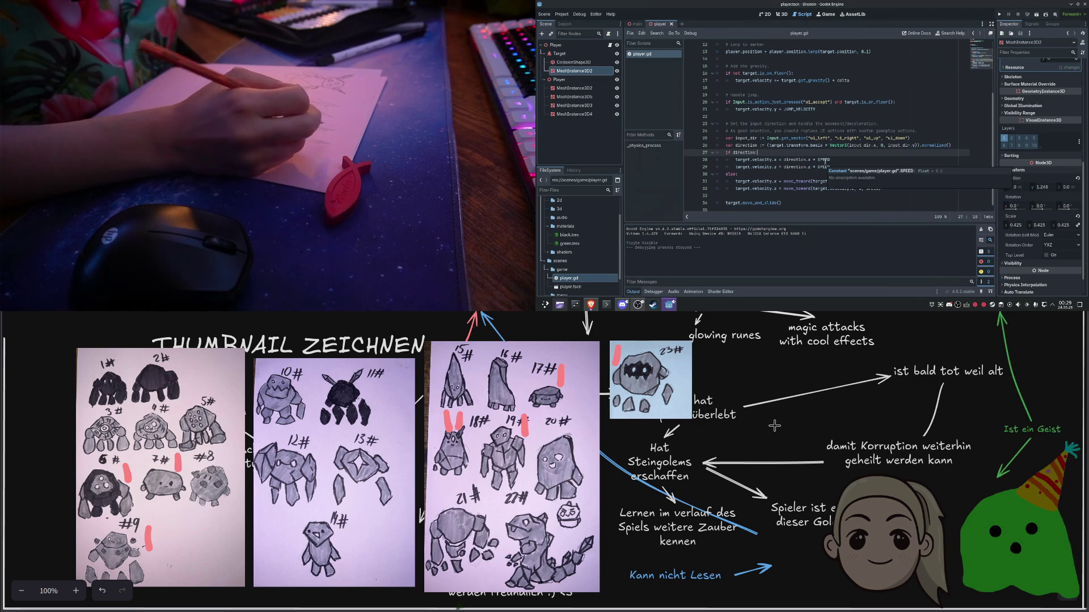
{"action": "left_click", "coordinate": [828, 124]}
{"action": "left_click", "coordinate": [816, 116]}
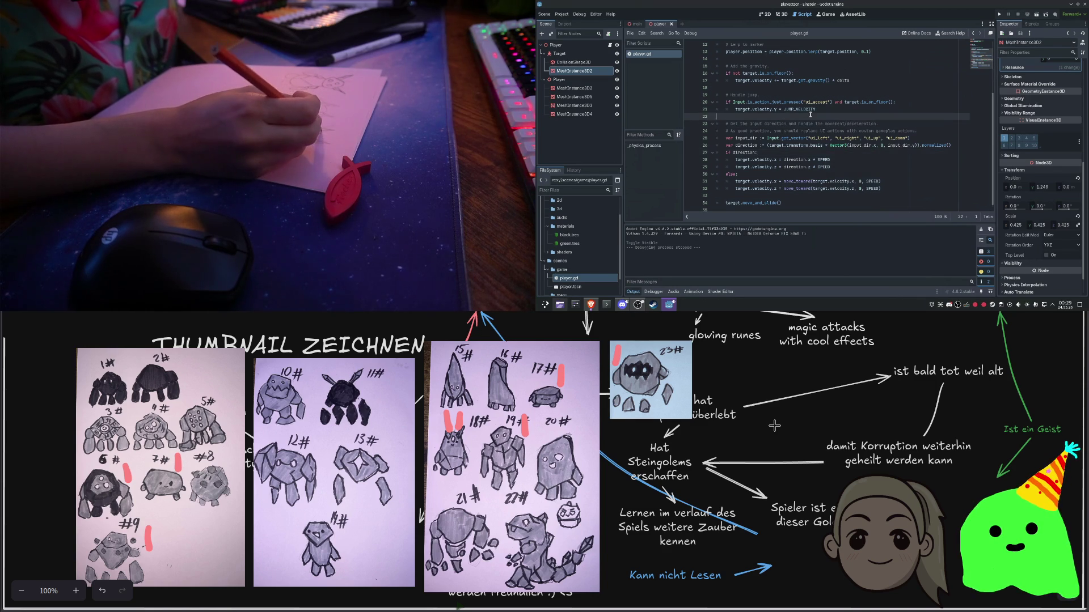
{"action": "key", "text": "Down"}
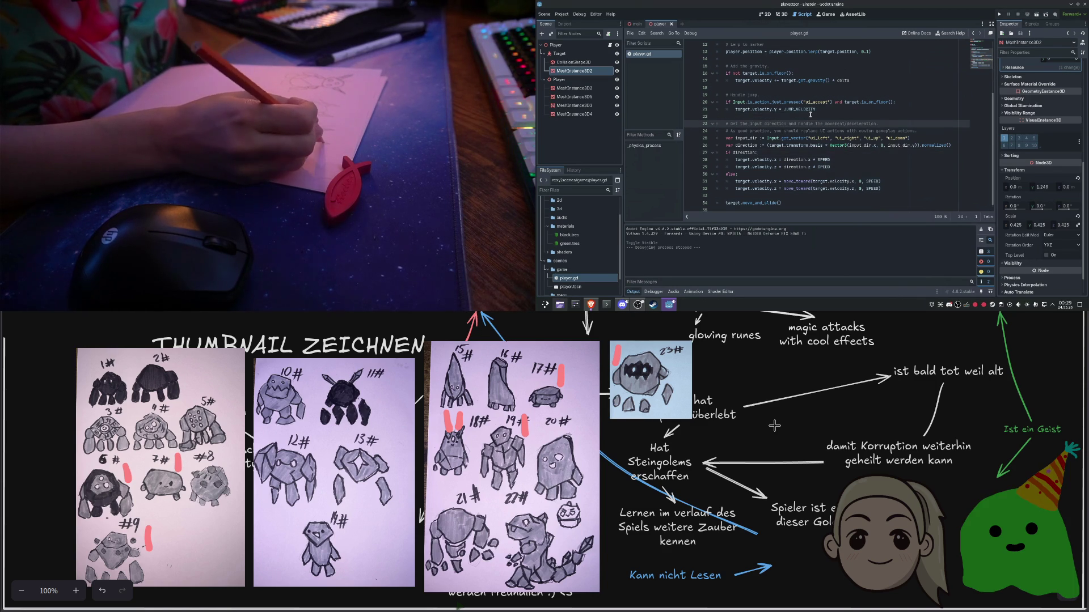
{"action": "left_click", "coordinate": [856, 194]}
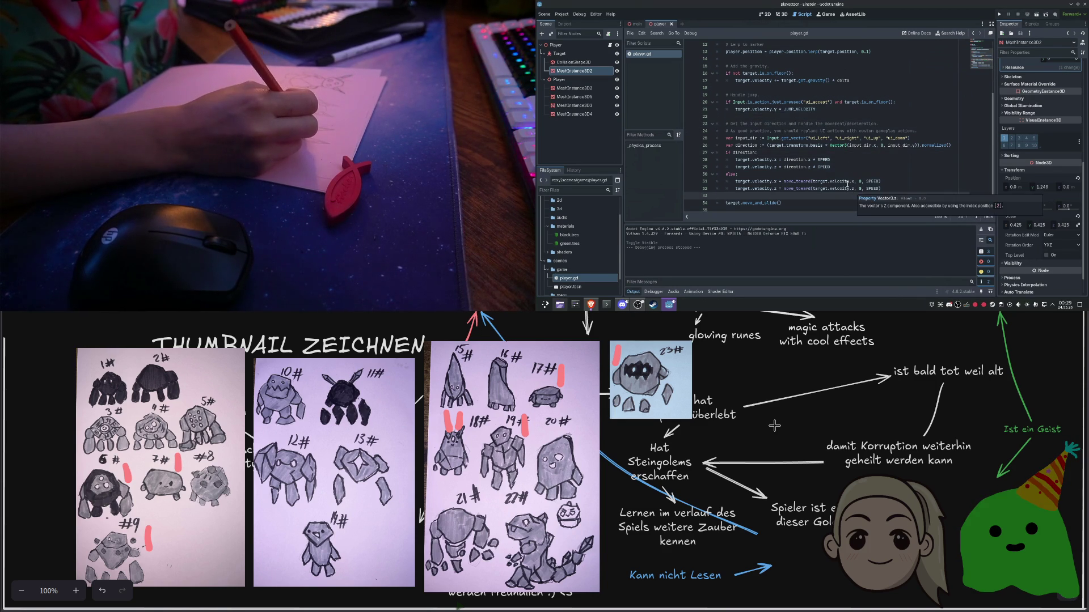
{"action": "left_click", "coordinate": [907, 116]}
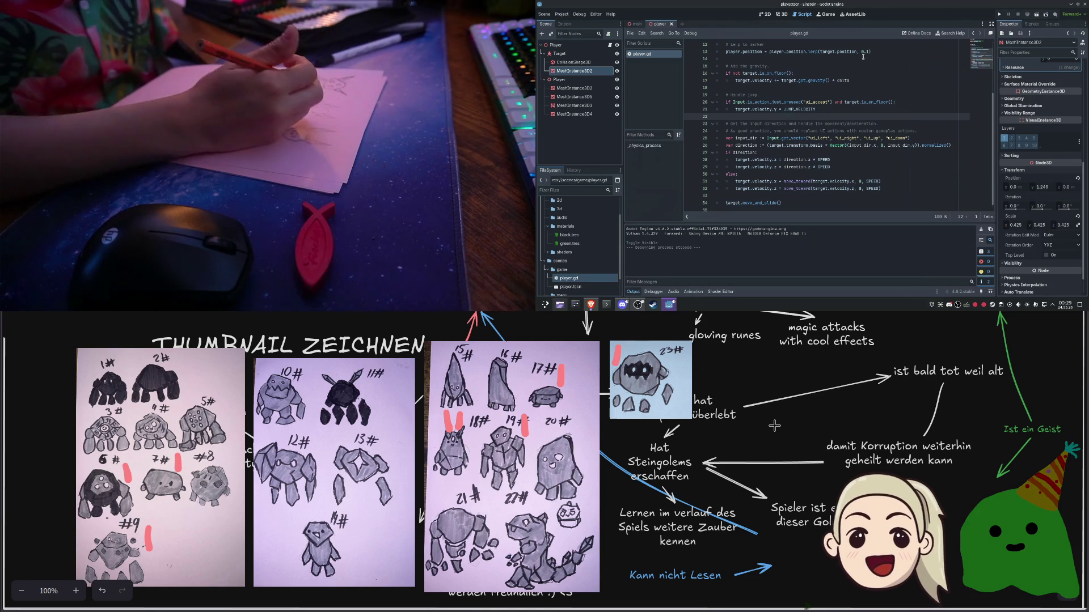
{"action": "scroll", "coordinate": [847, 108], "scroll_direction": "up", "scroll_amount": 2}
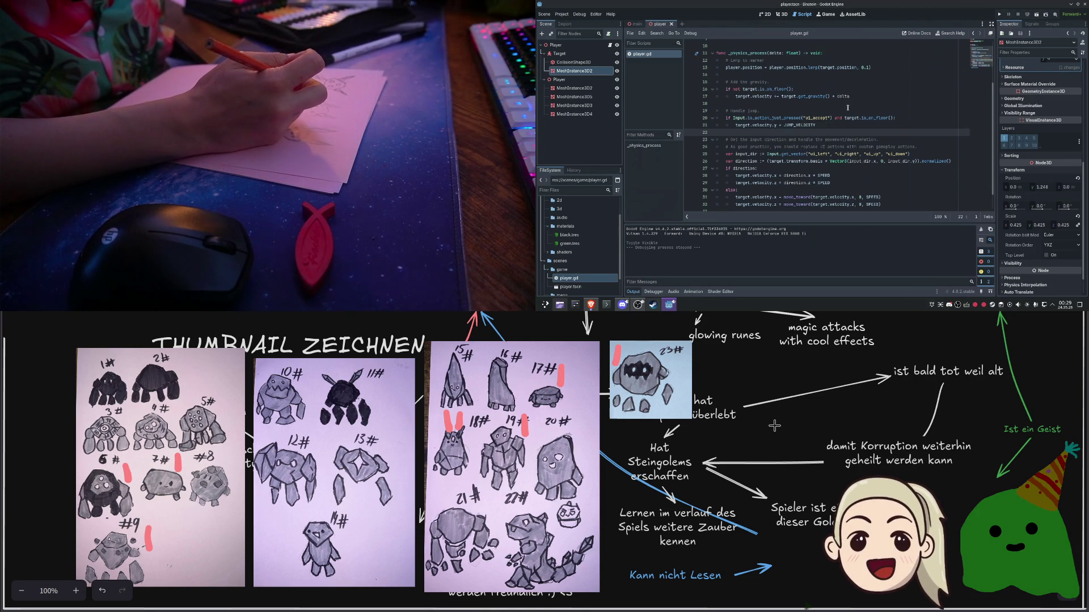
{"action": "left_click", "coordinate": [846, 103]}
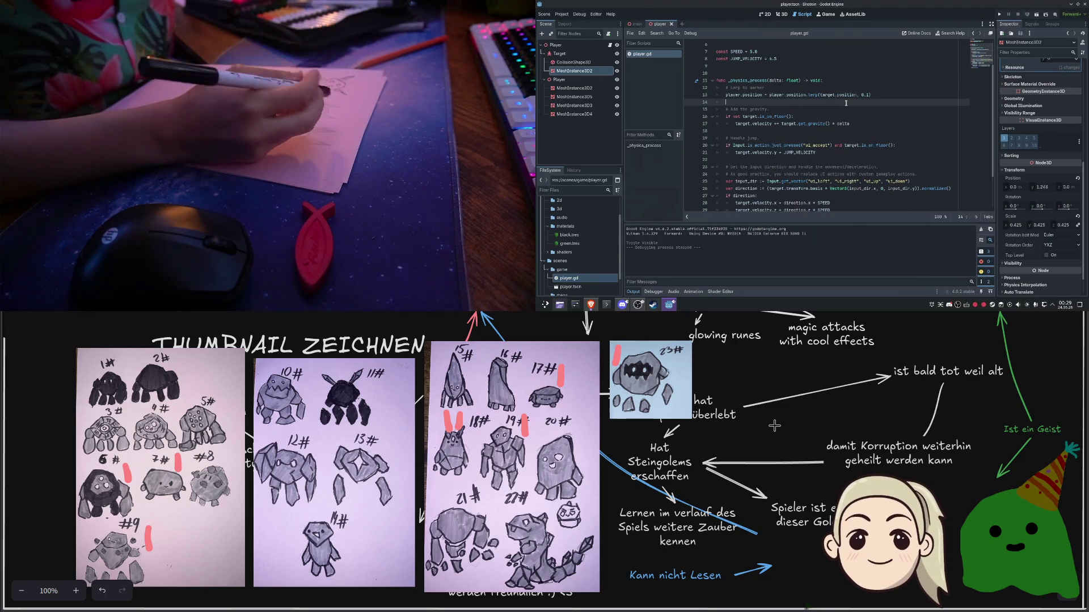
Step: Insert a new line after line 14's lerp and start typing a rotation call
{"action": "scroll", "coordinate": [846, 103], "scroll_direction": "up", "scroll_amount": 1}
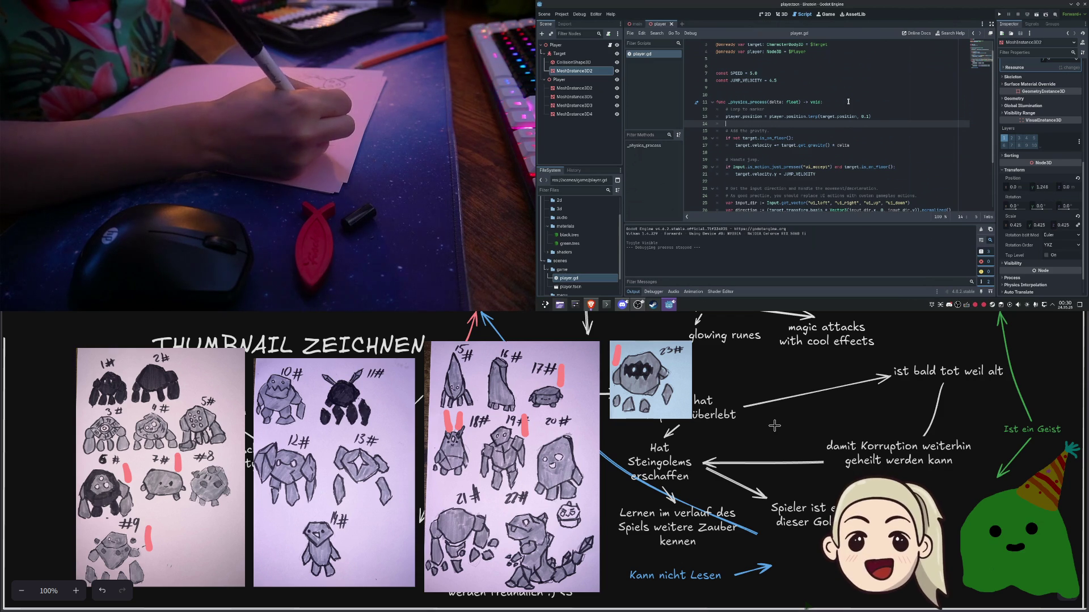
{"action": "scroll", "coordinate": [808, 167], "scroll_direction": "down", "scroll_amount": 2}
{"action": "left_click", "coordinate": [868, 102]}
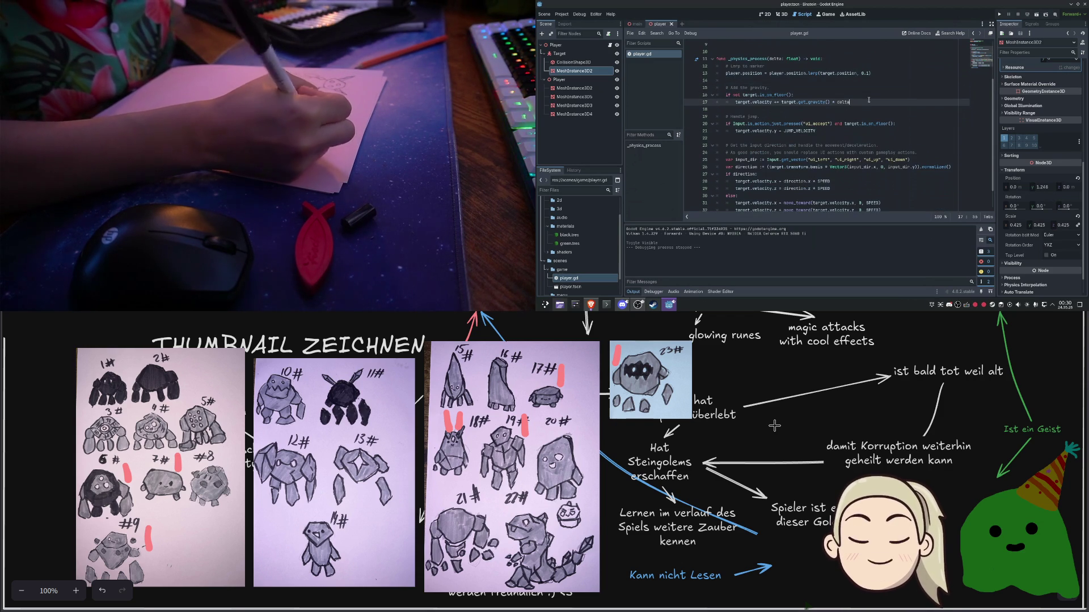
{"action": "left_click", "coordinate": [814, 83]}
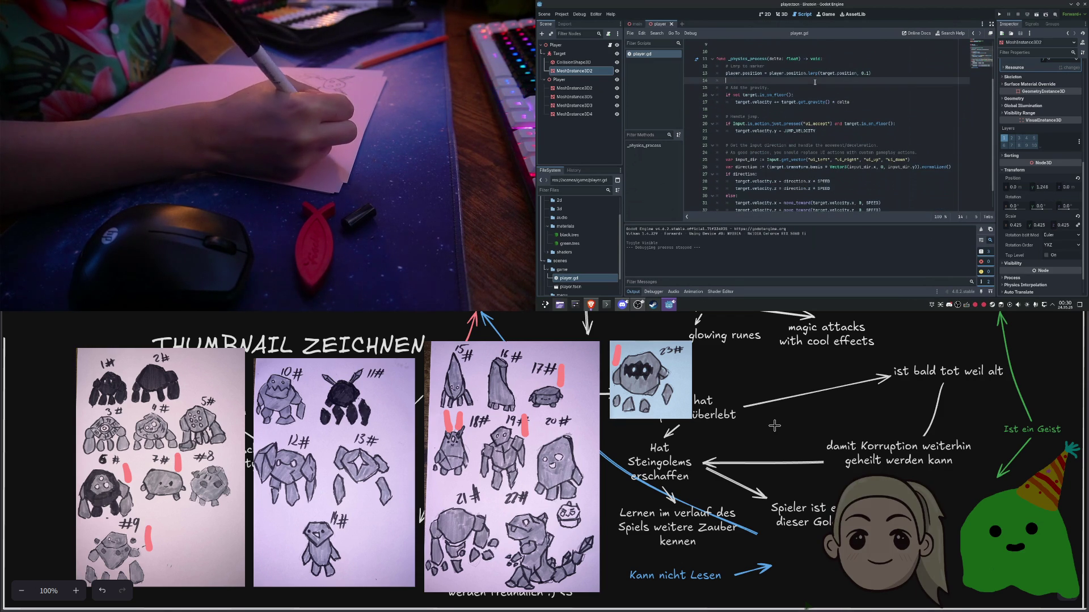
{"action": "key", "text": "Return"}
{"action": "key", "text": "Up"}
{"action": "type", "text": "rot"}
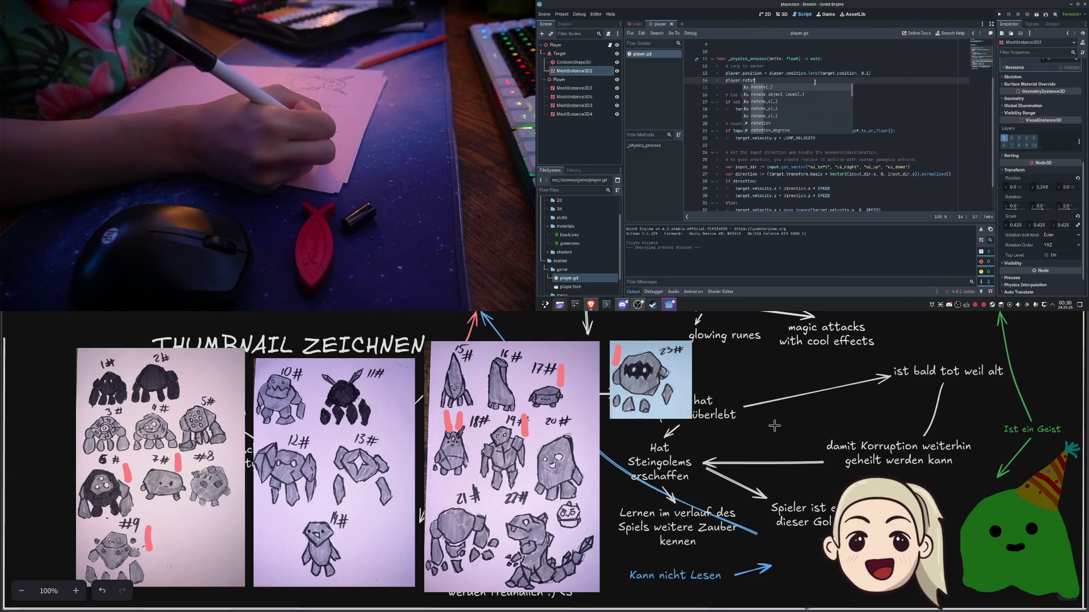
{"action": "type", "text": "e"}
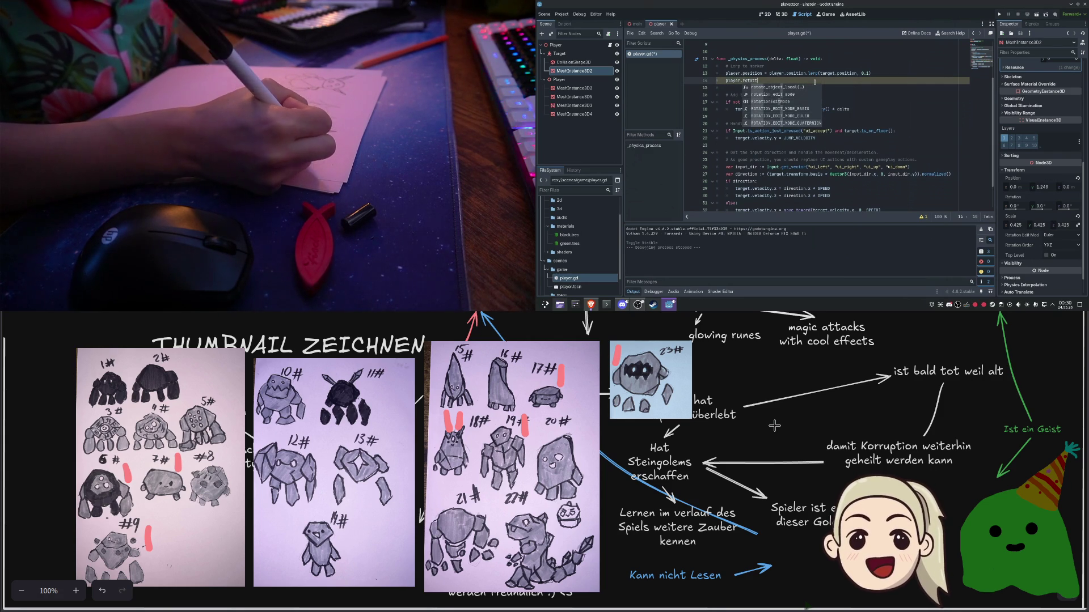
Step: Fix the mistyped word to player.rotation. and browse its autocomplete suggestions
{"action": "key", "text": "ctrl+shift+Left"}
{"action": "key", "text": "BackSpace"}
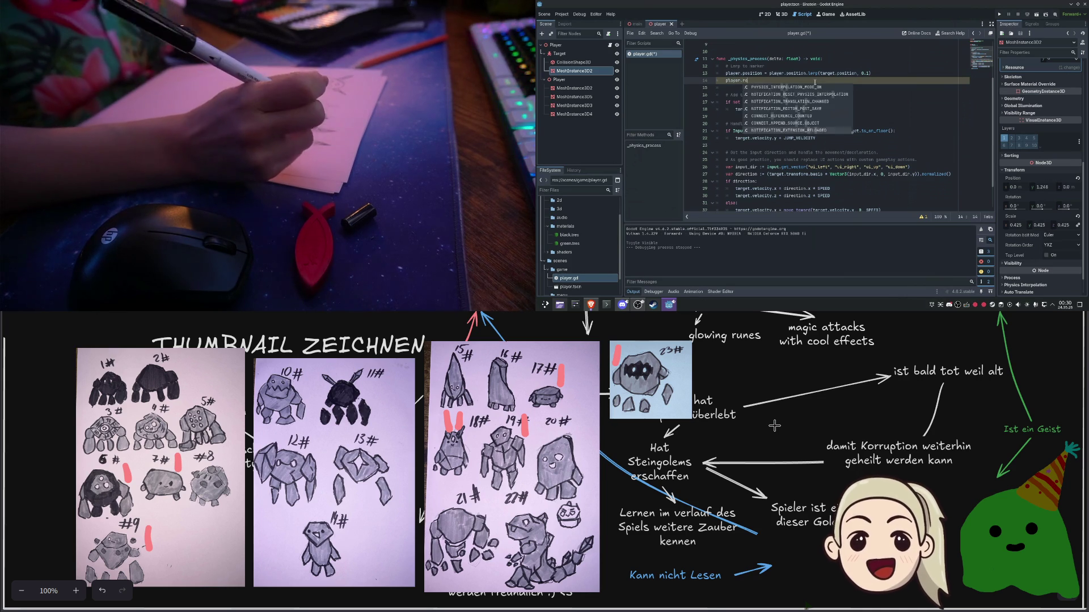
{"action": "type", "text": "ro"}
{"action": "key", "text": "Down"}
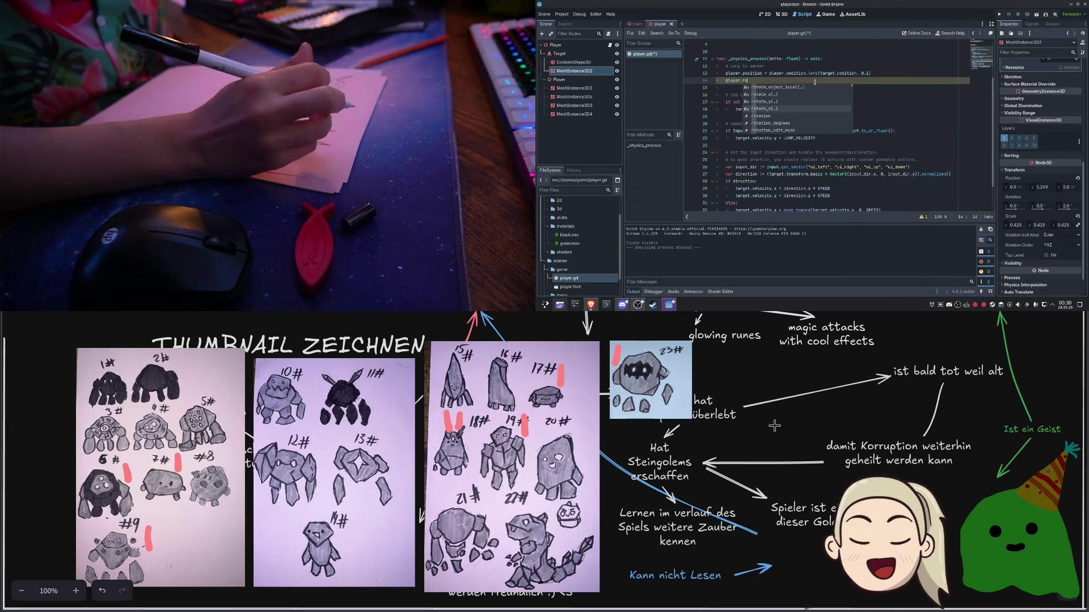
{"action": "type", "text": "tation.loo"}
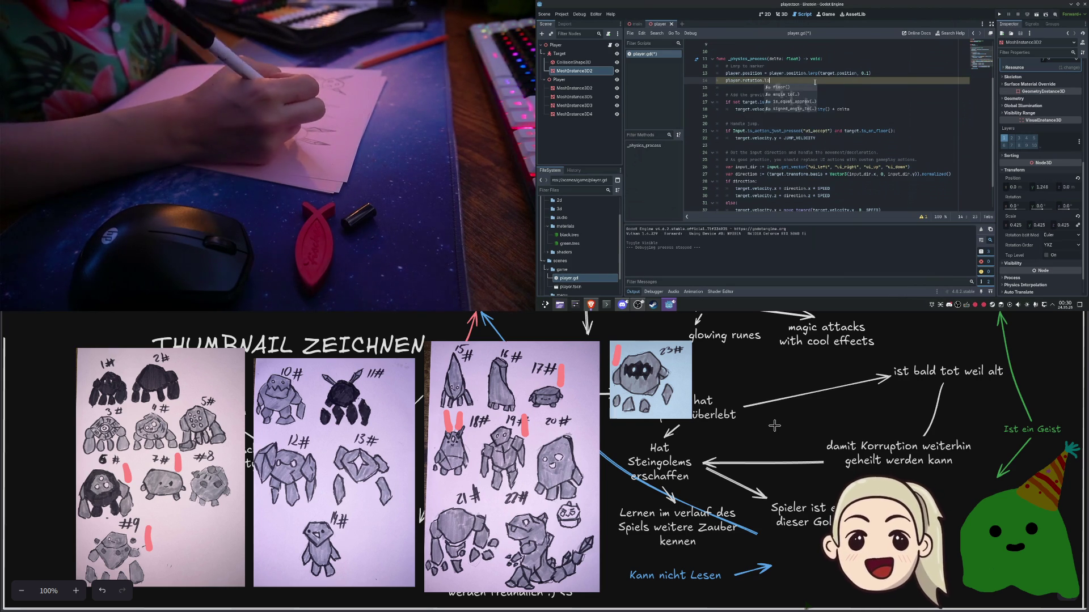
{"action": "key", "text": "BackSpace"}
{"action": "key", "text": "BackSpace"}
{"action": "key", "text": "BackSpace"}
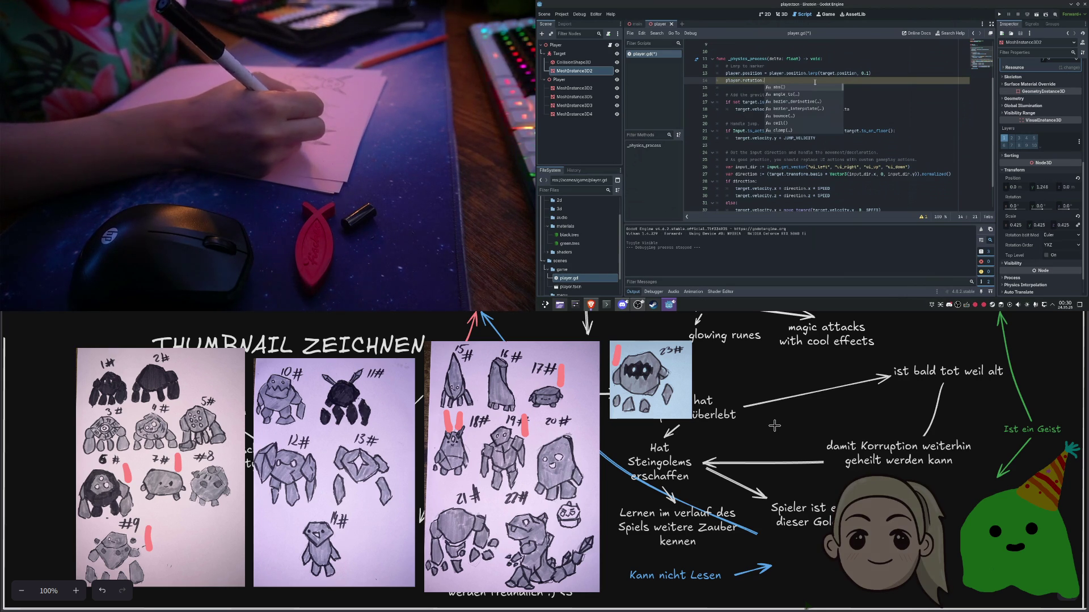
{"action": "type", "text": "s"}
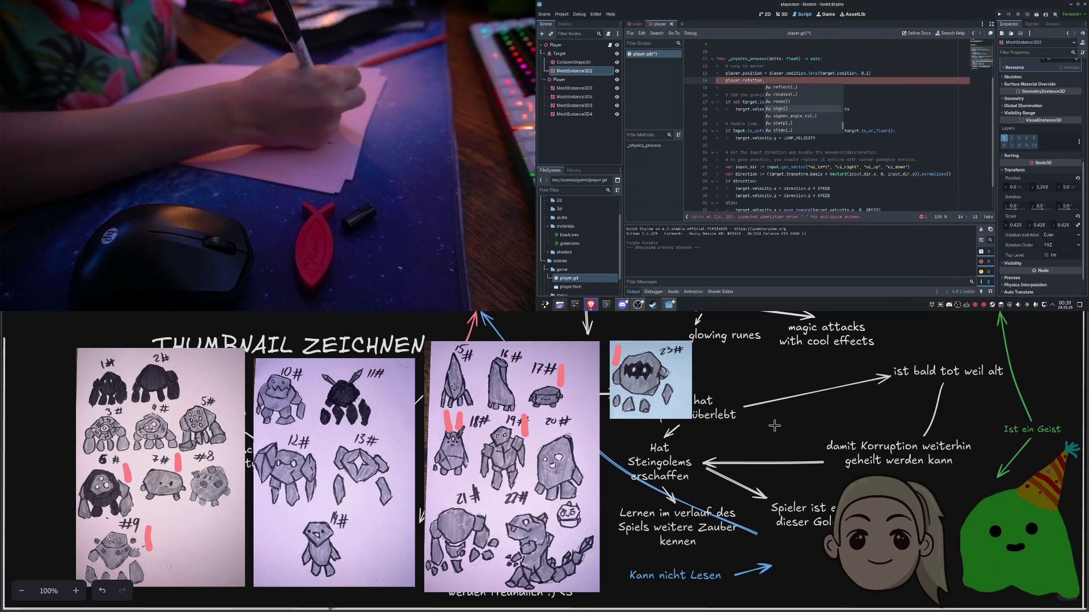
{"action": "double_click", "coordinate": [758, 81]}
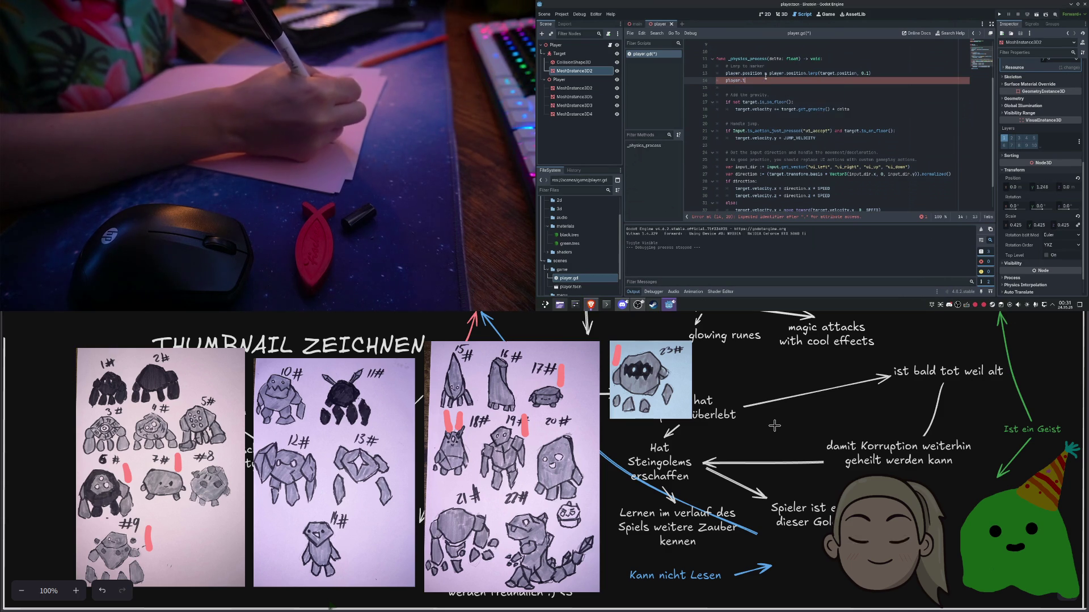
Step: Write player.look_at(target.position) on line 14, save, and run the game
{"action": "type", "text": "look_at("}
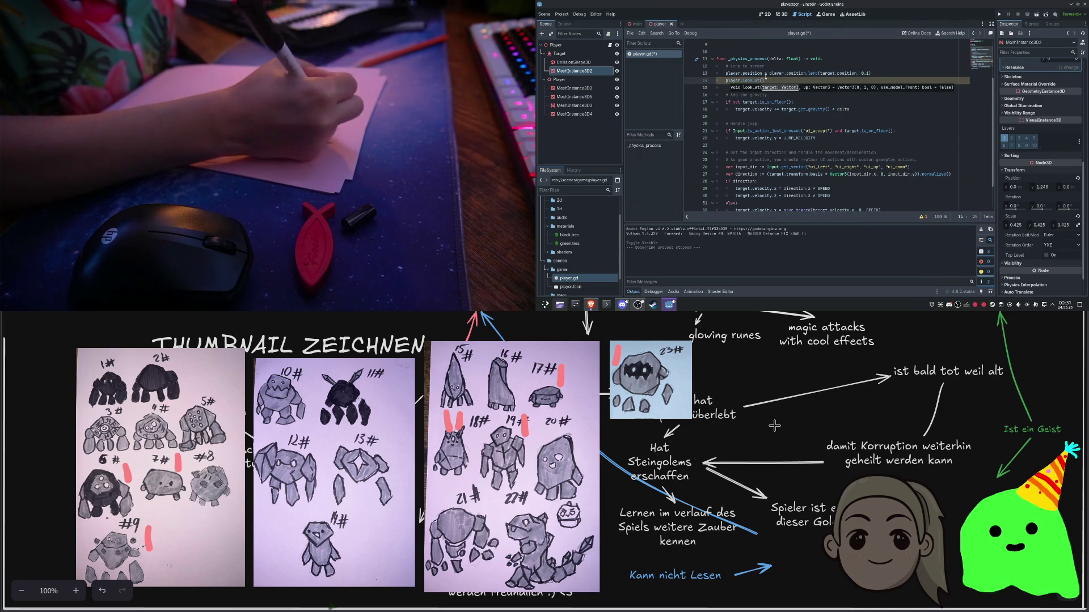
{"action": "type", "text": "target"}
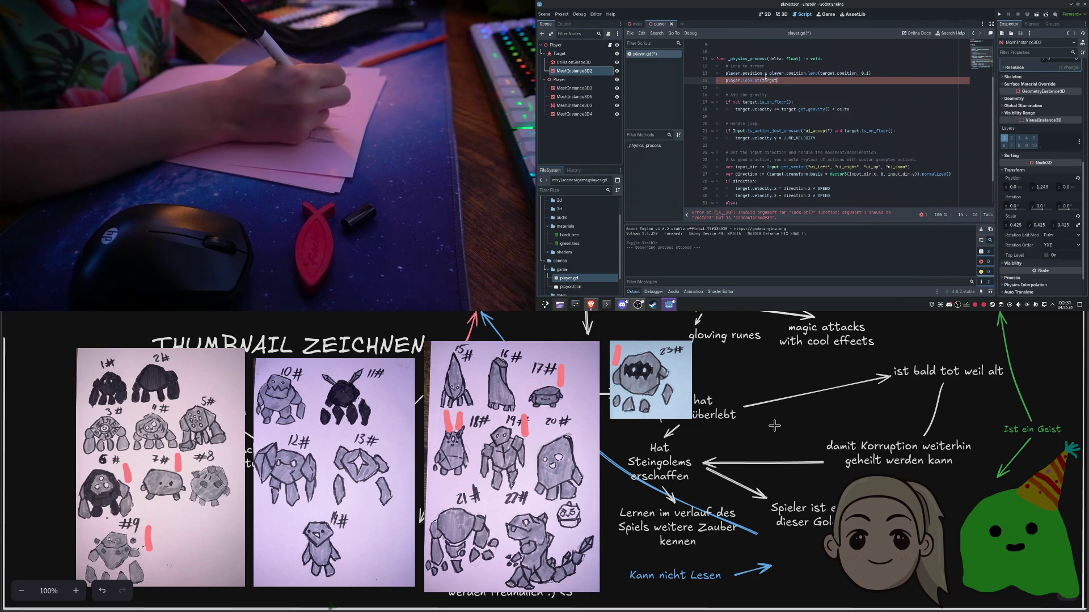
{"action": "key", "text": "ctrl+s"}
{"action": "left_click", "coordinate": [765, 86]}
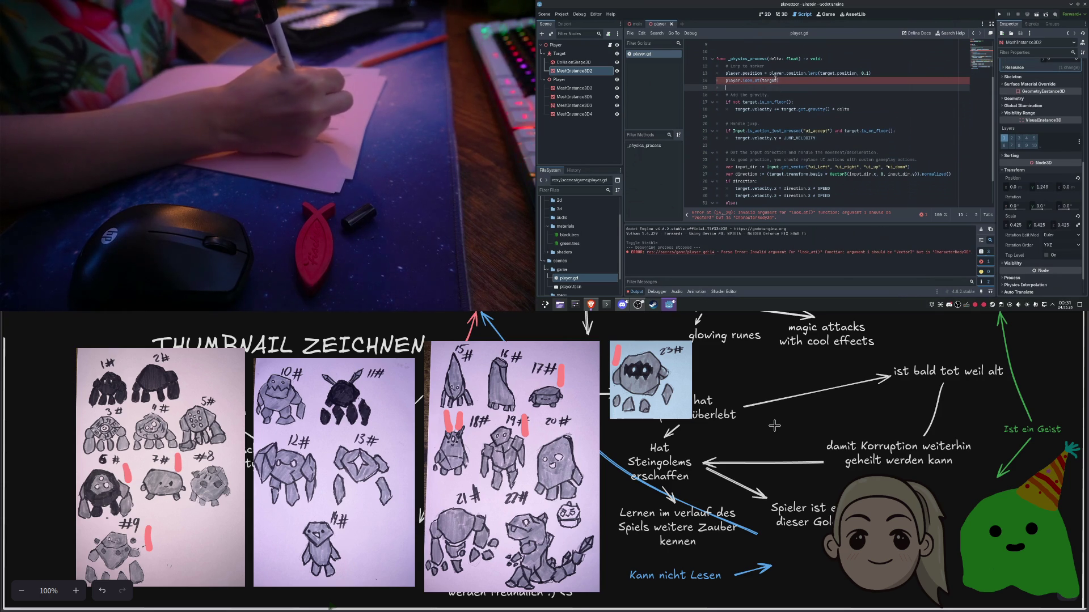
{"action": "left_click", "coordinate": [778, 80]}
{"action": "type", "text": "position"}
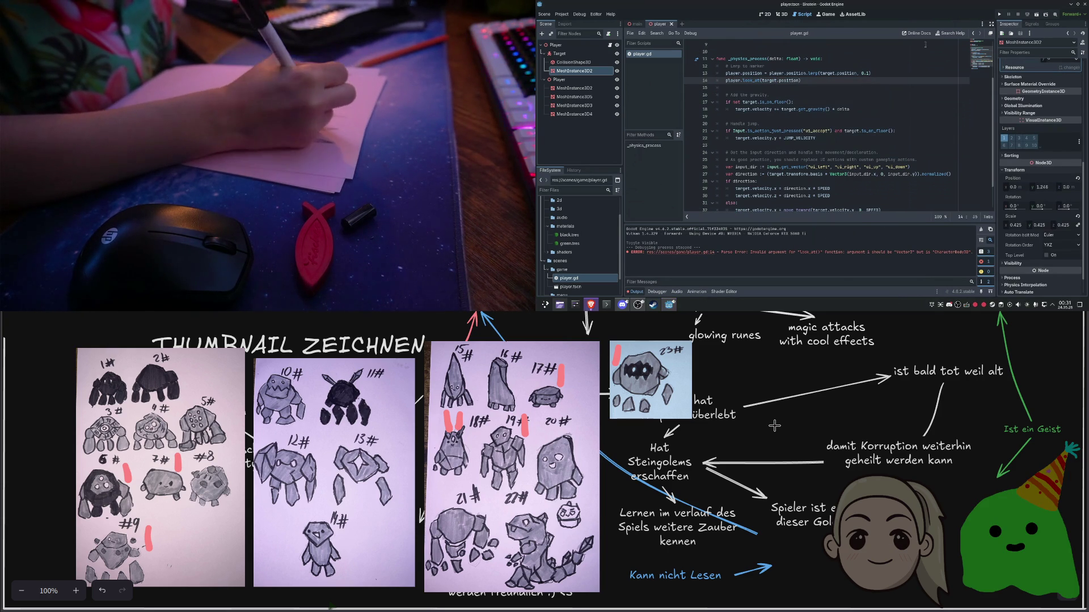
{"action": "left_click", "coordinate": [997, 12]}
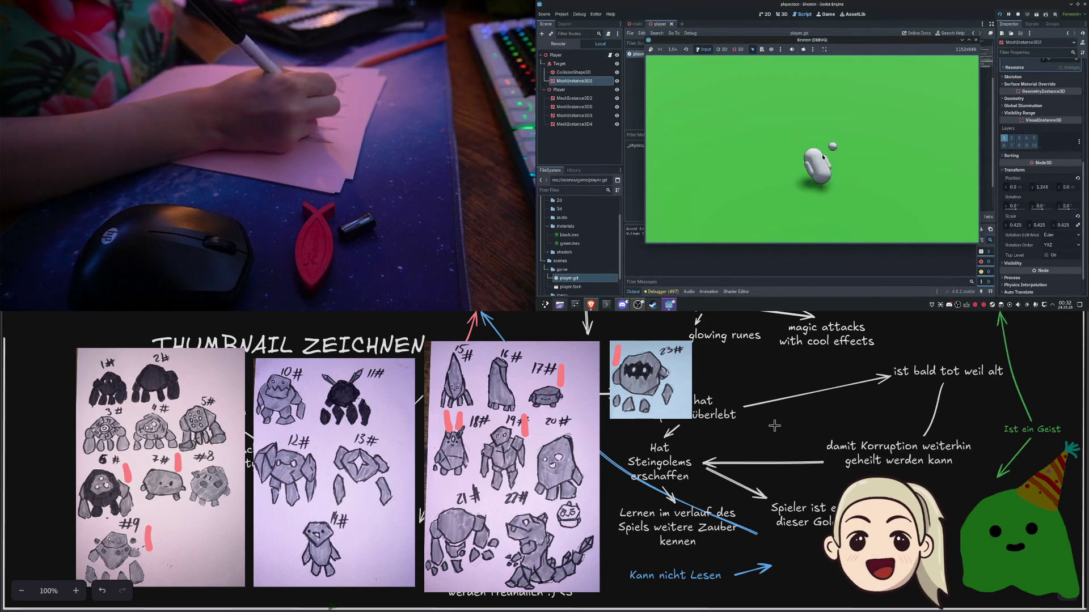
Step: Stop the test run by closing the game window
{"action": "left_click", "coordinate": [975, 40]}
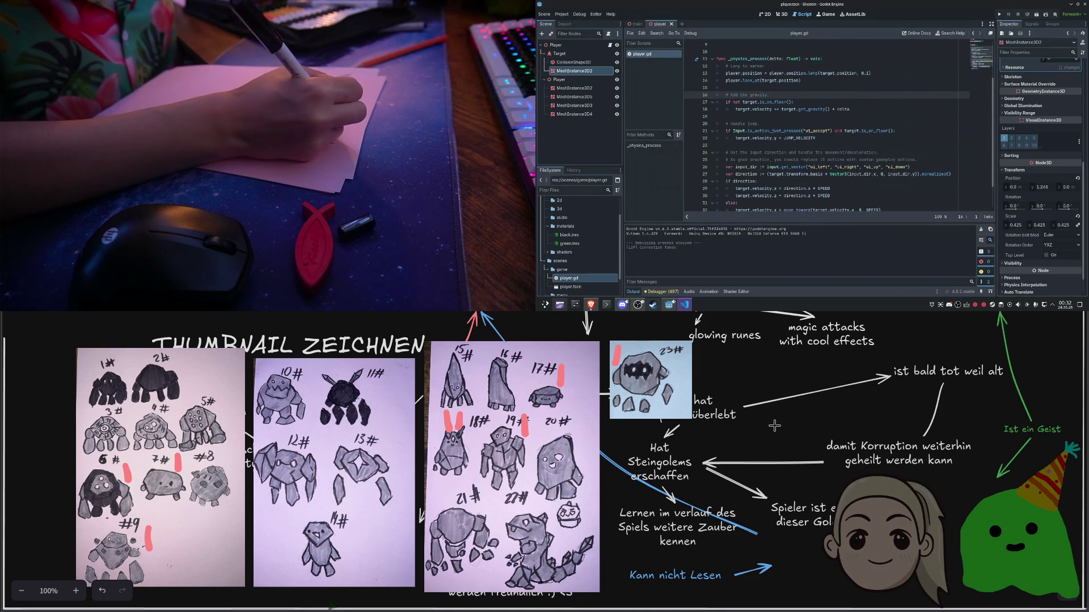
Step: Cut the player.look_at(target.position) line, then run and stop the game
{"action": "left_click", "coordinate": [868, 116]}
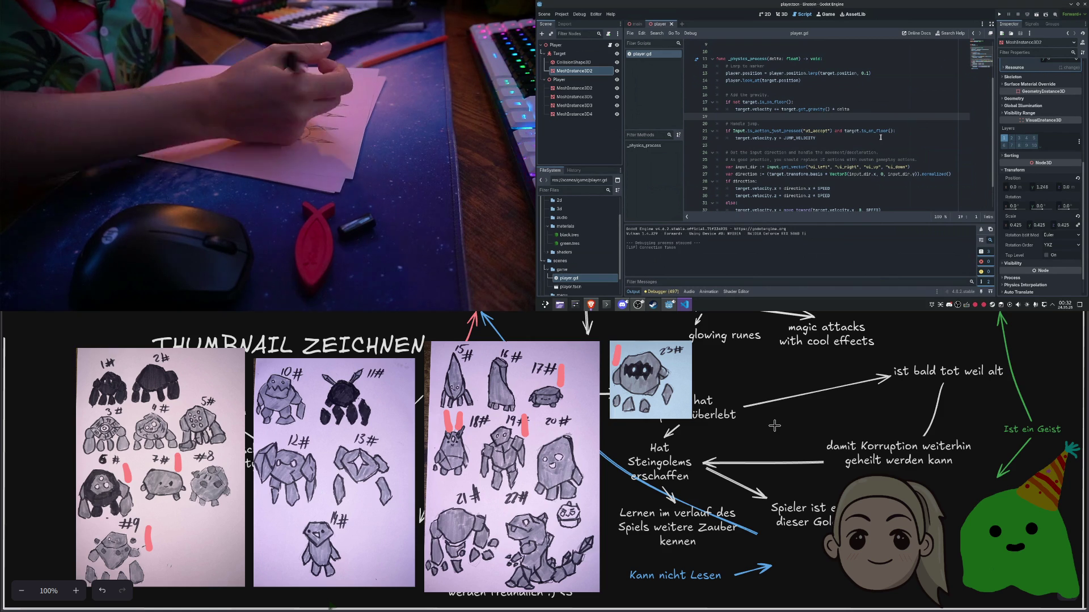
{"action": "left_click", "coordinate": [816, 138]}
{"action": "scroll", "coordinate": [985, 213], "scroll_direction": "down", "scroll_amount": 2}
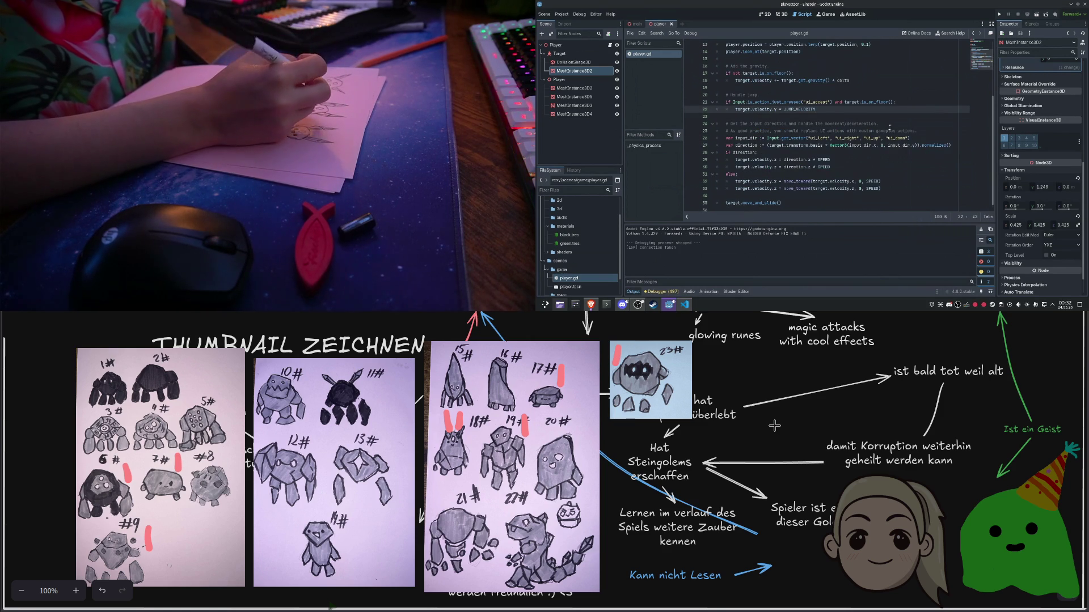
{"action": "left_click", "coordinate": [906, 115]}
{"action": "scroll", "coordinate": [901, 116], "scroll_direction": "up", "scroll_amount": 4}
{"action": "left_click", "coordinate": [881, 138]}
{"action": "key", "text": "ctrl+x"}
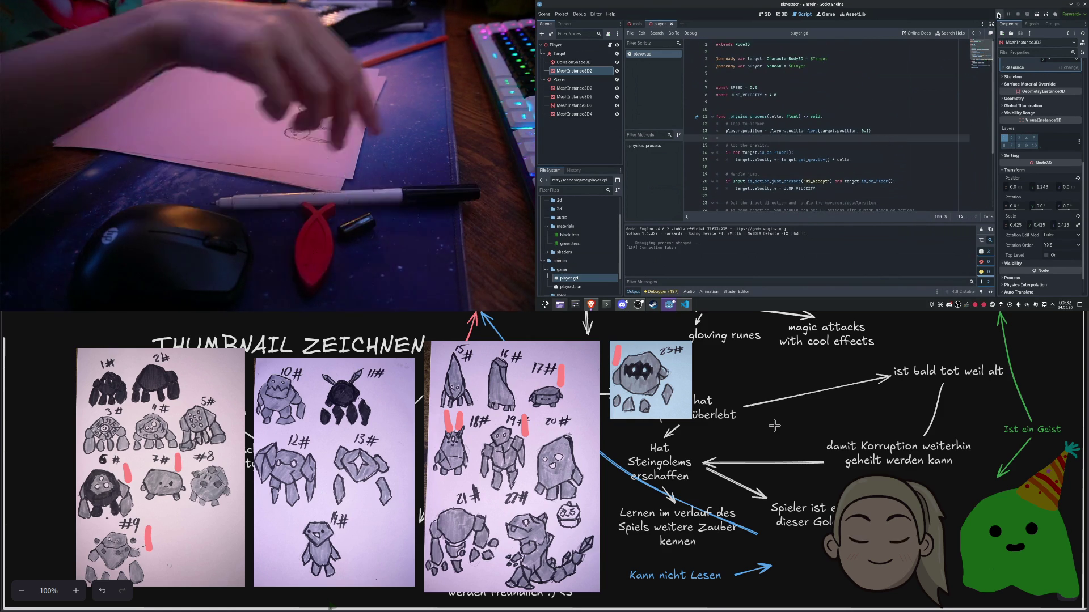
{"action": "left_click", "coordinate": [999, 15]}
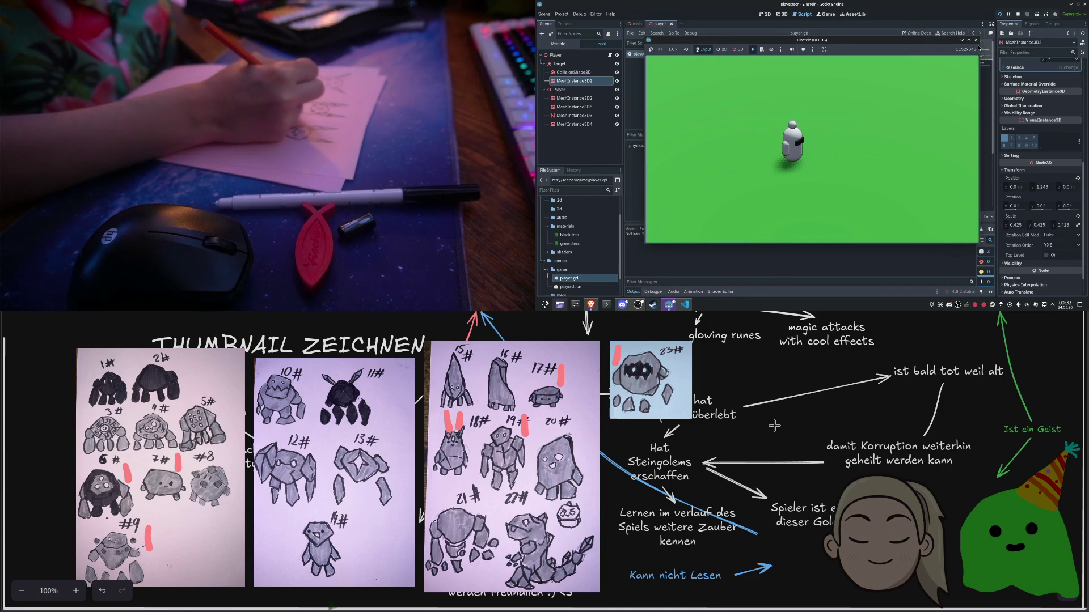
{"action": "left_click", "coordinate": [976, 39]}
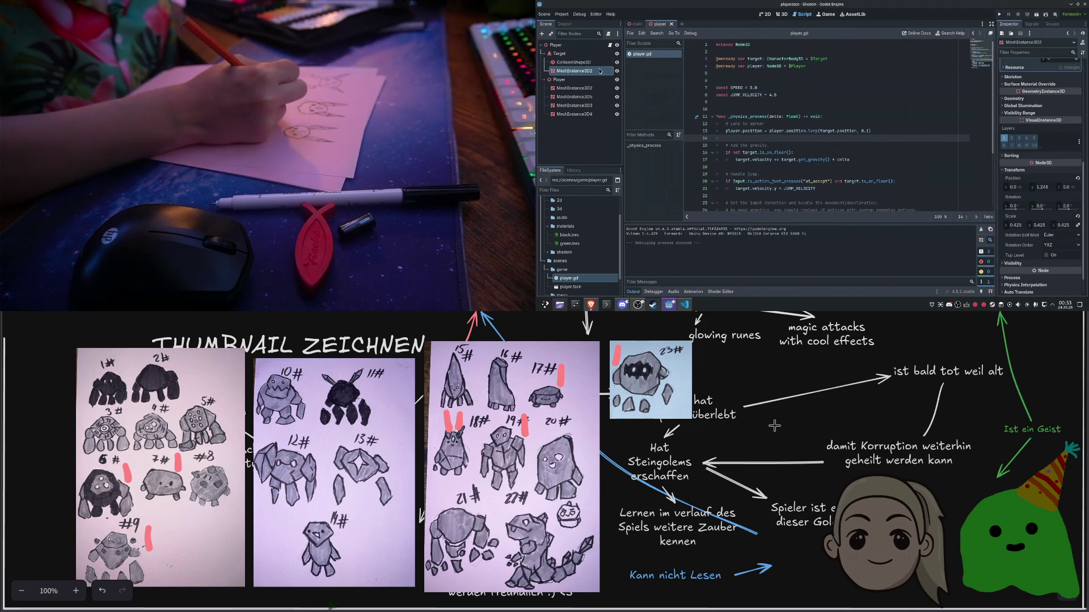
Step: Delete the MeshInstance3D2 node under Target, confirm, then run and close the game
{"action": "key", "text": "Delete"}
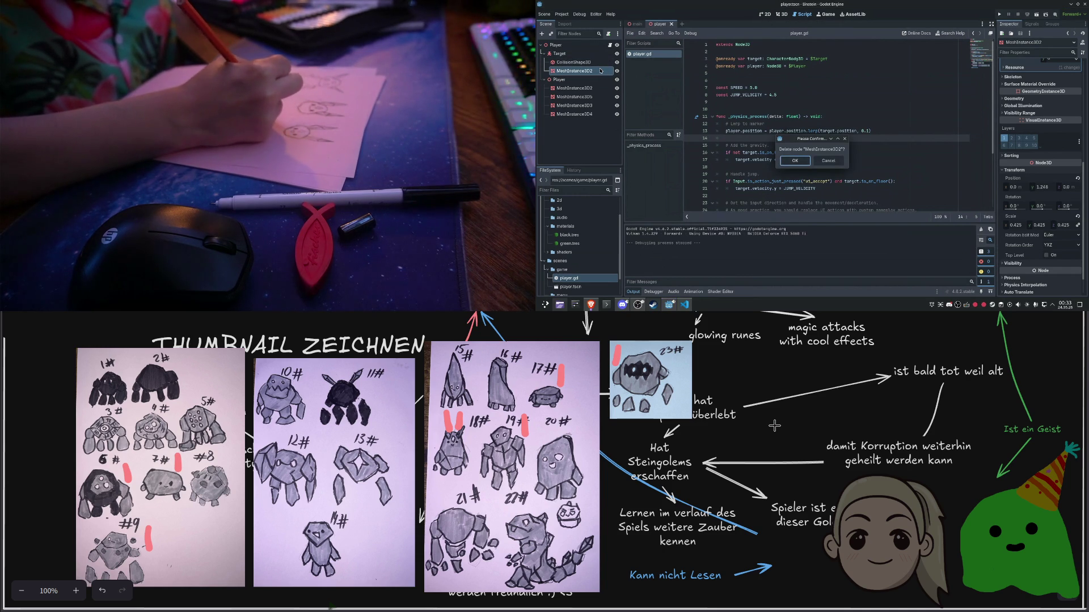
{"action": "key", "text": "Return"}
{"action": "key", "text": "F5"}
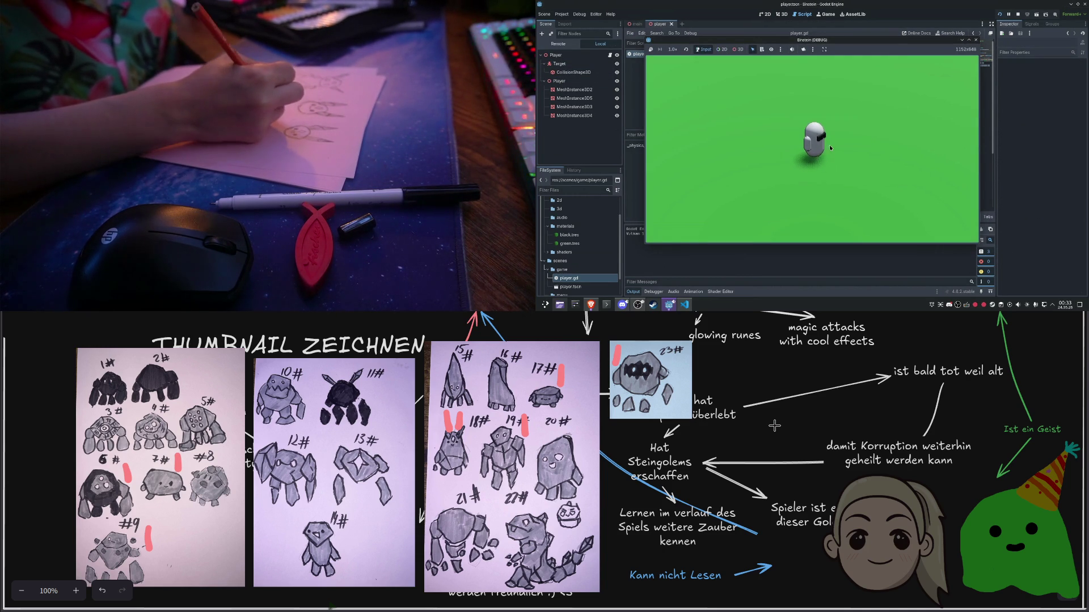
{"action": "left_click", "coordinate": [976, 41]}
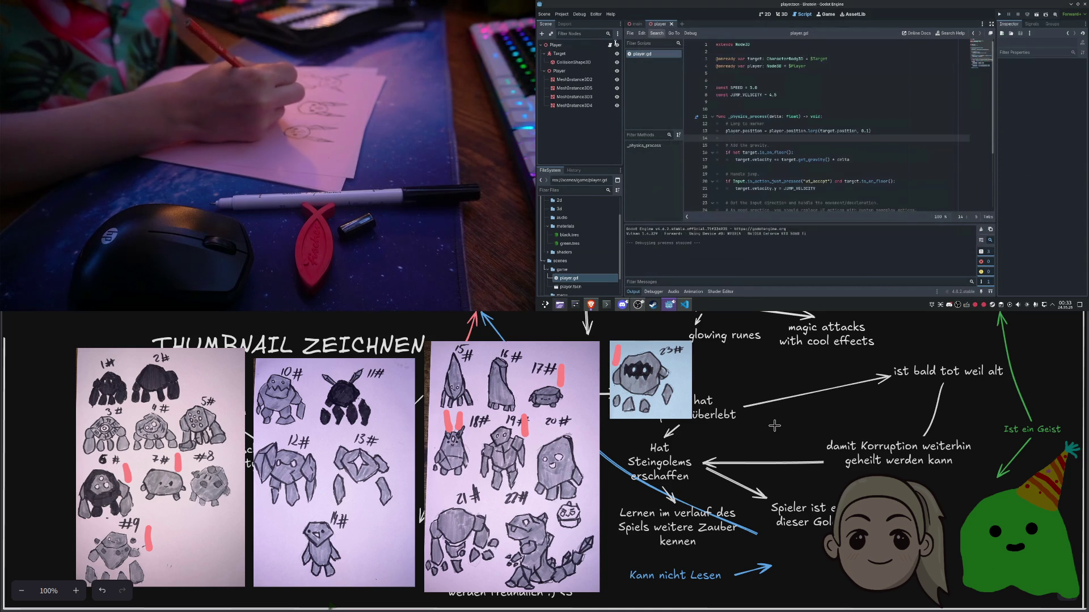
Step: Check the Player node's transform and capsule mesh, then open the main level scene in 3D
{"action": "left_click", "coordinate": [562, 71]}
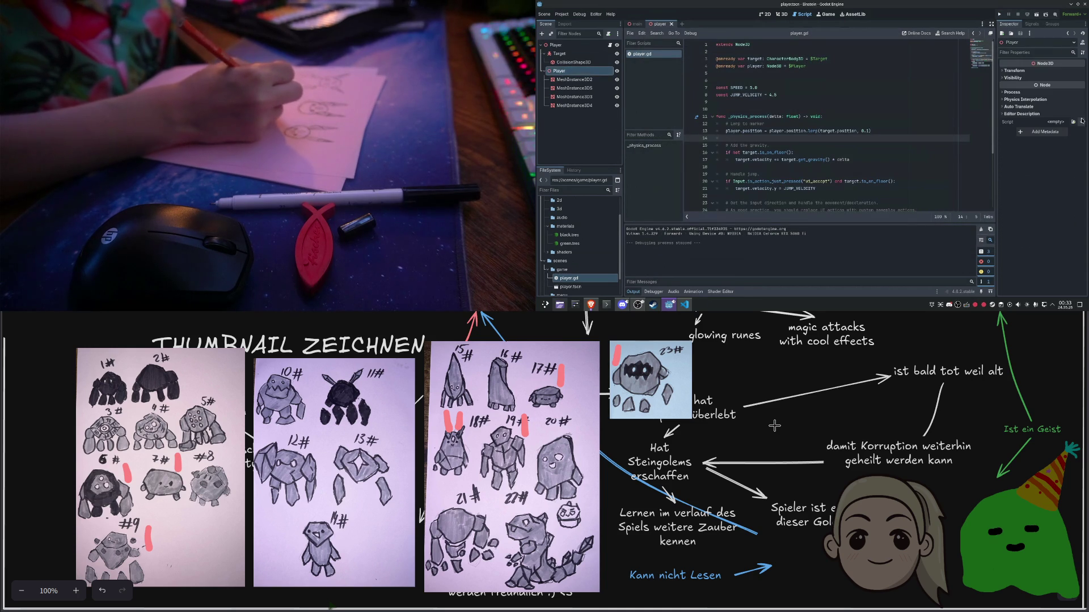
{"action": "left_click", "coordinate": [1020, 71]}
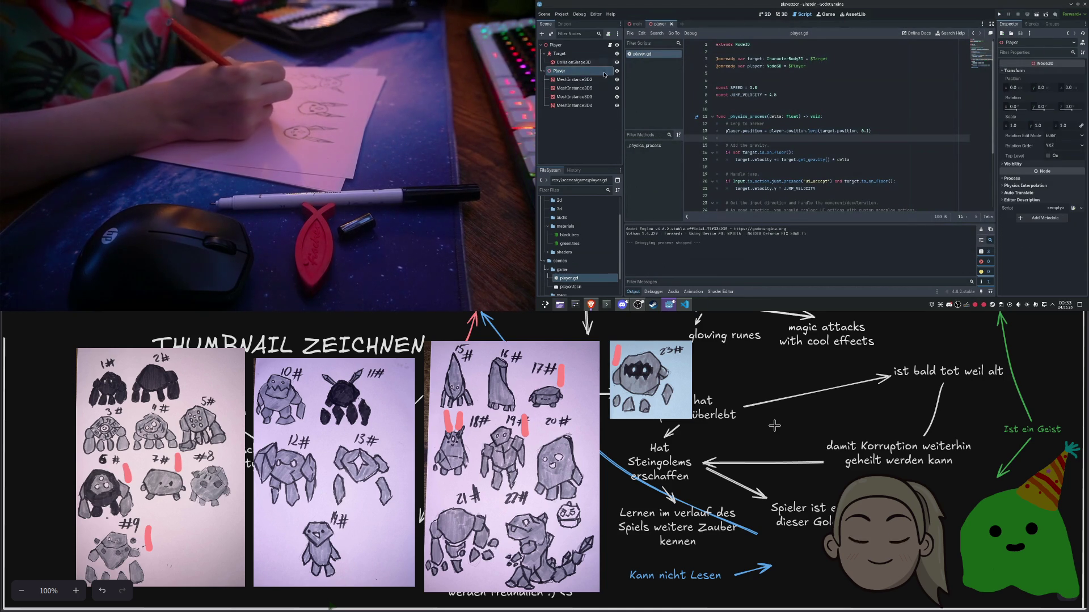
{"action": "left_click", "coordinate": [583, 80]}
{"action": "double_click", "coordinate": [584, 80]}
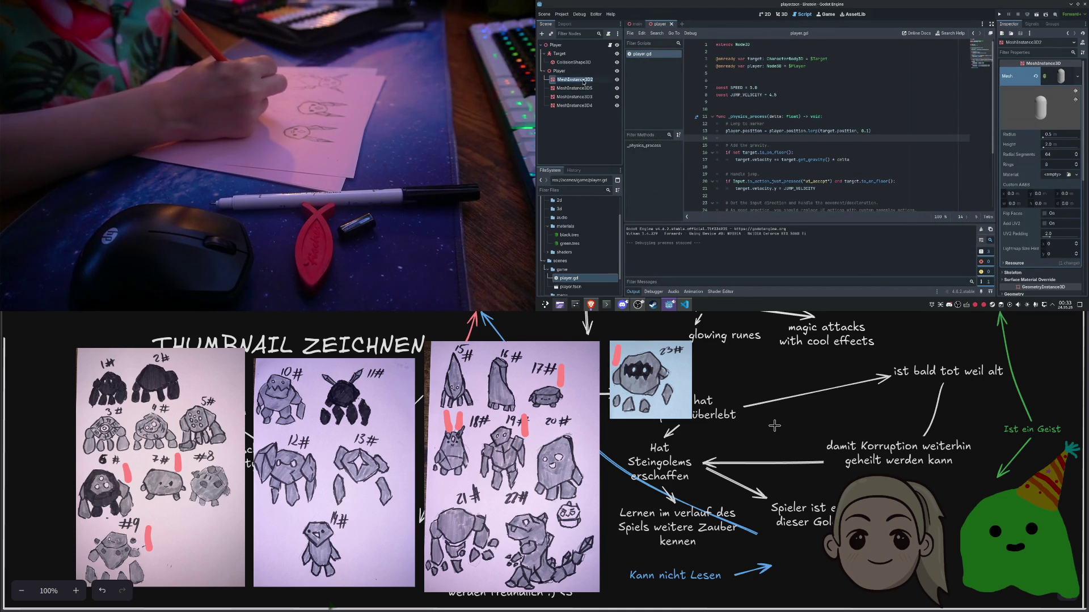
{"action": "left_click", "coordinate": [581, 71]}
{"action": "left_click", "coordinate": [555, 45]}
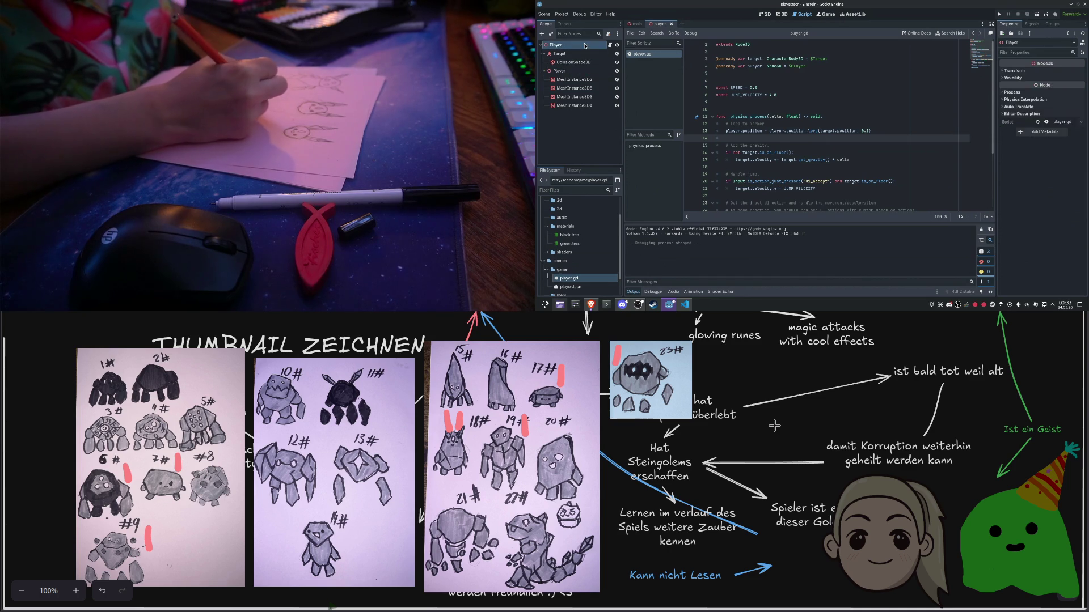
{"action": "left_click", "coordinate": [782, 14]}
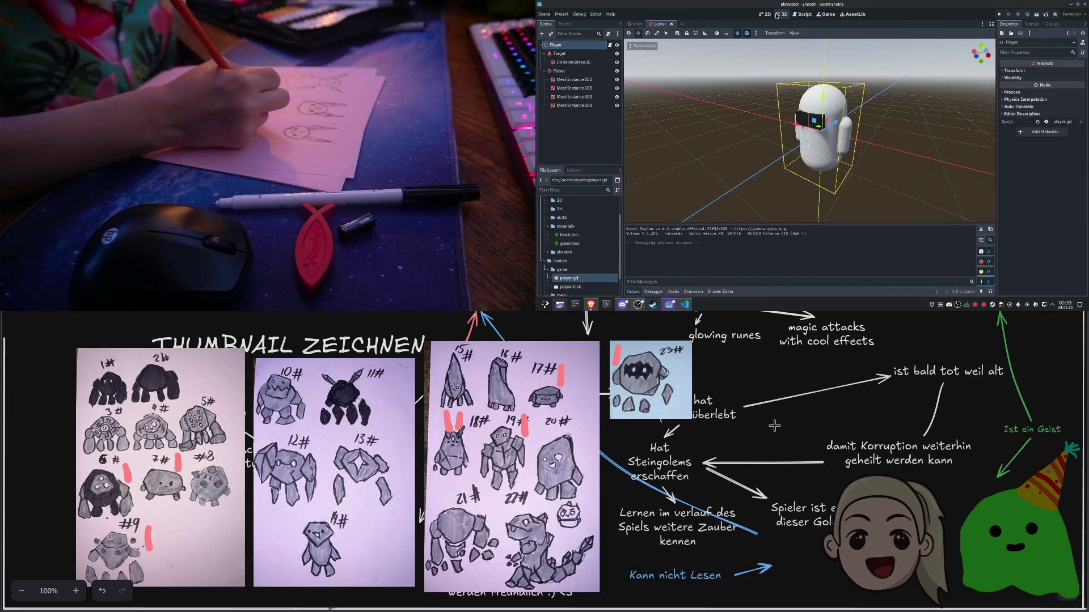
{"action": "left_click", "coordinate": [635, 24]}
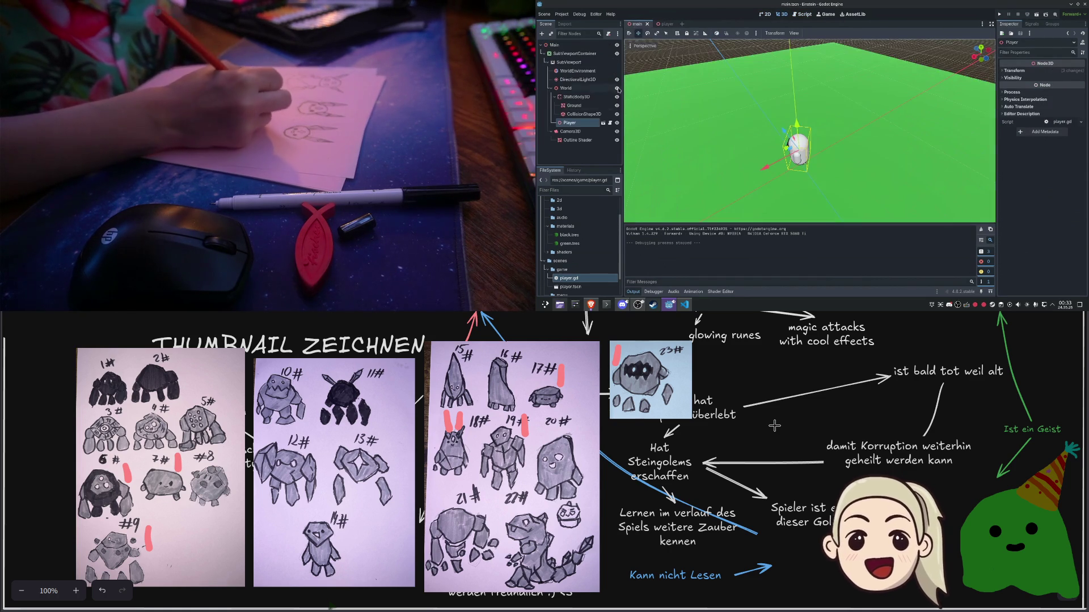
Step: Revert the Player's -132.7° Y rotation to 0, save the main scene, and run the game
{"action": "left_click", "coordinate": [593, 125]}
{"action": "left_click", "coordinate": [1014, 71]}
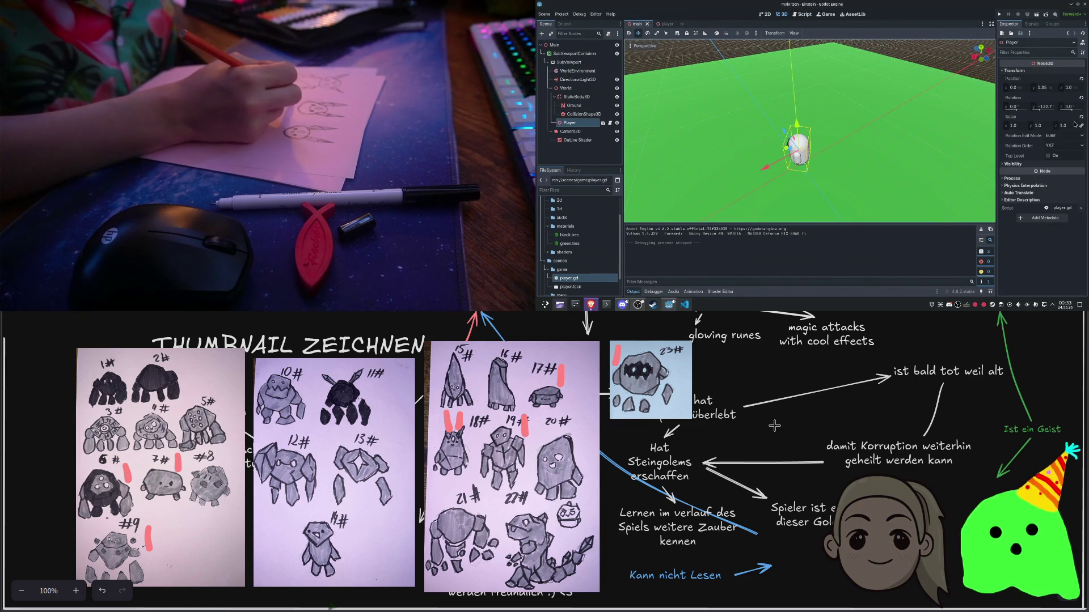
{"action": "left_click", "coordinate": [1081, 98]}
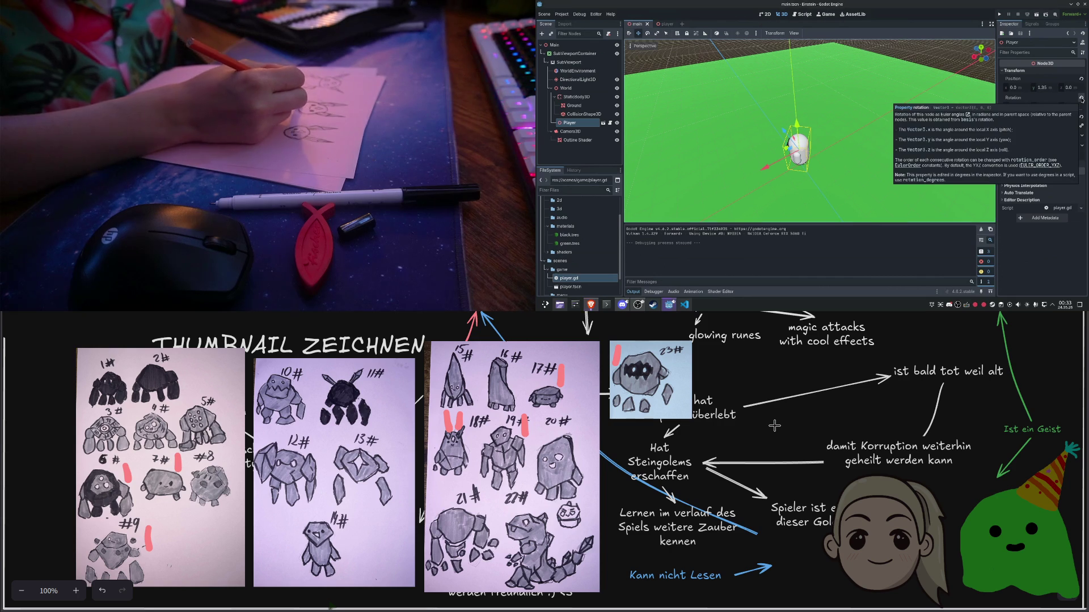
{"action": "key", "text": "ctrl+s"}
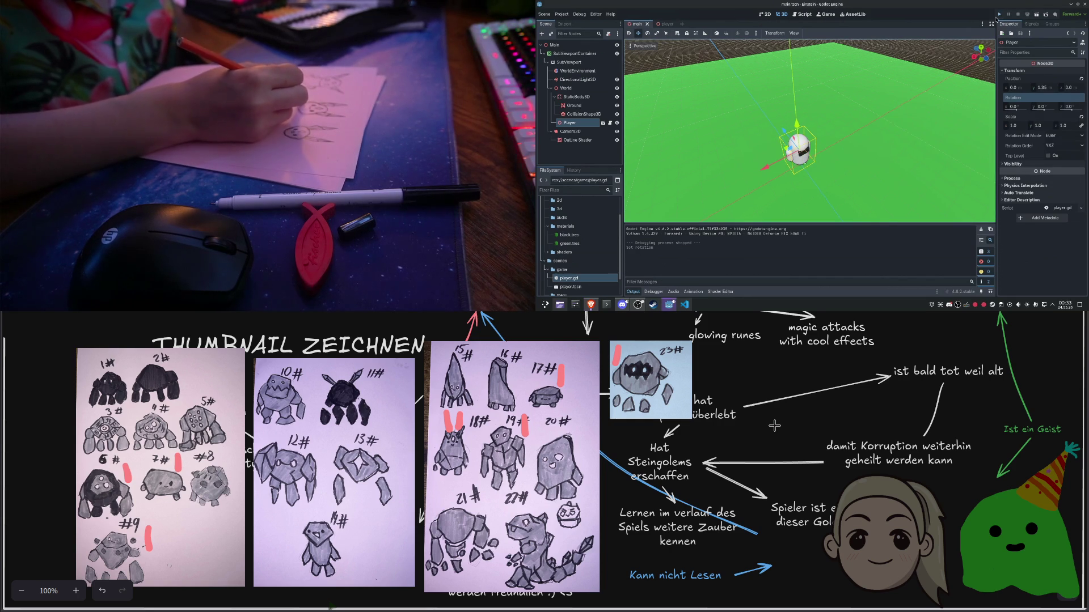
{"action": "left_click", "coordinate": [998, 16]}
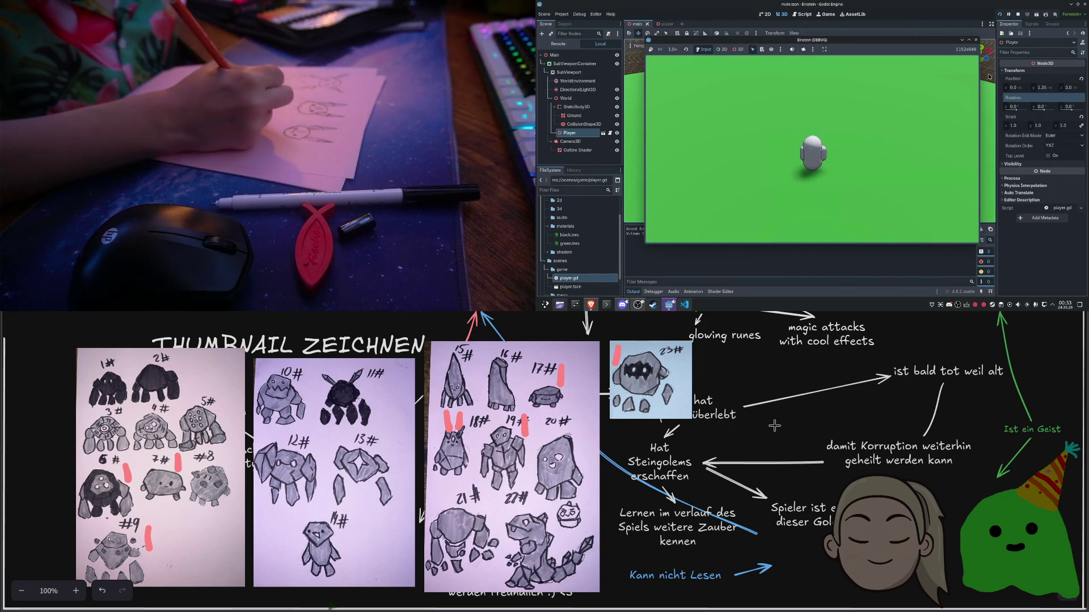
Step: Close the running game window and return to the script workspace
{"action": "left_click", "coordinate": [975, 40]}
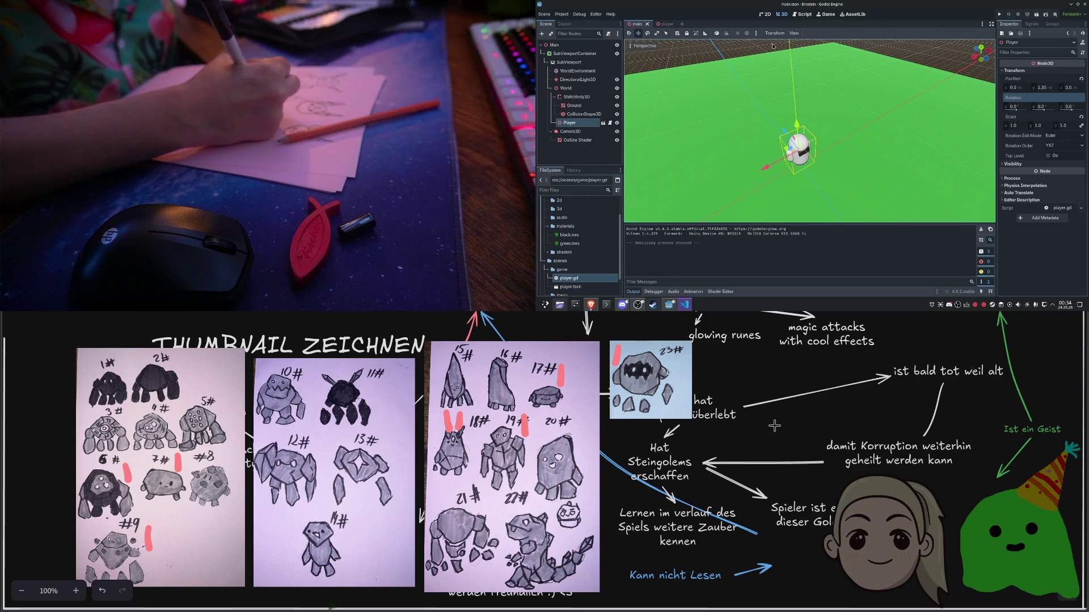
{"action": "key", "text": "ctrl+F3"}
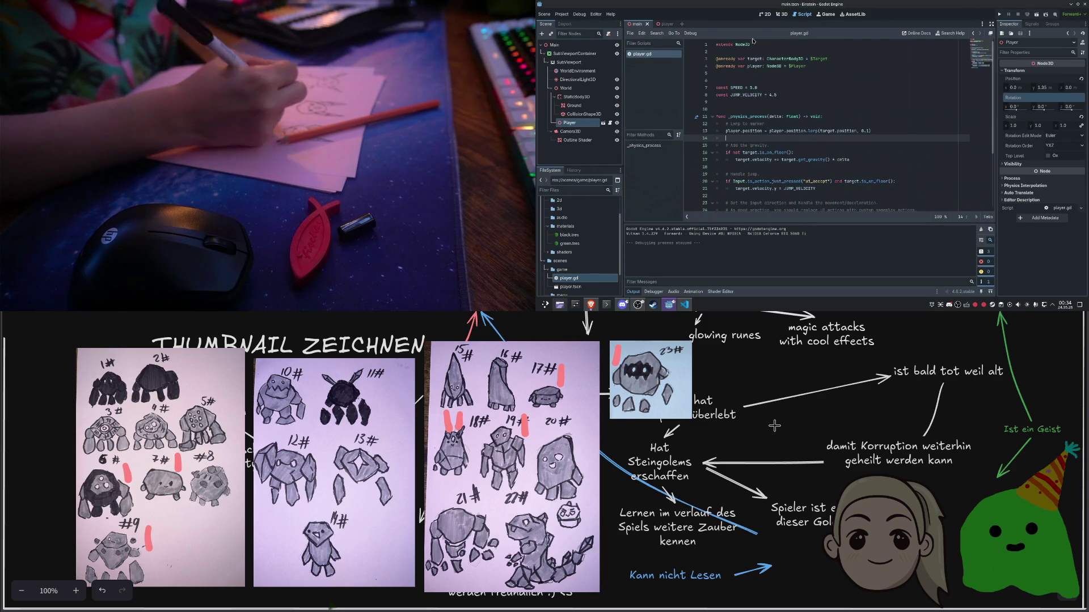
Step: Restore the deleted MeshInstance3D2 under Target in the player scene
{"action": "left_click", "coordinate": [603, 122]}
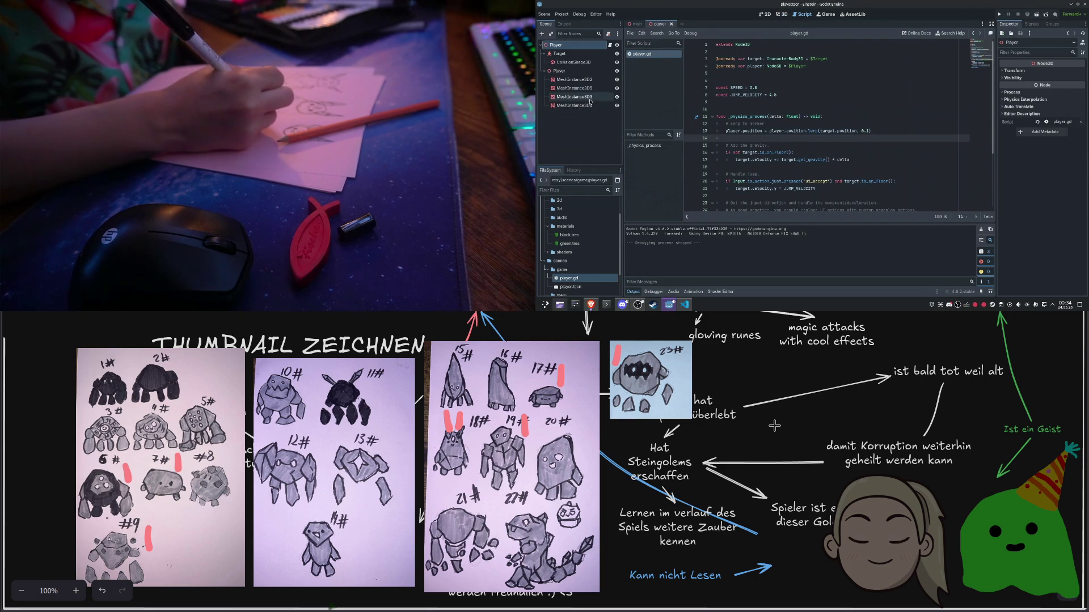
{"action": "key", "text": "ctrl+z"}
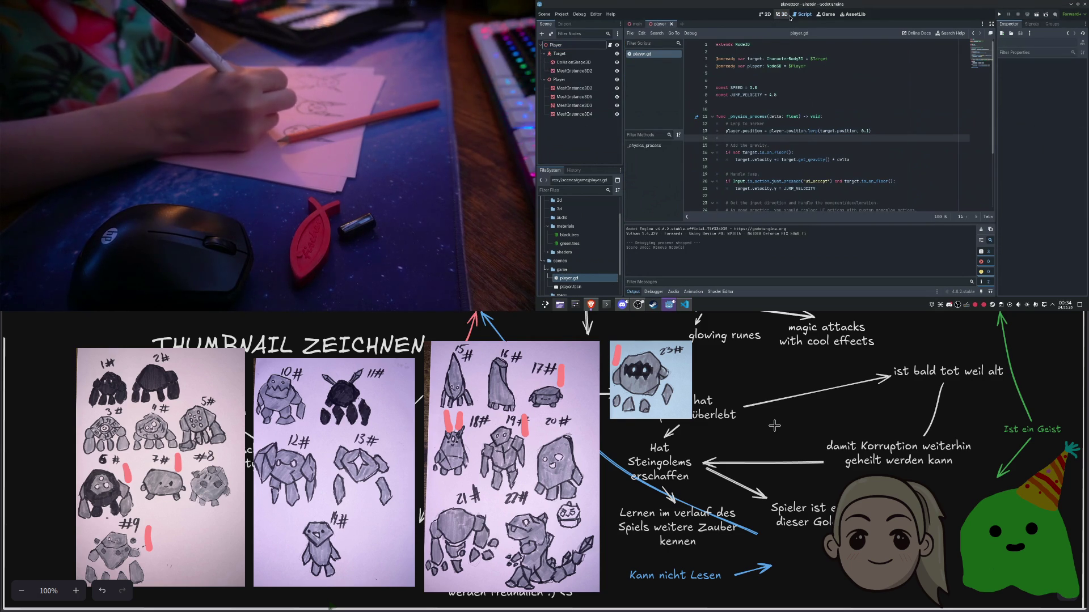
{"action": "left_click", "coordinate": [785, 15]}
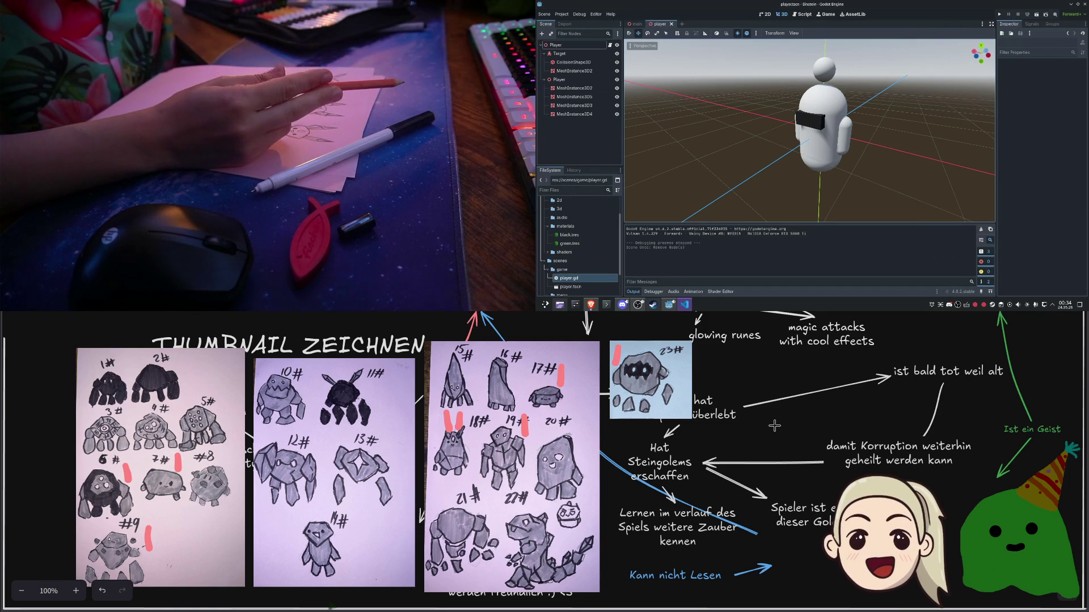
Step: Add player.look_at(target.position) to player.gd and run the game
{"action": "left_click", "coordinate": [802, 16]}
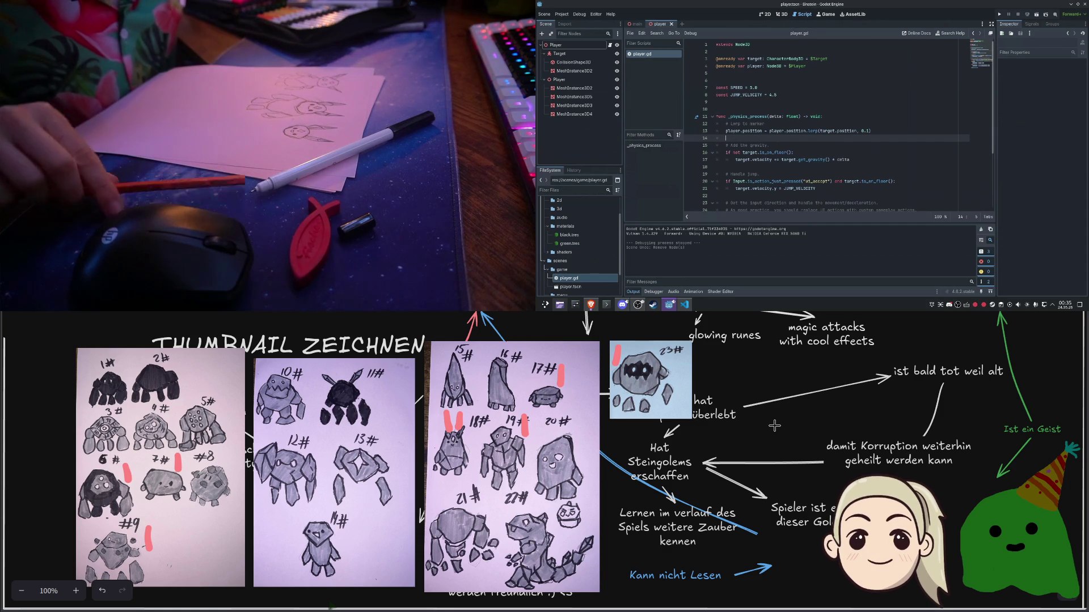
{"action": "key", "text": "ctrl+z"}
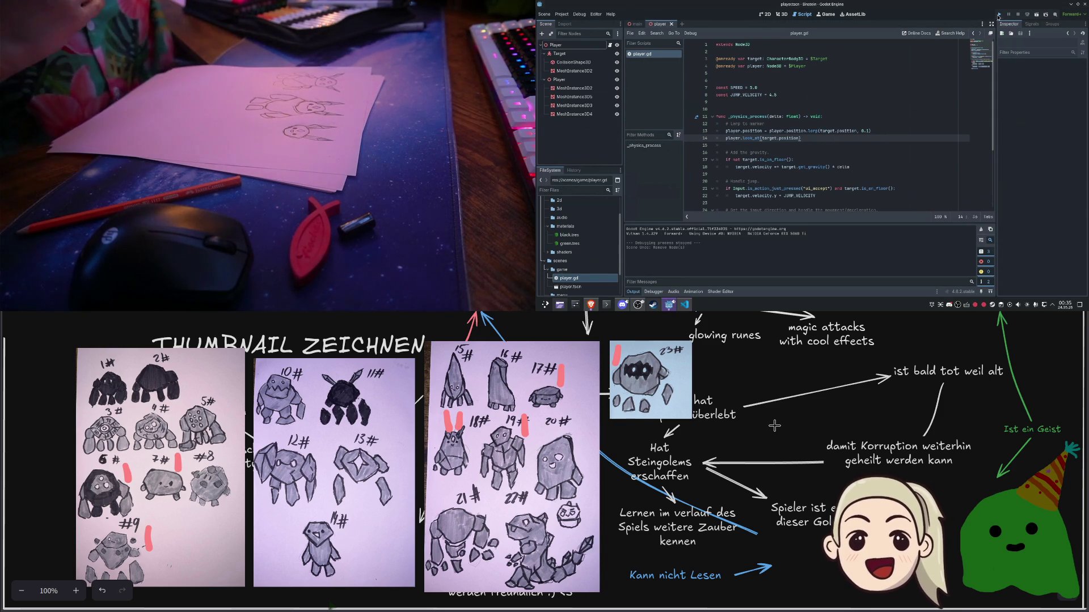
{"action": "left_click", "coordinate": [998, 15]}
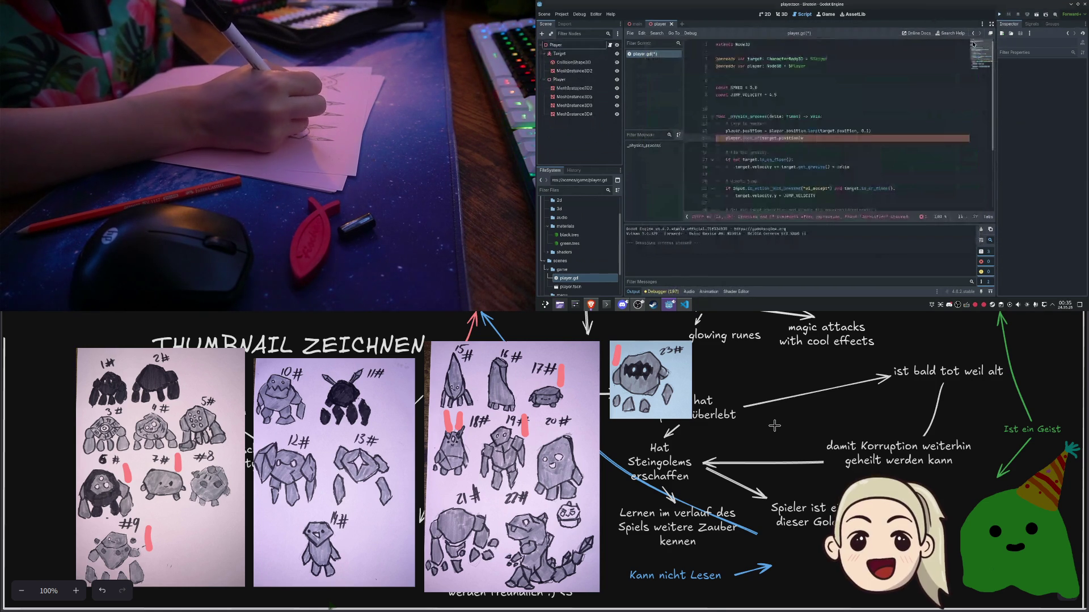
Step: Delete the stray character after the look_at call and save player.gd
{"action": "key", "text": "BackSpace"}
{"action": "key", "text": "ctrl+s"}
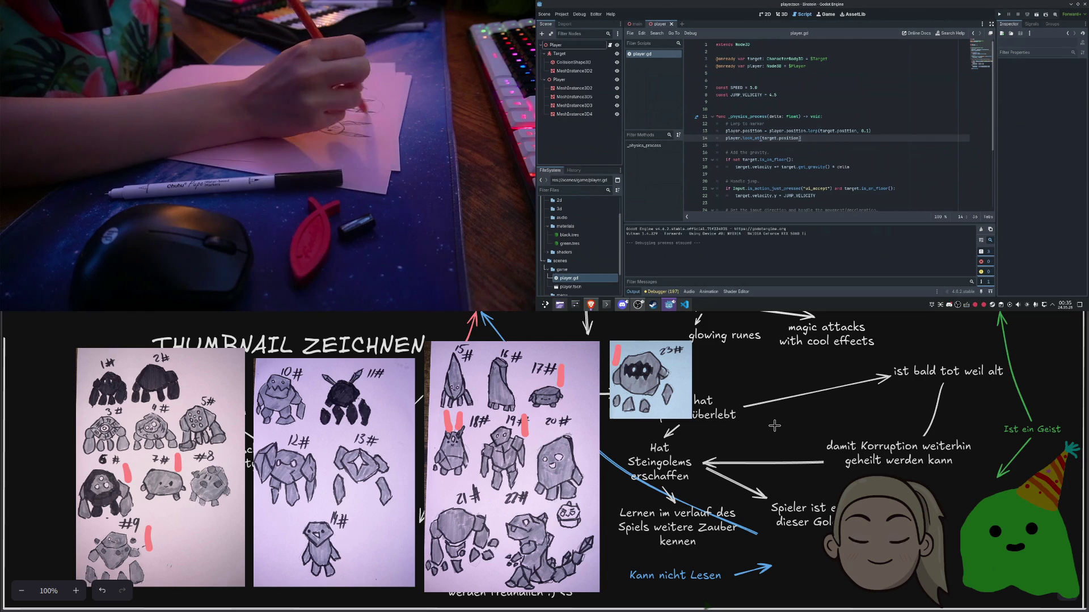
{"action": "left_click", "coordinate": [918, 107]}
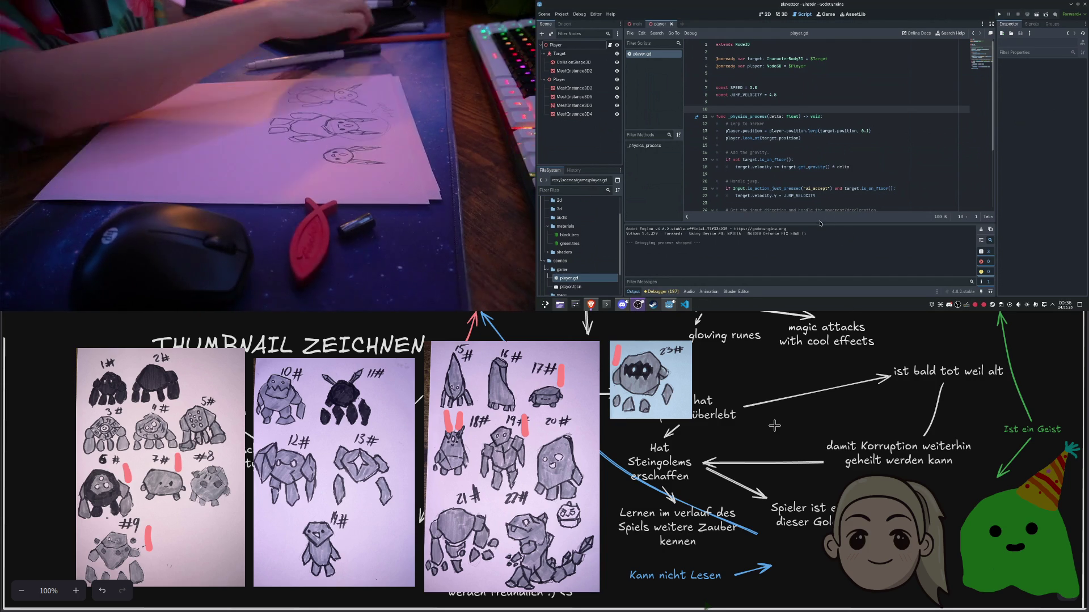
{"action": "left_click", "coordinate": [823, 189]}
Step: Try appending .xy to target.position in the look_at call, then remove it again
{"action": "double_click", "coordinate": [788, 137]}
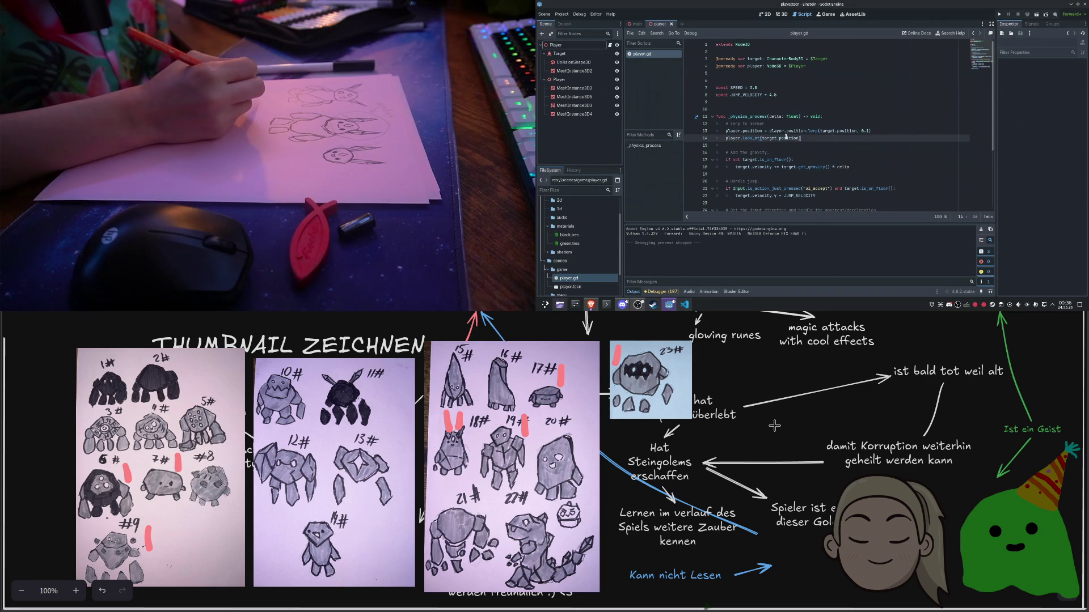
{"action": "left_click", "coordinate": [811, 134]}
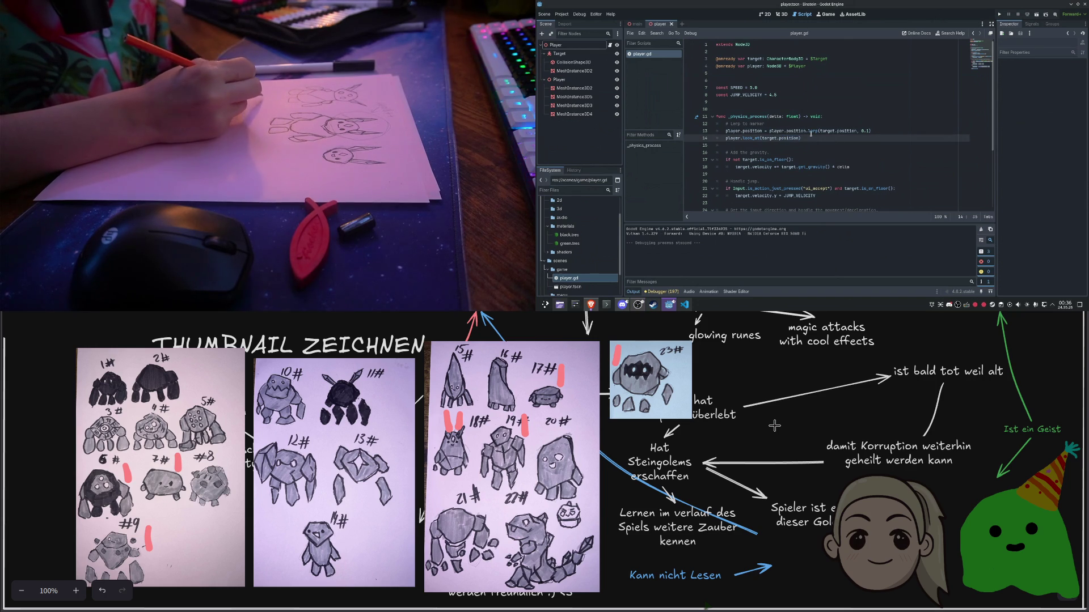
{"action": "type", "text": ".xy"}
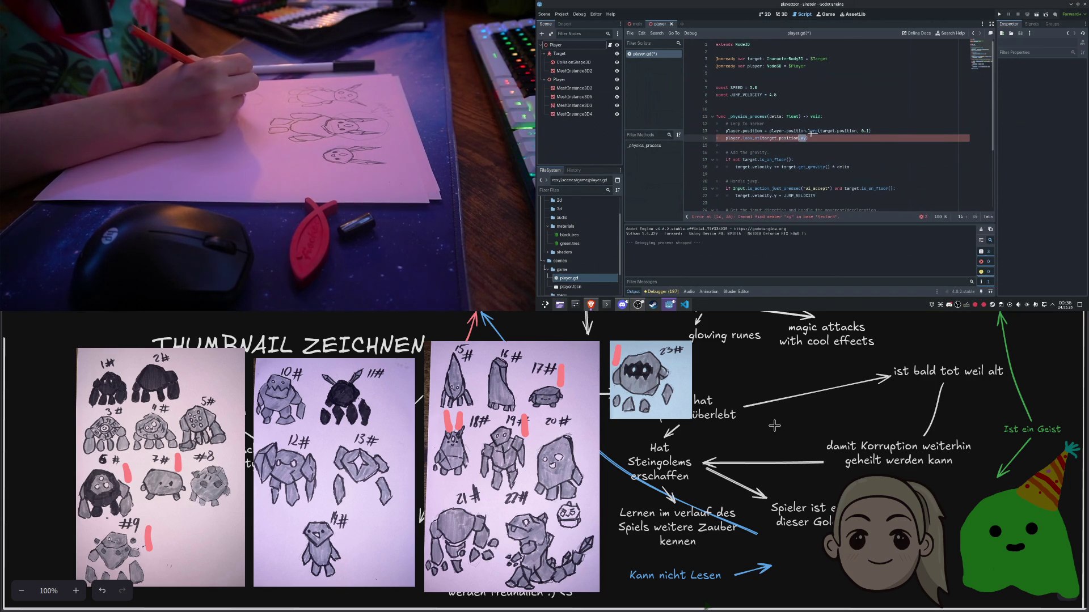
{"action": "type", "text": "xy."}
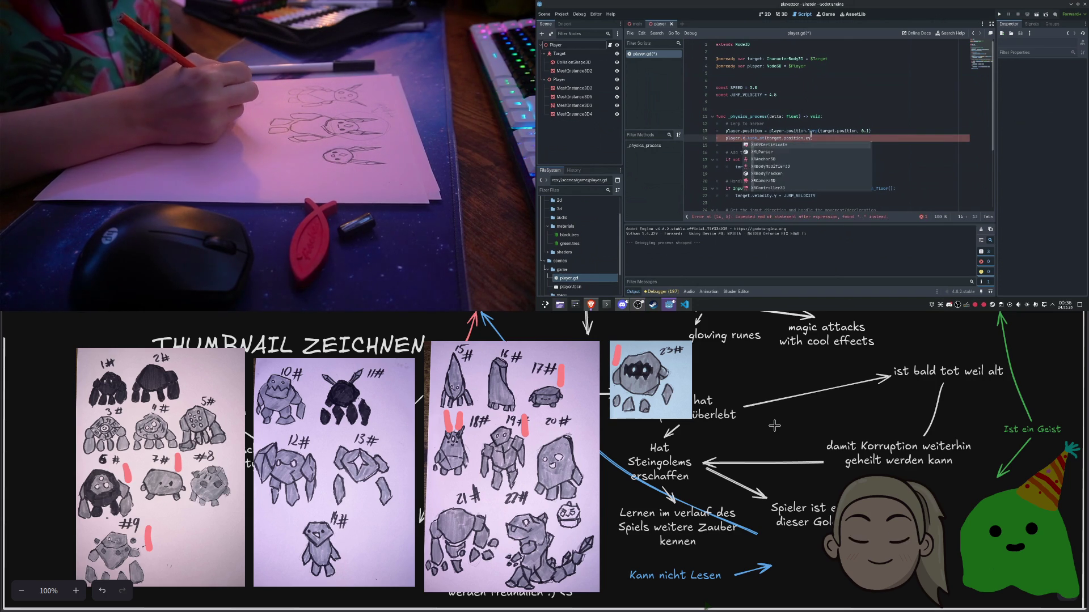
{"action": "key", "text": "Left"}
{"action": "key", "text": "Left"}
{"action": "key", "text": "BackSpace"}
{"action": "key", "text": "BackSpace"}
{"action": "key", "text": "BackSpace"}
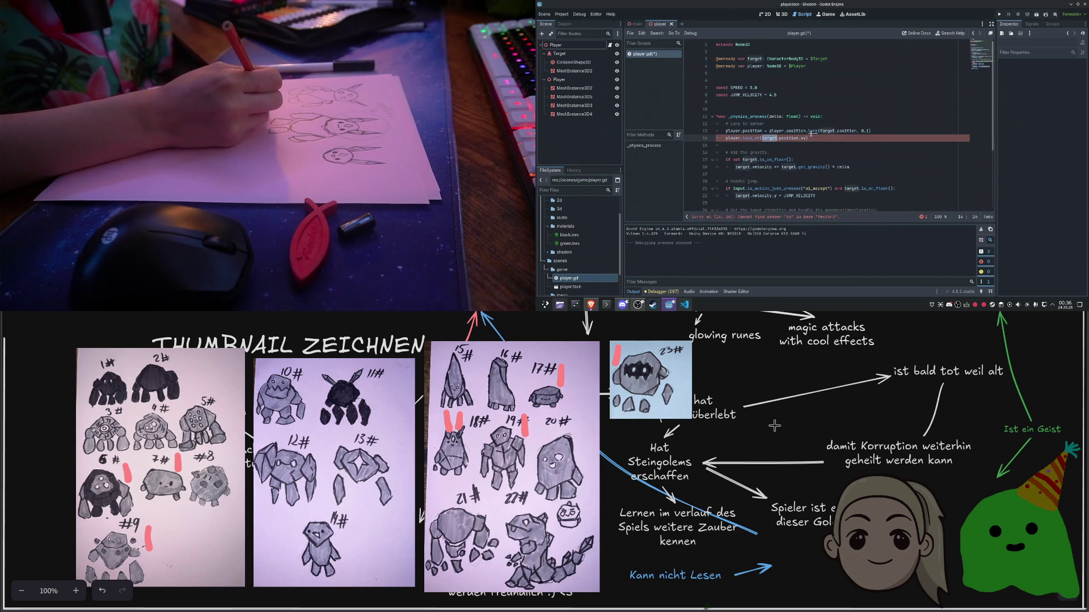
{"action": "key", "text": "BackSpace"}
{"action": "key", "text": "BackSpace"}
{"action": "key", "text": "BackSpace"}
{"action": "key", "text": "ctrl+Left"}
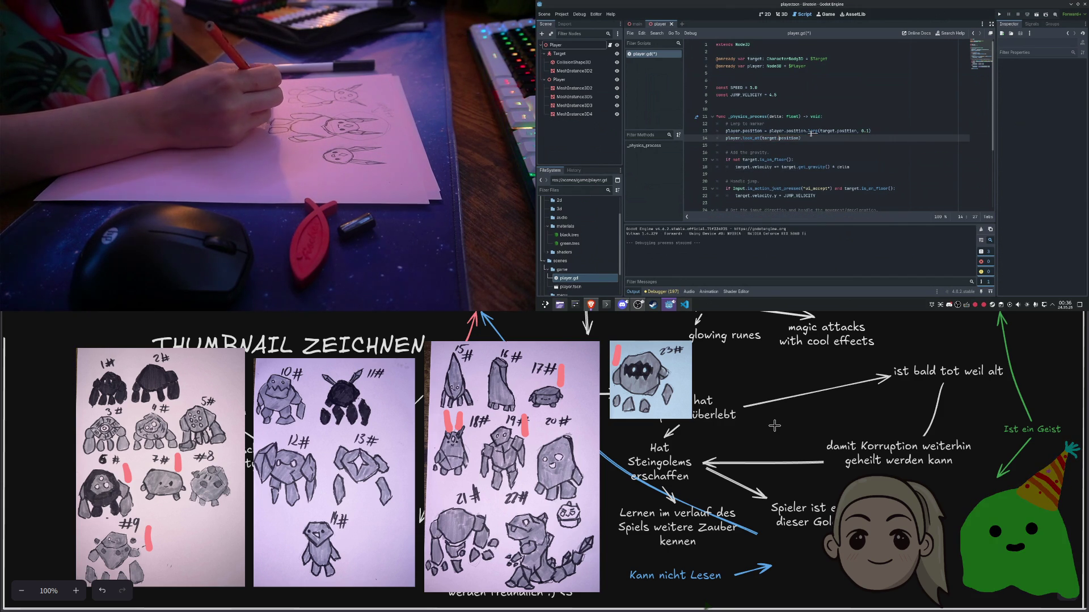
Step: Insert a new line above the look_at call and start typing 'target'
{"action": "key", "text": "Return"}
{"action": "key", "text": "Up"}
{"action": "type", "text": "t"}
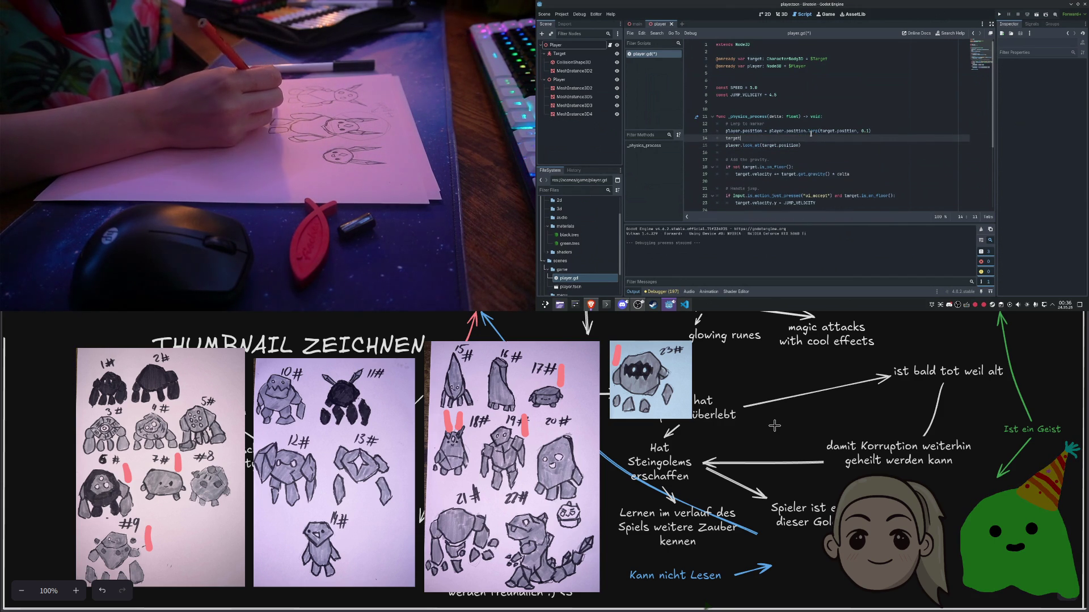
Step: Declare var targetXY = target.position on the new line
{"action": "key", "text": "Left"}
{"action": "key", "text": "Left"}
{"action": "key", "text": "Left"}
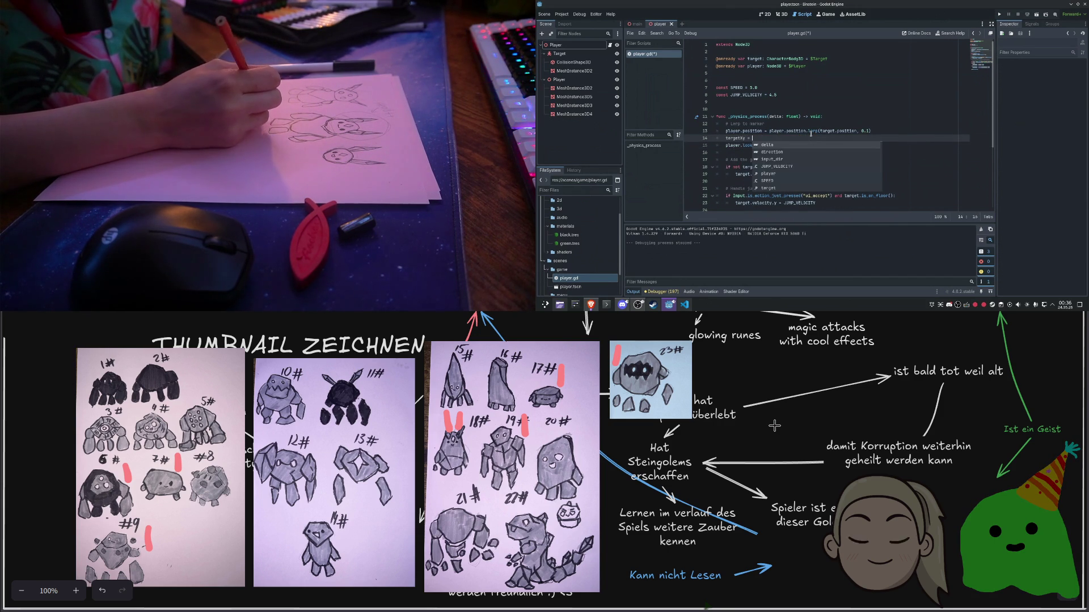
{"action": "type", "text": "Y"}
{"action": "key", "text": "End"}
{"action": "type", "text": "target.posi"}
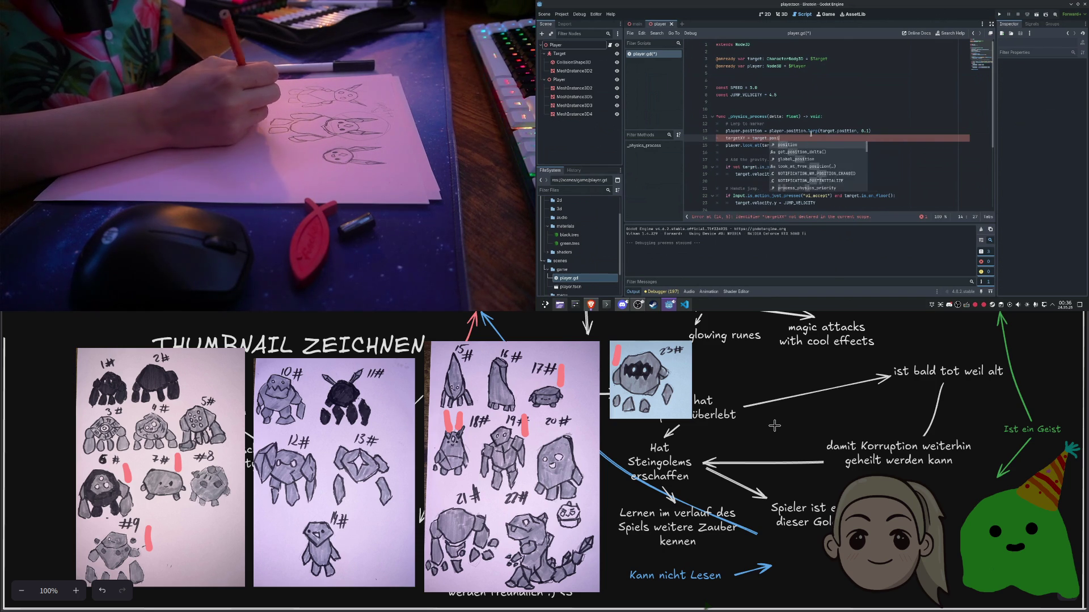
{"action": "type", "text": "tion."}
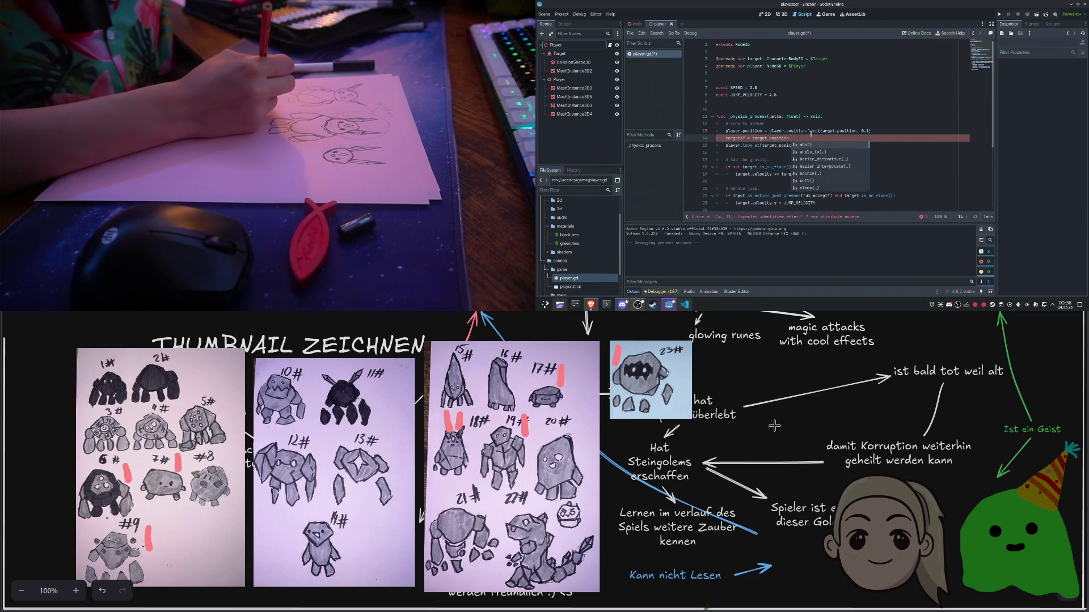
{"action": "key", "text": "BackSpace"}
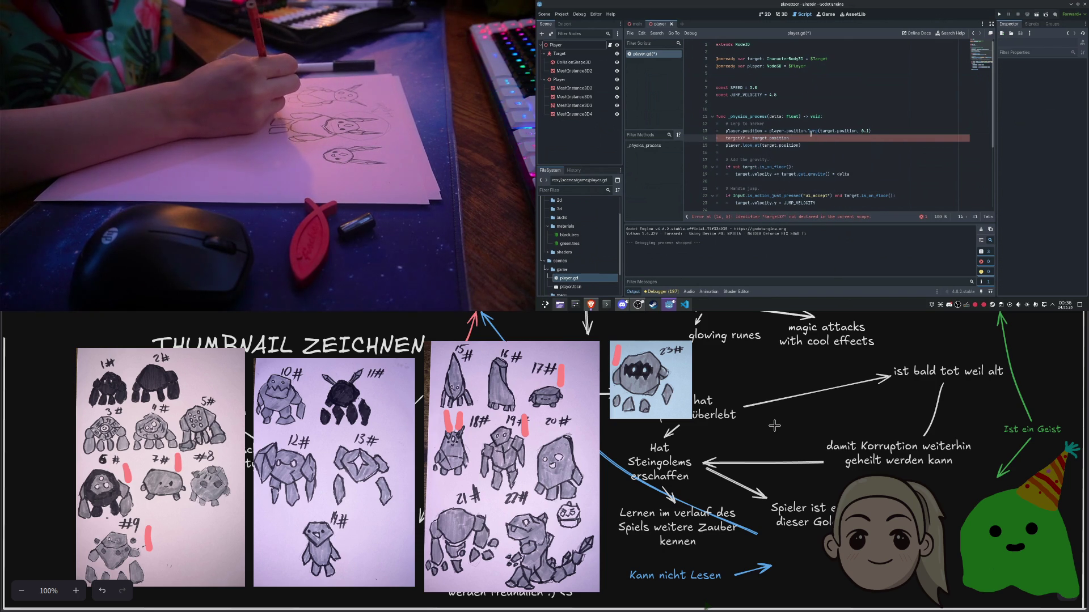
{"action": "key", "text": "Home"}
{"action": "key", "text": "ctrl+Right"}
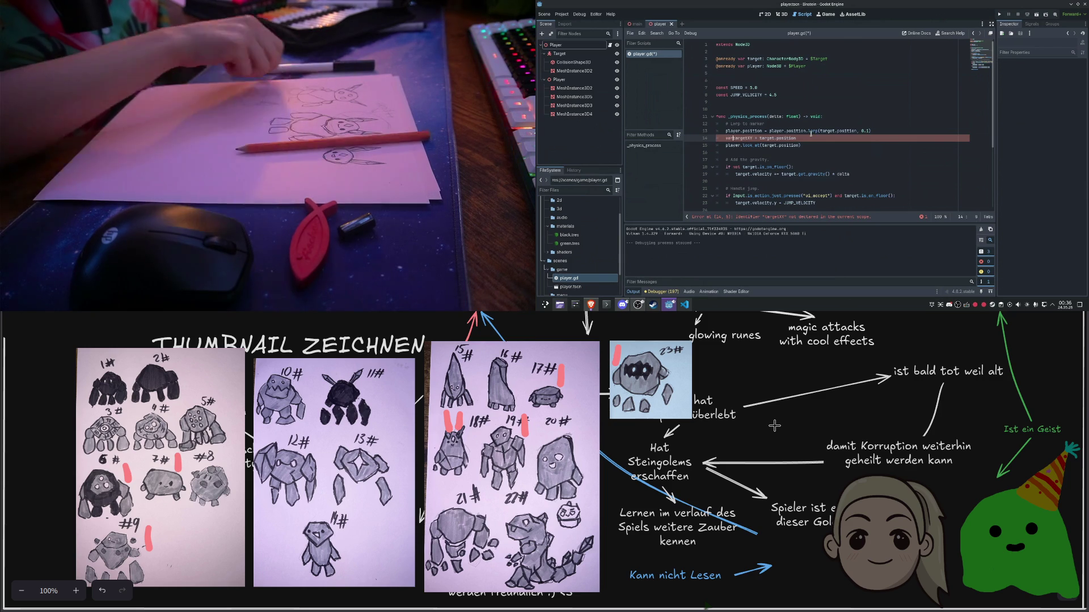
{"action": "key", "text": "Home"}
{"action": "type", "text": "var"}
{"action": "key", "text": "Down"}
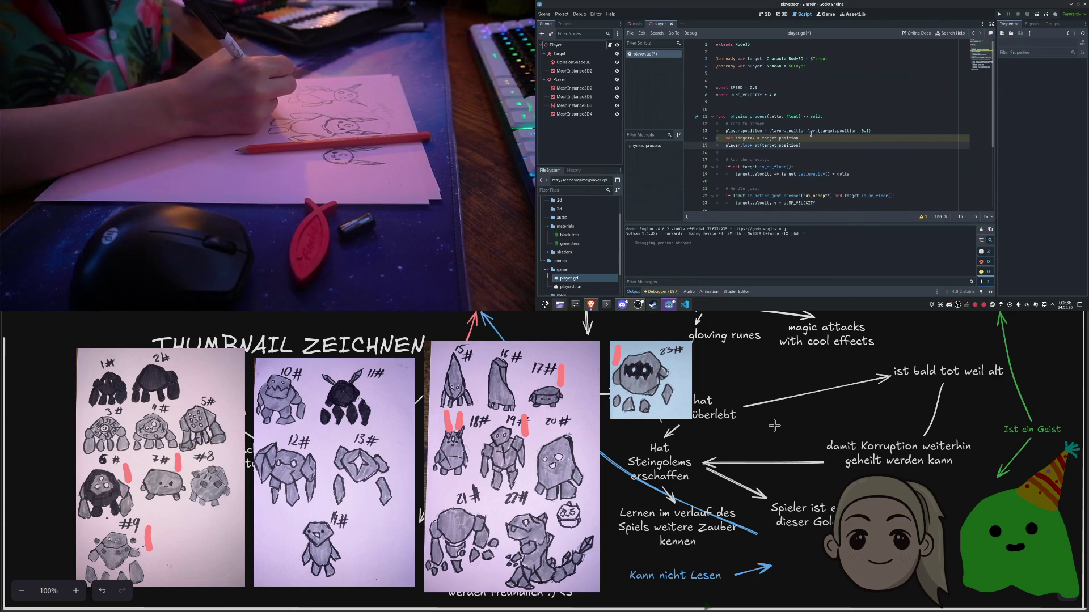
Step: Add a line setting targetXY.z to player.position.z
{"action": "key", "text": "Home"}
{"action": "key", "text": "Return"}
{"action": "key", "text": "Up"}
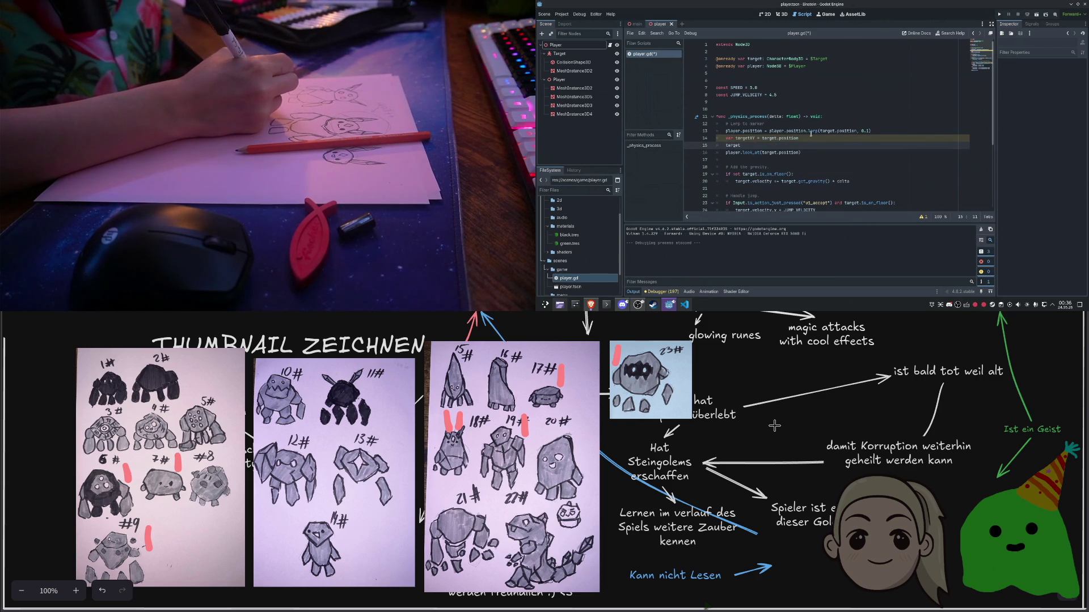
{"action": "type", "text": "."}
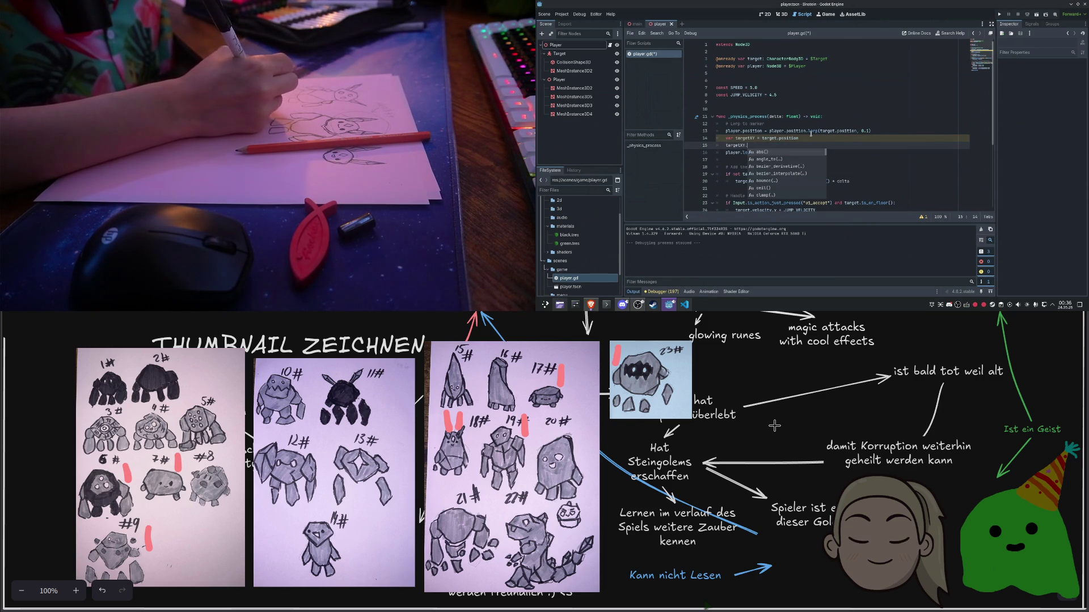
{"action": "type", "text": "z = ple"}
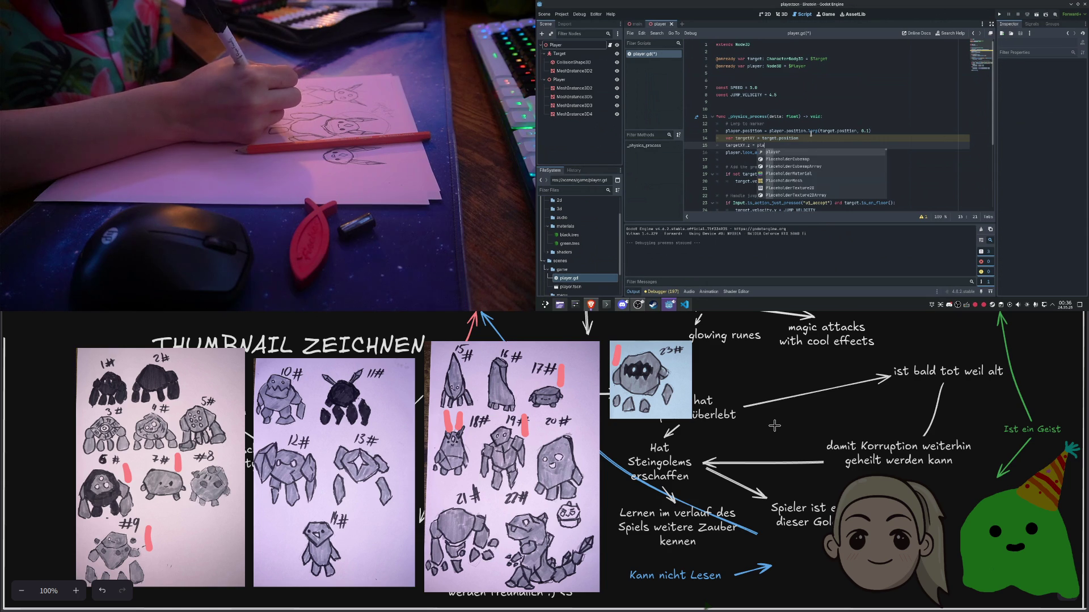
{"action": "key", "text": "Return"}
{"action": "type", "text": "."}
{"action": "key", "text": "Return"}
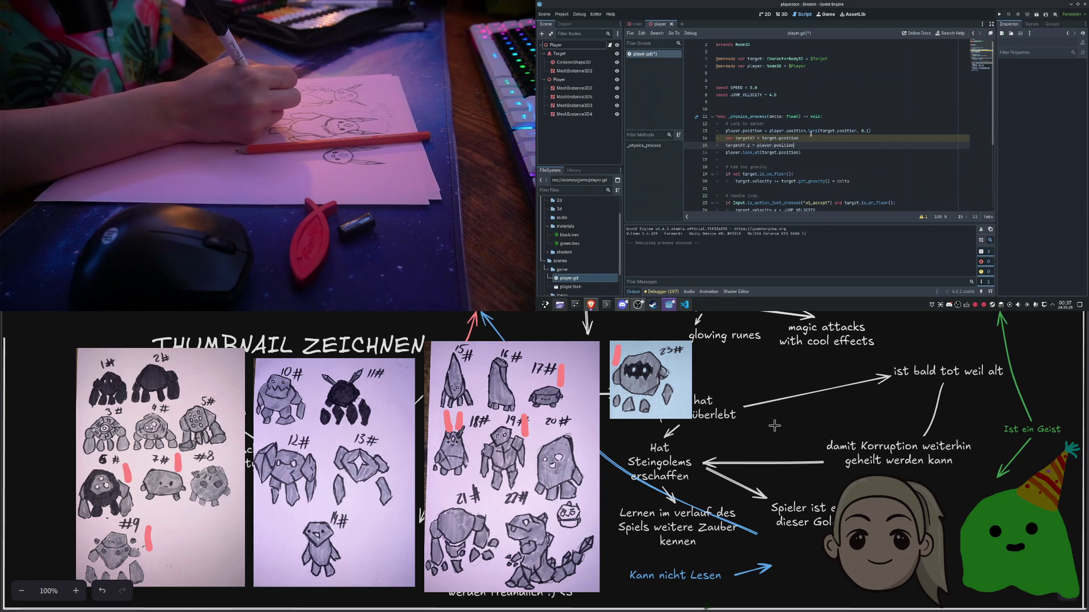
{"action": "type", "text": "."}
Step: Change the look_at argument to targetXY and run the game with F5
{"action": "key", "text": "Down"}
{"action": "key", "text": "ctrl+shift+Left"}
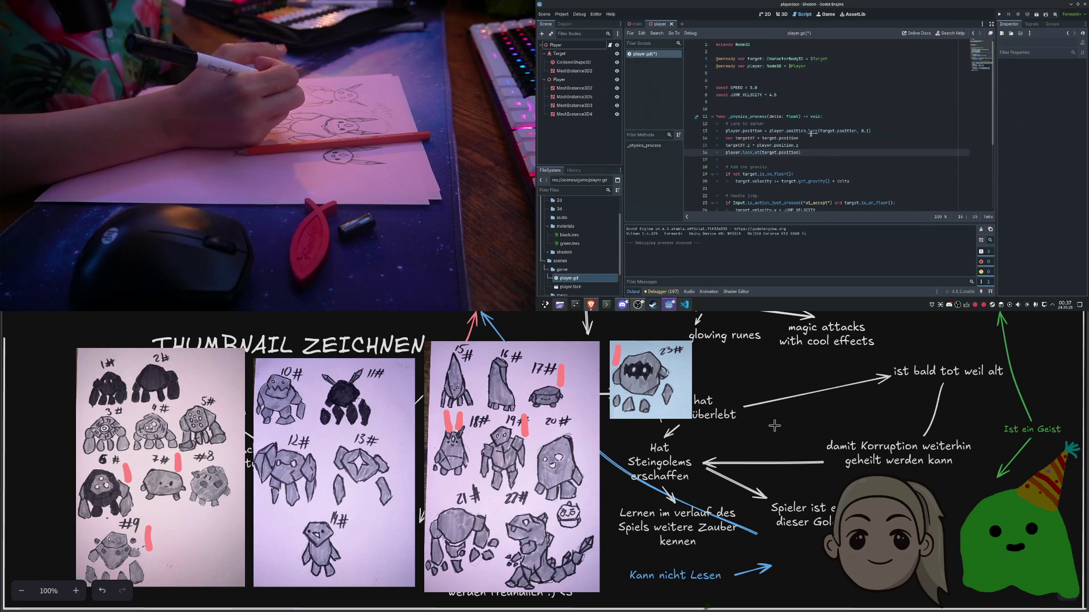
{"action": "type", "text": "XY"}
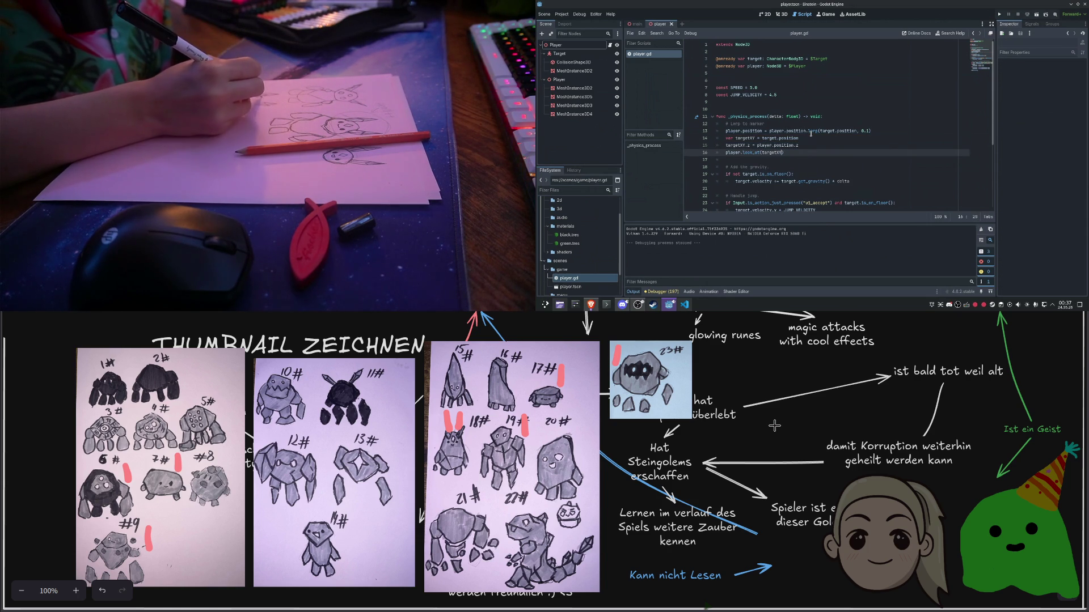
{"action": "key", "text": "F5"}
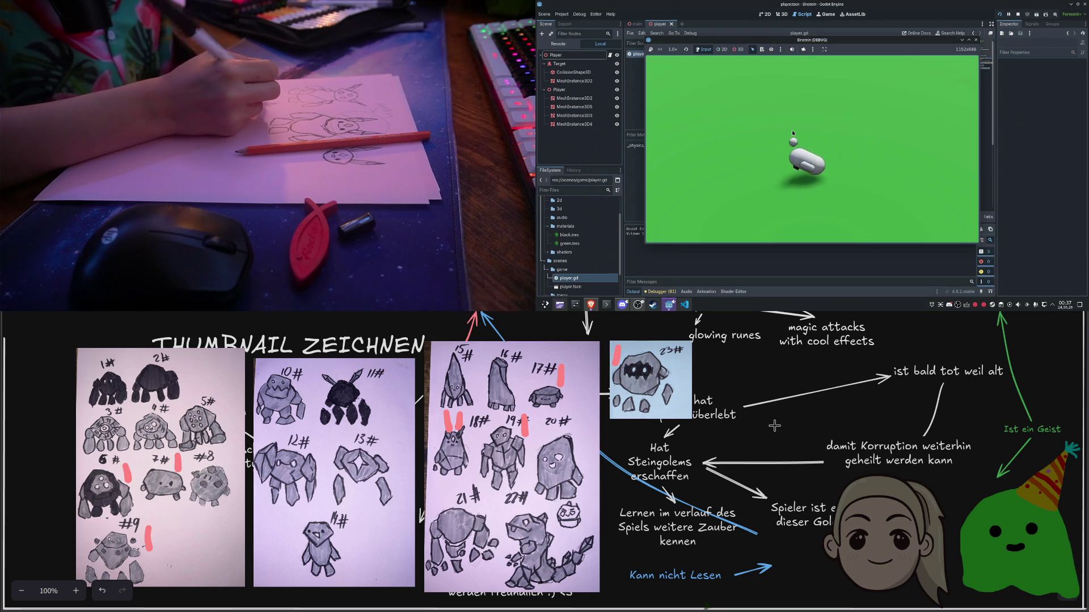
Step: Stop the game, run it once more, and stop it again
{"action": "left_click", "coordinate": [976, 40]}
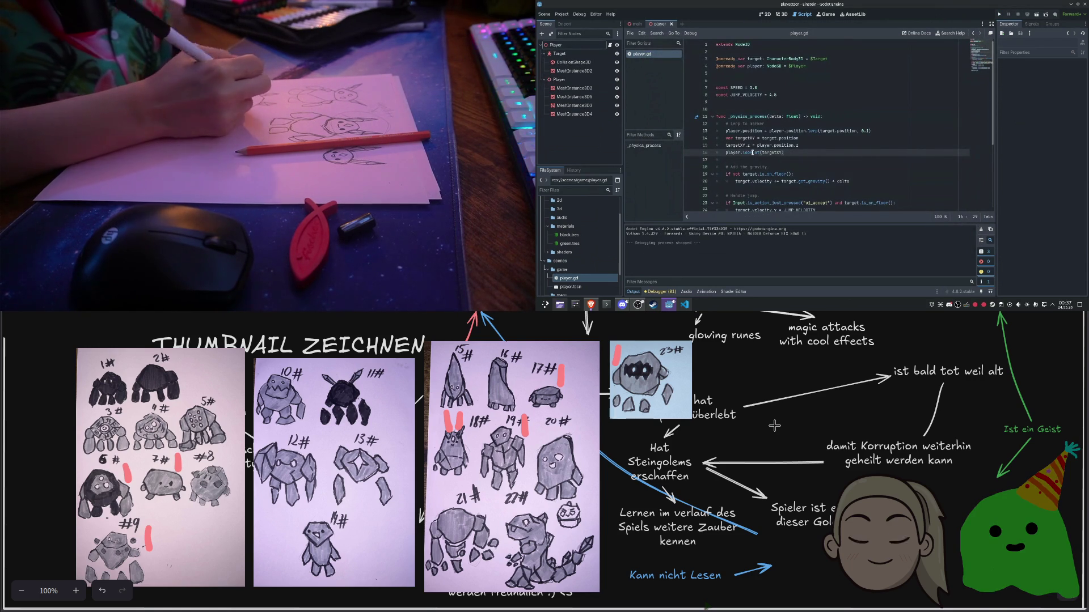
{"action": "mouse_move", "coordinate": [753, 153]}
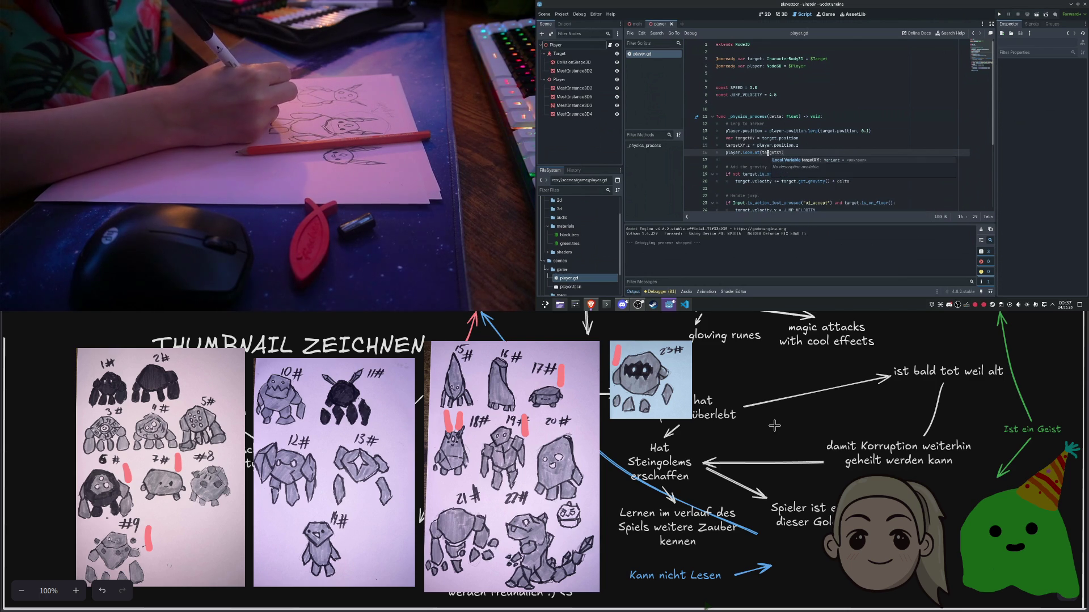
{"action": "key", "text": "F5"}
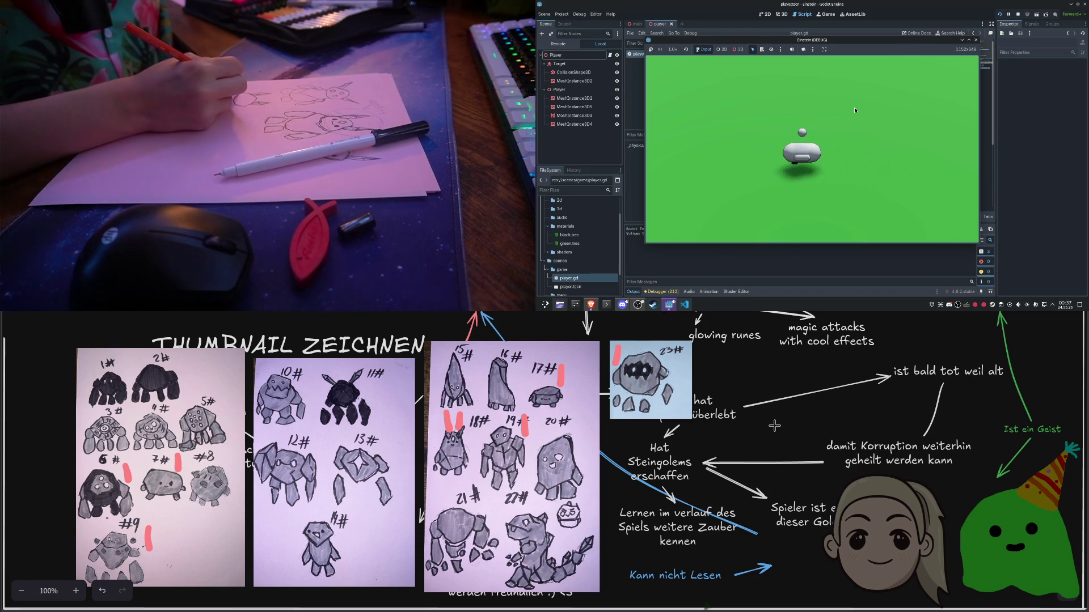
{"action": "left_click", "coordinate": [1018, 14]}
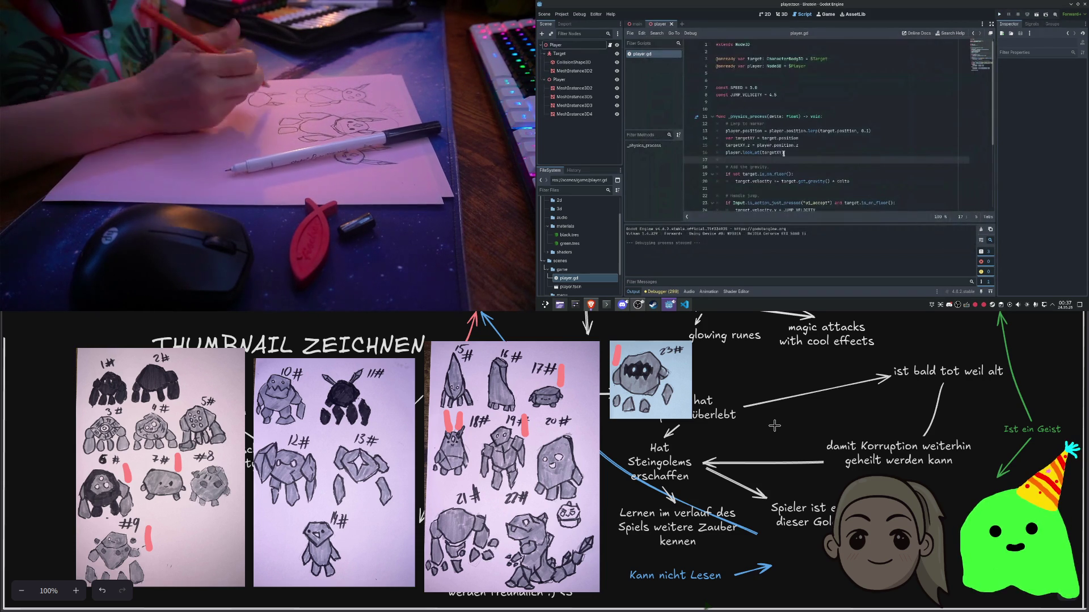
Step: Rename targetXY to targetXZ on lines 14–16 and set its y from player.position.y
{"action": "left_click", "coordinate": [747, 145]}
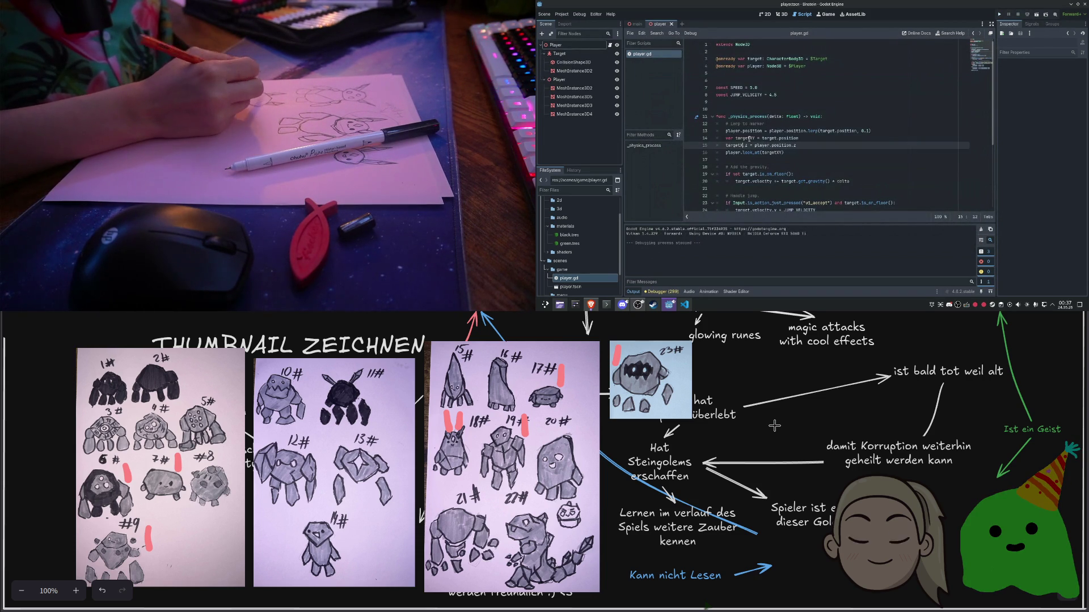
{"action": "type", "text": "y"}
{"action": "left_click", "coordinate": [749, 138]}
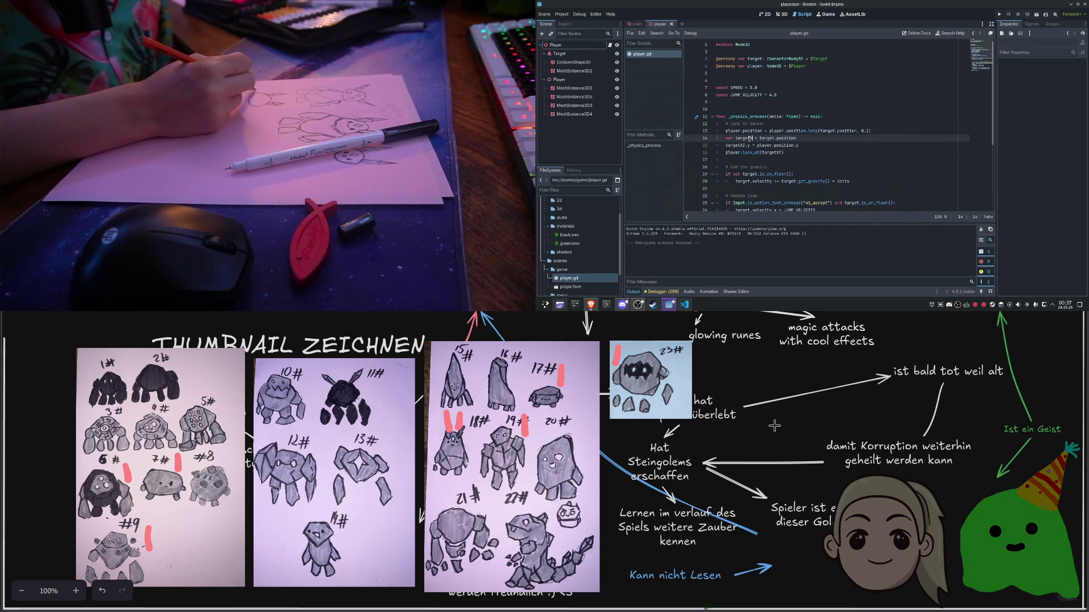
{"action": "type", "text": "Z"}
{"action": "left_click", "coordinate": [772, 145]}
{"action": "key", "text": "BackSpace"}
{"action": "type", "text": "y"}
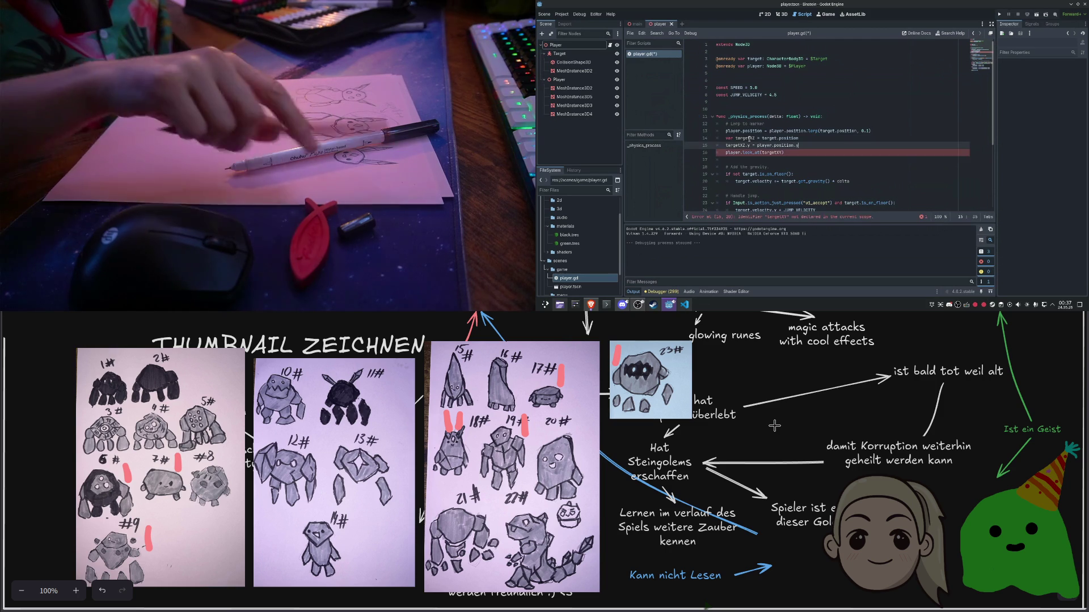
{"action": "key", "text": "Down"}
{"action": "key", "text": "Left"}
{"action": "key", "text": "BackSpace"}
{"action": "type", "text": "Z"}
Step: Save player.gd, test-run the game, and close it
{"action": "key", "text": "ctrl+s"}
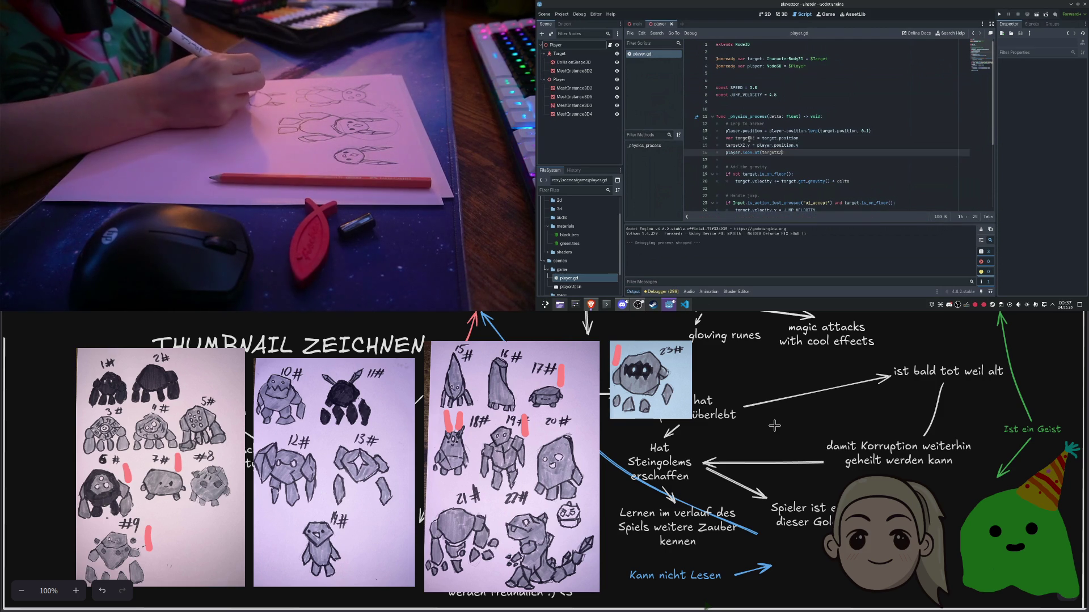
{"action": "key", "text": "F5"}
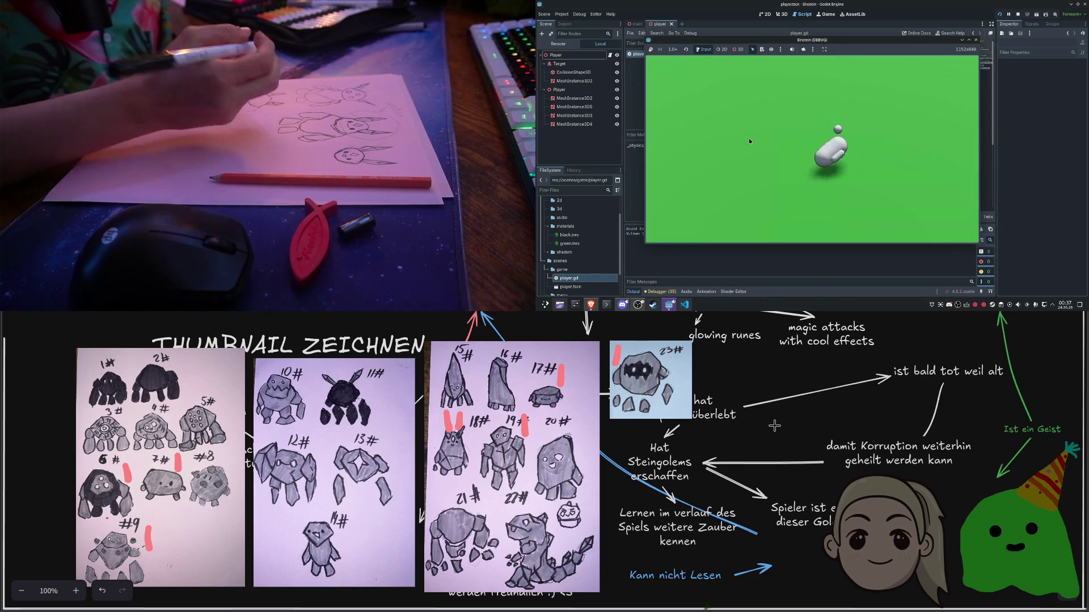
{"action": "left_click", "coordinate": [976, 40]}
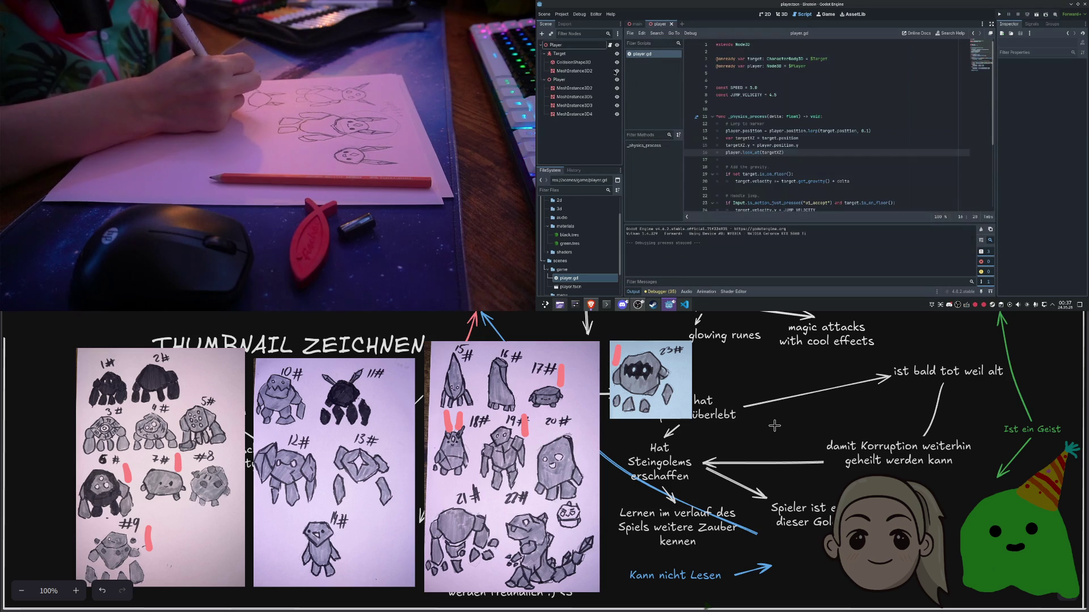
{"action": "left_click", "coordinate": [581, 81]}
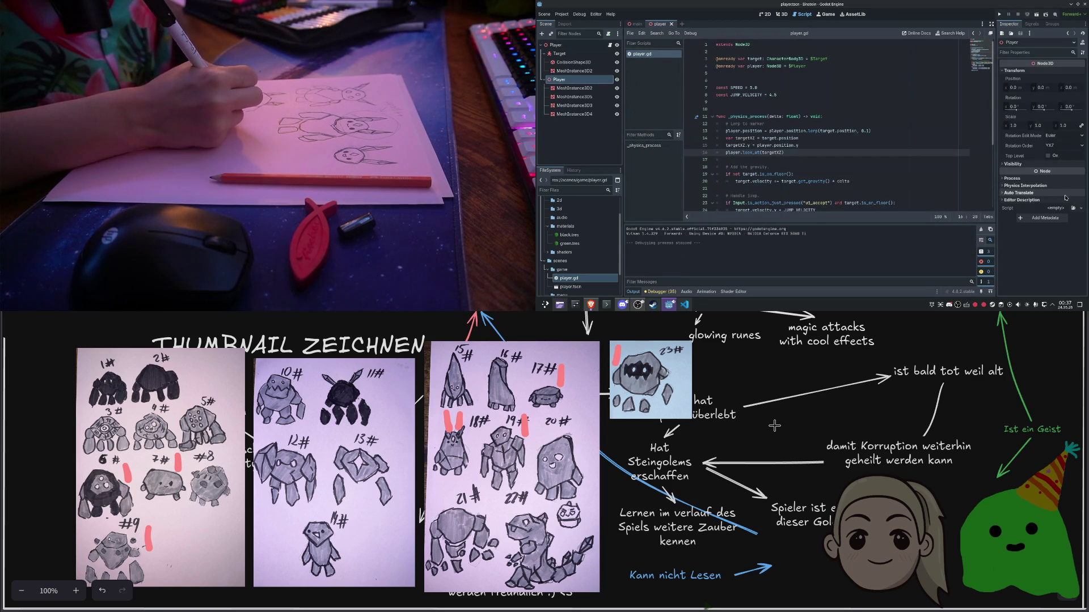
{"action": "left_click", "coordinate": [1057, 147]}
{"action": "left_click", "coordinate": [1058, 150]}
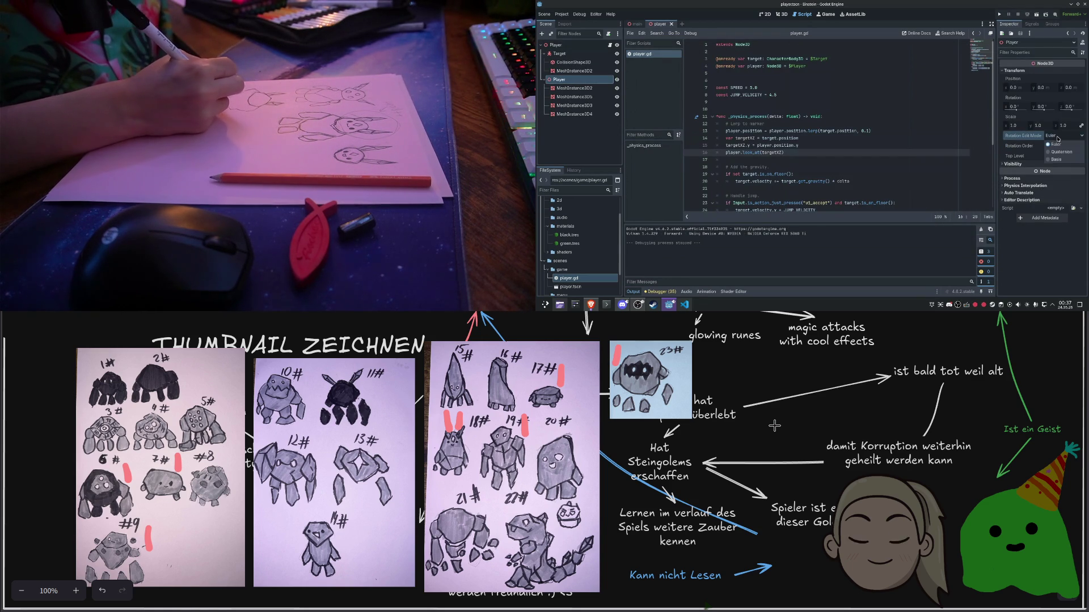
{"action": "left_click", "coordinate": [1029, 186]}
{"action": "left_click", "coordinate": [1030, 187]}
{"action": "left_click", "coordinate": [1029, 186]}
{"action": "left_click", "coordinate": [1031, 186]}
{"action": "left_click", "coordinate": [1027, 179]}
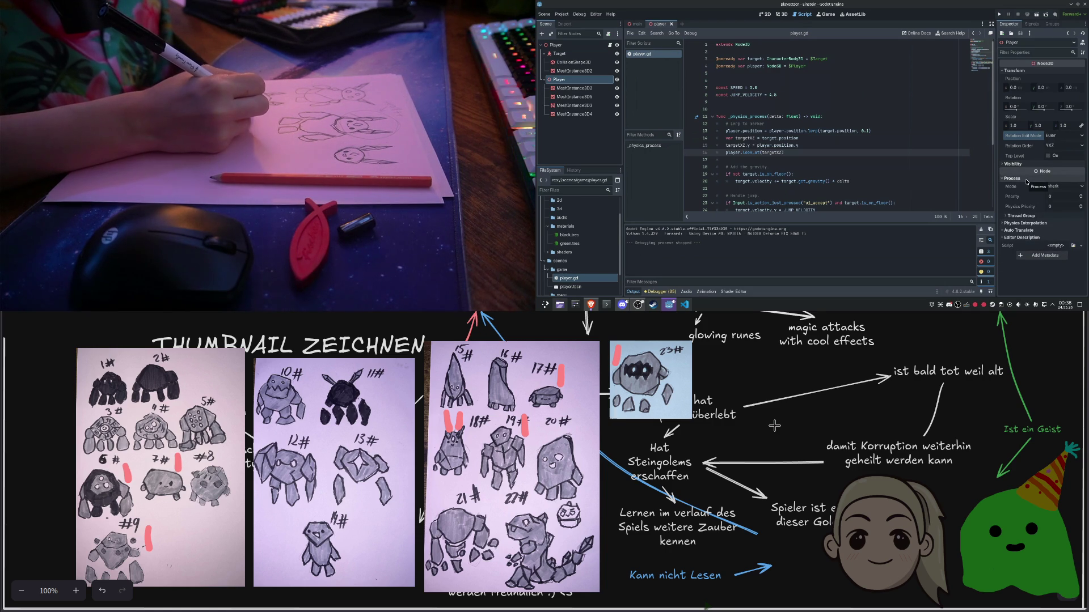
{"action": "left_click", "coordinate": [1027, 179]}
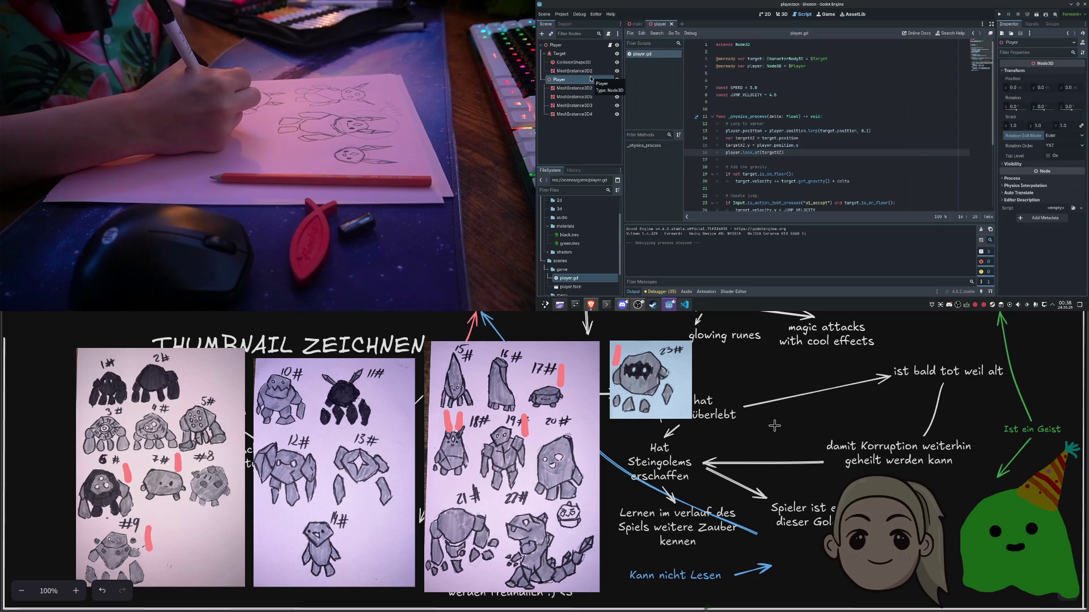
{"action": "left_click", "coordinate": [582, 55]}
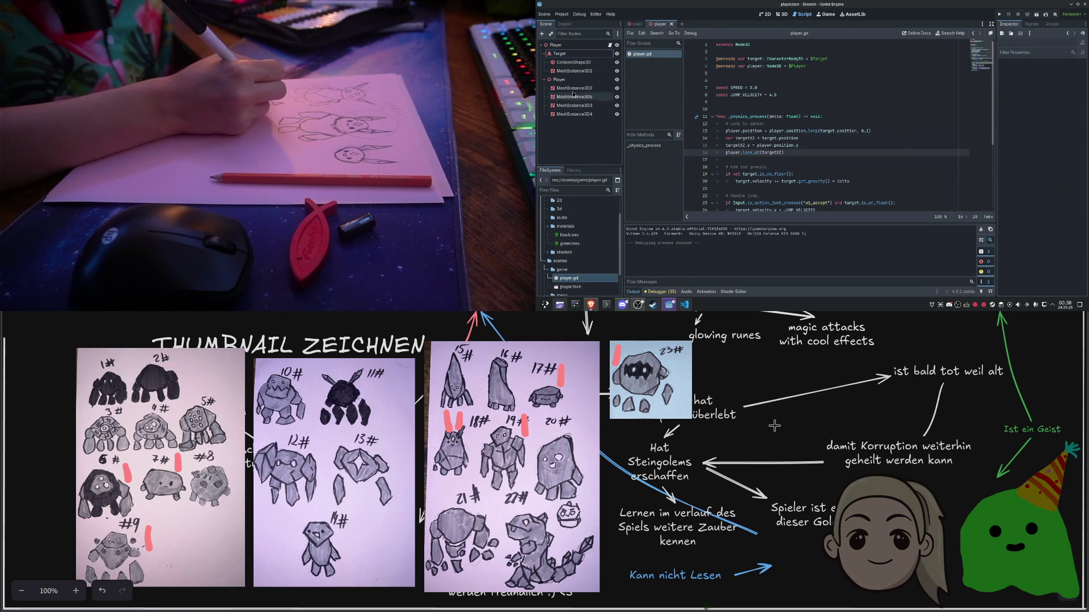
{"action": "left_click", "coordinate": [570, 81]}
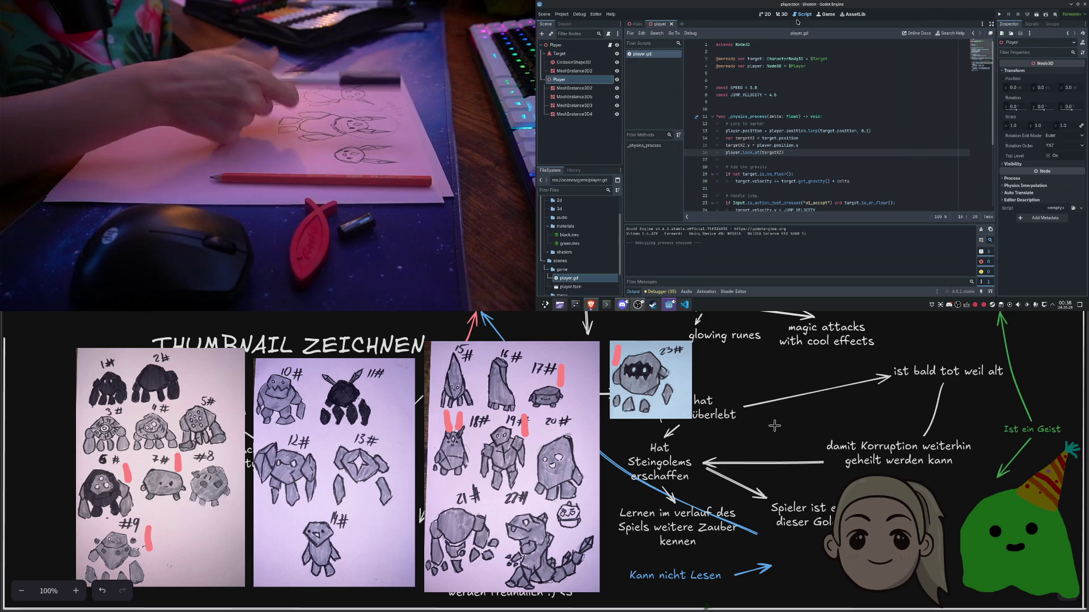
Step: Show the player scene in the 3D view and orbit to see the capsule from the side
{"action": "left_click", "coordinate": [784, 17]}
{"action": "mouse_move", "coordinate": [811, 142]}
{"action": "left_mouse_down"}
{"action": "mouse_move", "coordinate": [783, 153]}
{"action": "mouse_move", "coordinate": [817, 172]}
{"action": "mouse_move", "coordinate": [793, 170]}
{"action": "mouse_move", "coordinate": [816, 170]}
{"action": "mouse_move", "coordinate": [805, 170]}
{"action": "left_mouse_up"}
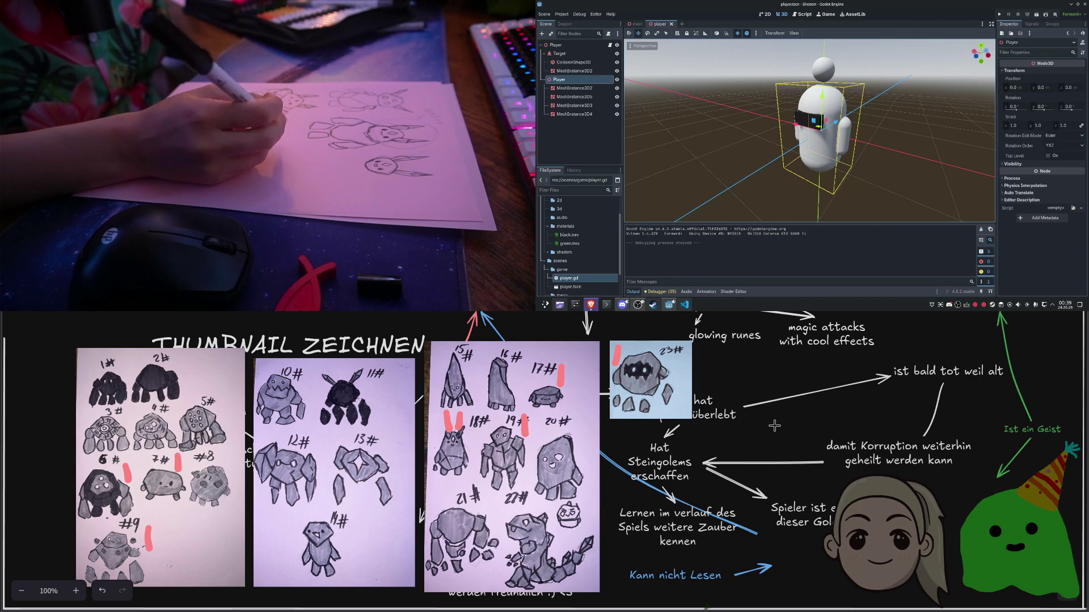
Step: Make Target the scene root and delete the scripted Player node
{"action": "left_click", "coordinate": [576, 54]}
{"action": "right_click", "coordinate": [577, 54]}
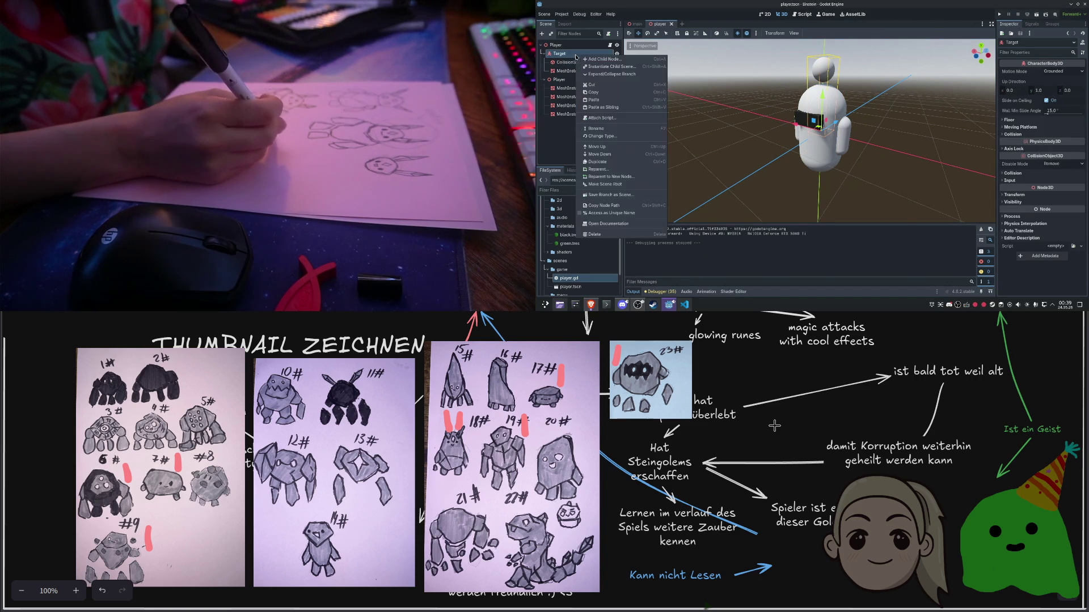
{"action": "left_click", "coordinate": [615, 185]}
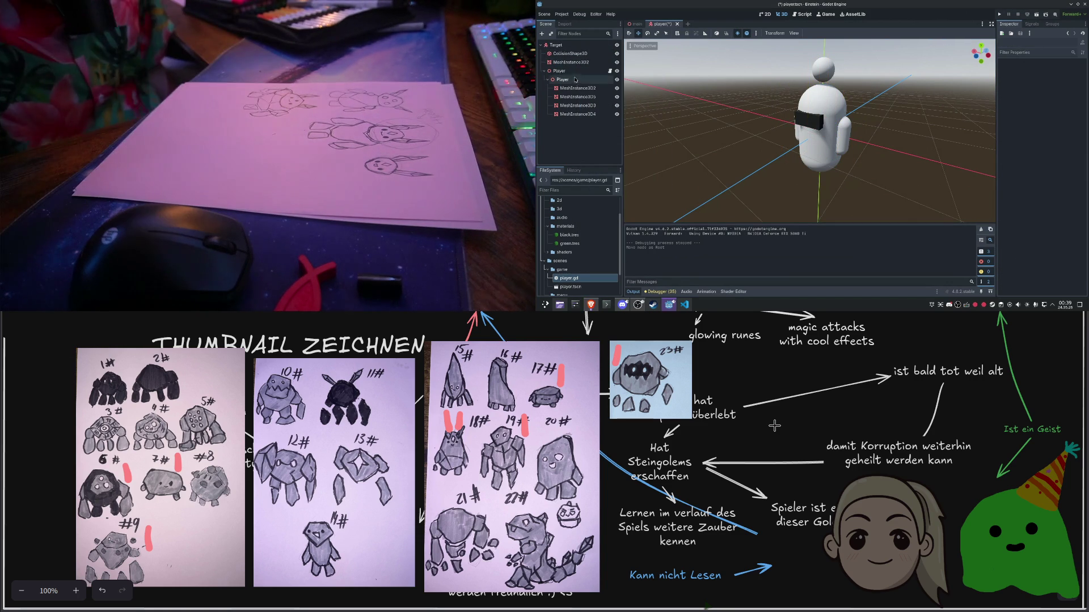
{"action": "left_click", "coordinate": [573, 80]}
{"action": "left_click_drag", "start_coordinate": [564, 69], "coordinate": [570, 107]}
{"action": "key", "text": "Delete"}
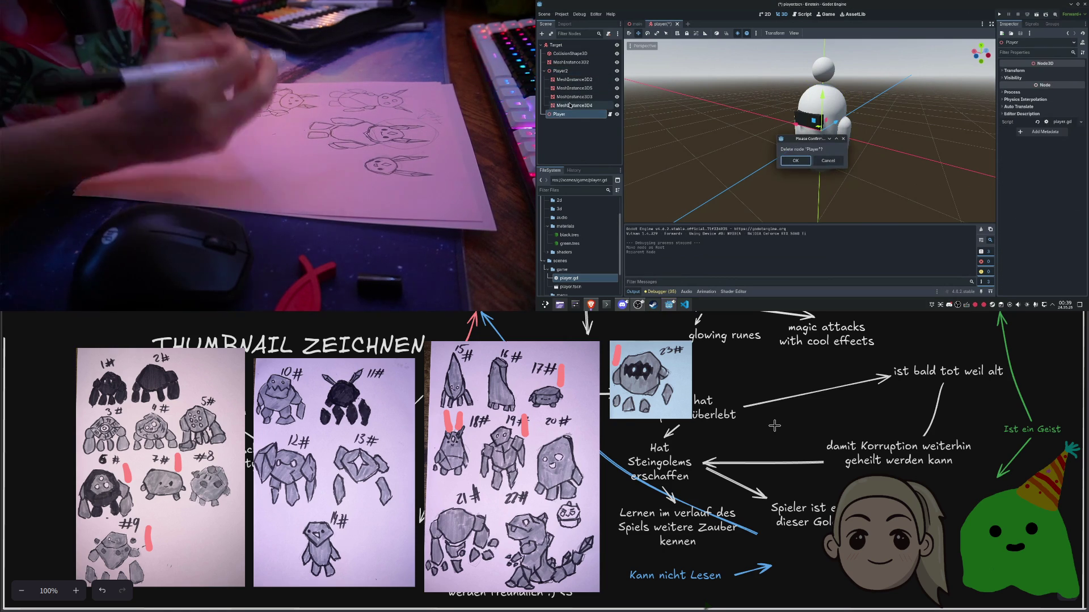
{"action": "key", "text": "Return"}
Step: Move Player2 with its four meshes into Target and delete Target's sphere mesh
{"action": "left_click", "coordinate": [569, 72]}
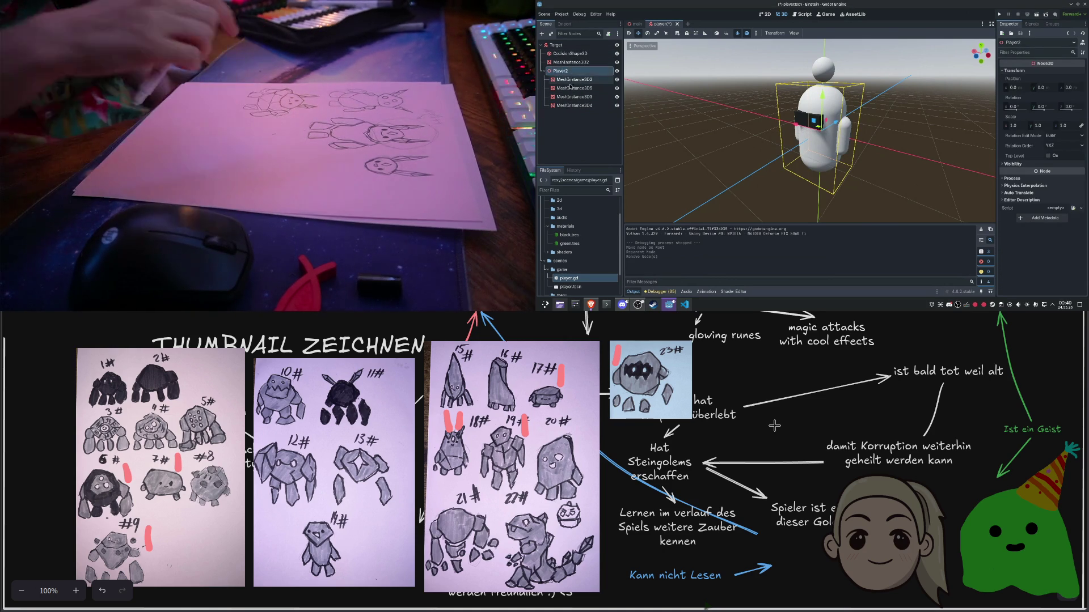
{"action": "left_click", "coordinate": [570, 106], "text": "shift"}
{"action": "left_click_drag", "start_coordinate": [561, 65], "coordinate": [560, 62]}
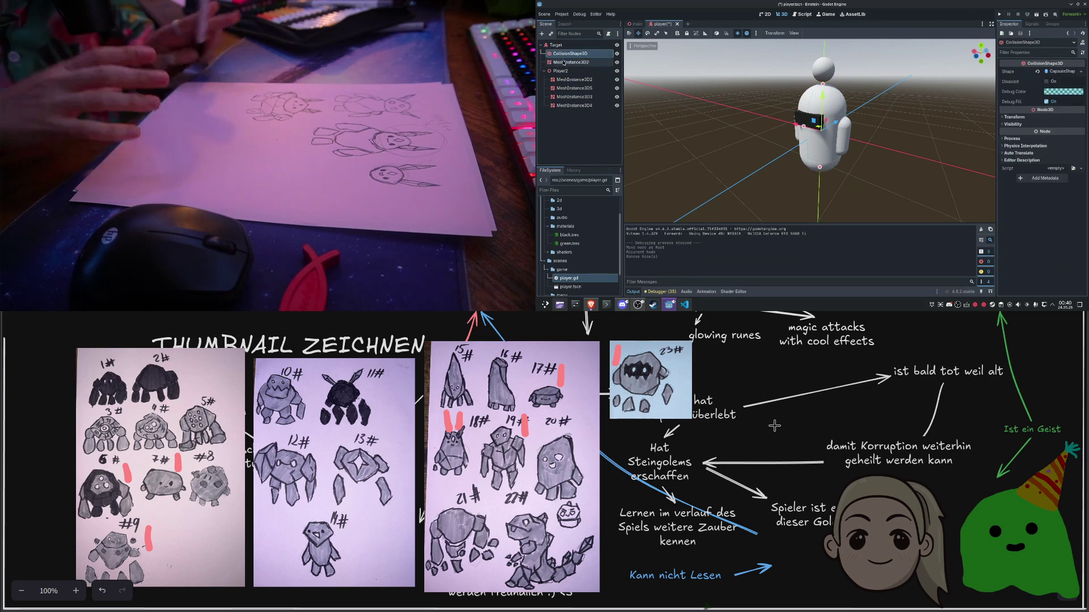
{"action": "key", "text": "Delete"}
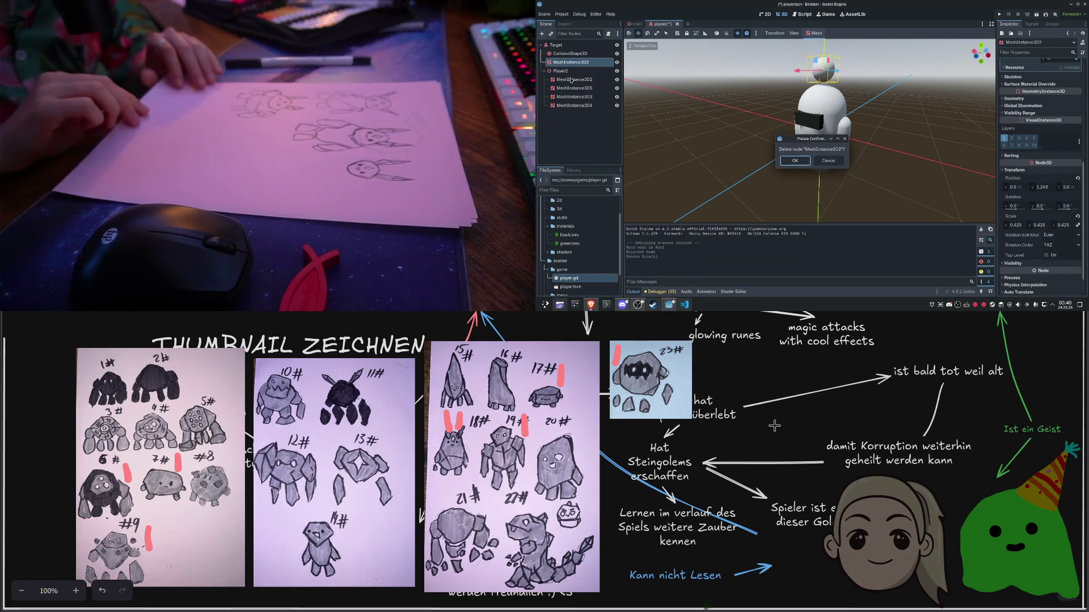
{"action": "key", "text": "Return"}
Step: Move the four meshes directly under Target and delete the empty Player2 node
{"action": "left_click", "coordinate": [568, 72]}
{"action": "left_click", "coordinate": [573, 96], "text": "shift"}
{"action": "left_click_drag", "start_coordinate": [567, 71], "coordinate": [560, 59]}
{"action": "left_click", "coordinate": [564, 97]}
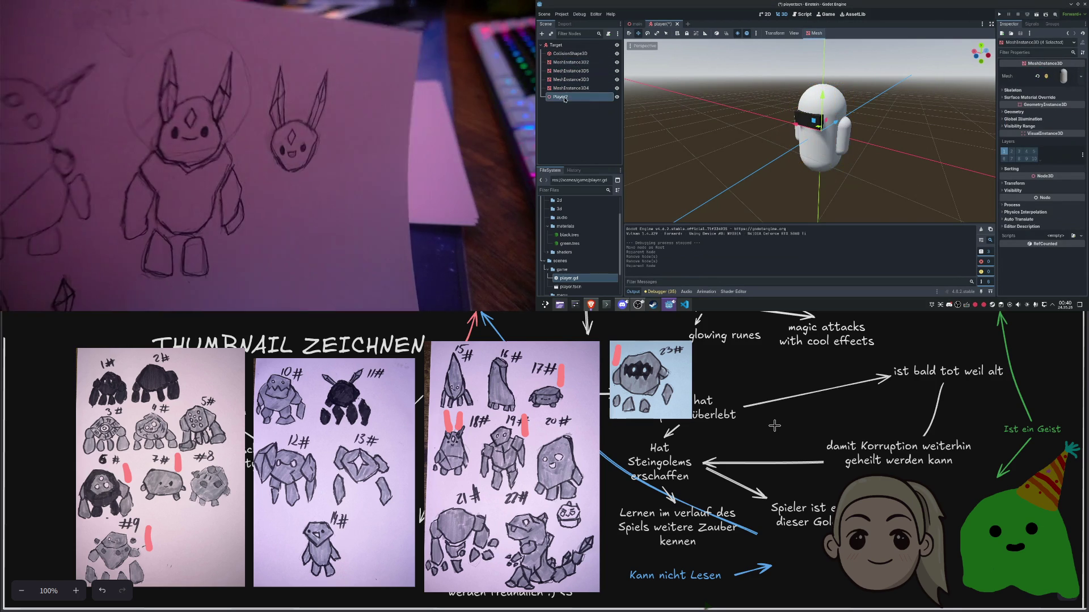
{"action": "key", "text": "Delete"}
{"action": "key", "text": "Return"}
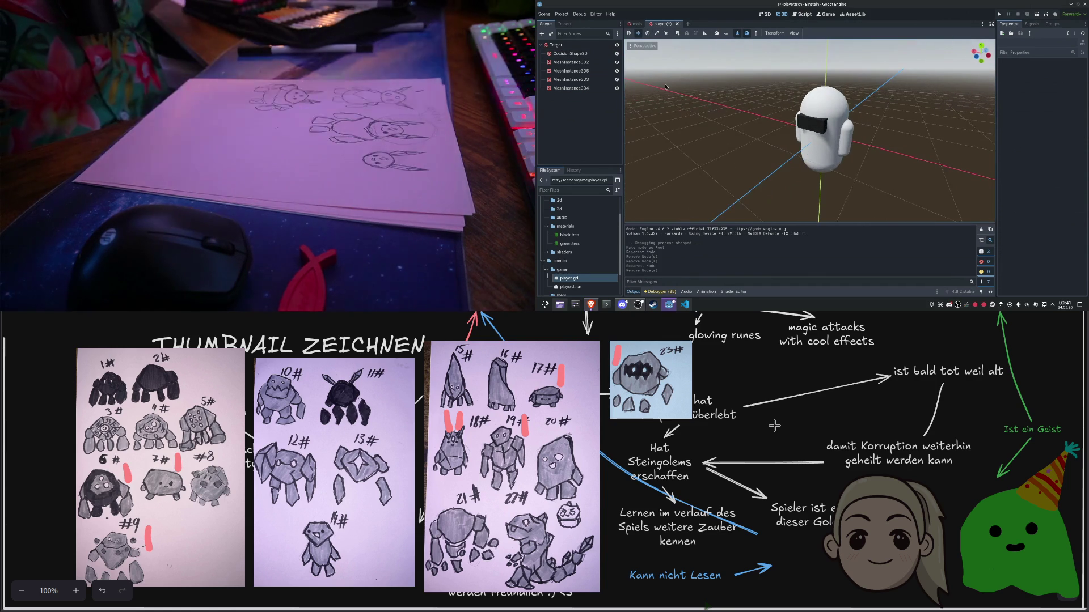
{"action": "double_click", "coordinate": [556, 45]}
Step: Rename the root to Player, attach player.gd to it, and open the script
{"action": "type", "text": "P"}
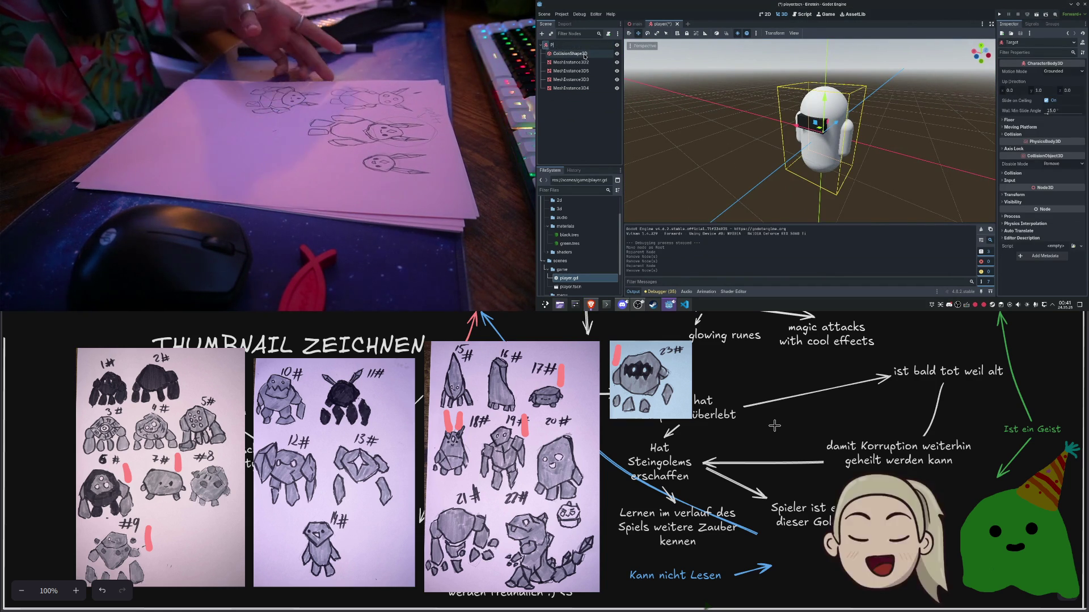
{"action": "type", "text": "layer"}
{"action": "key", "text": "Return"}
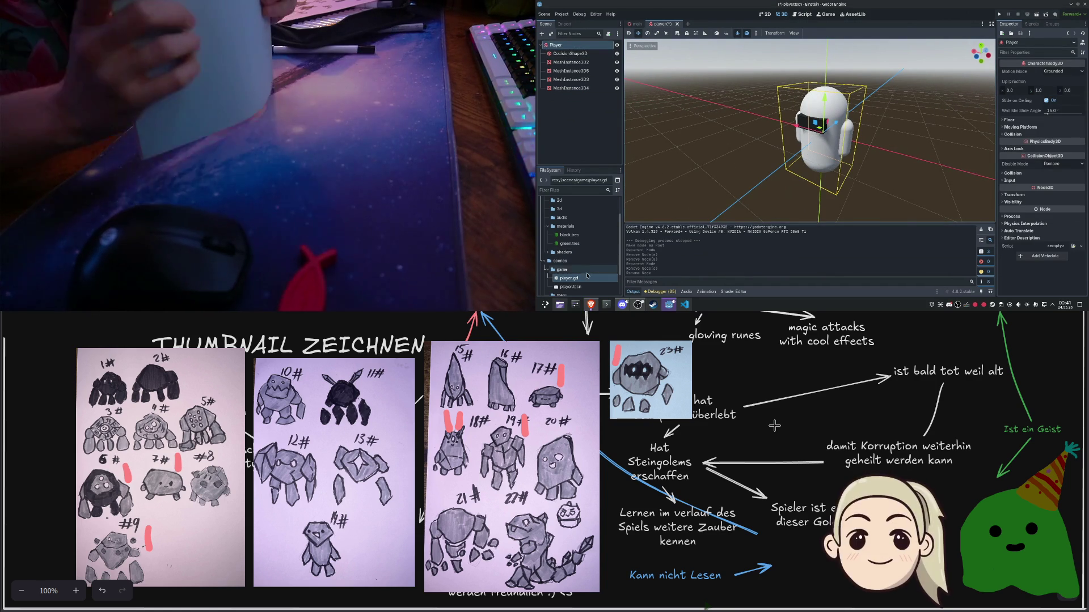
{"action": "left_click_drag", "start_coordinate": [588, 274], "coordinate": [607, 47]}
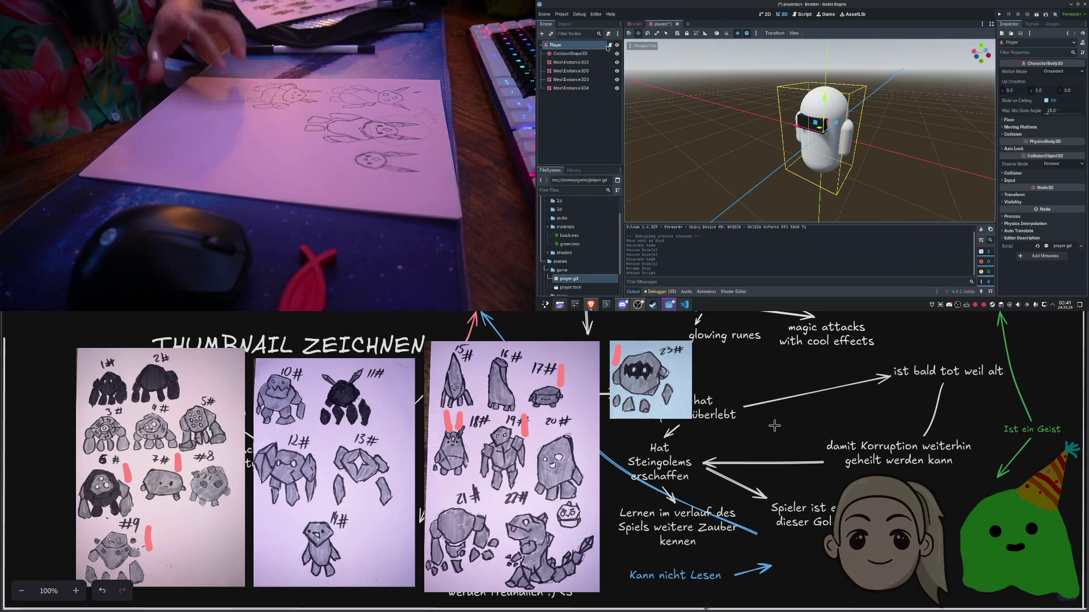
{"action": "left_click", "coordinate": [610, 45]}
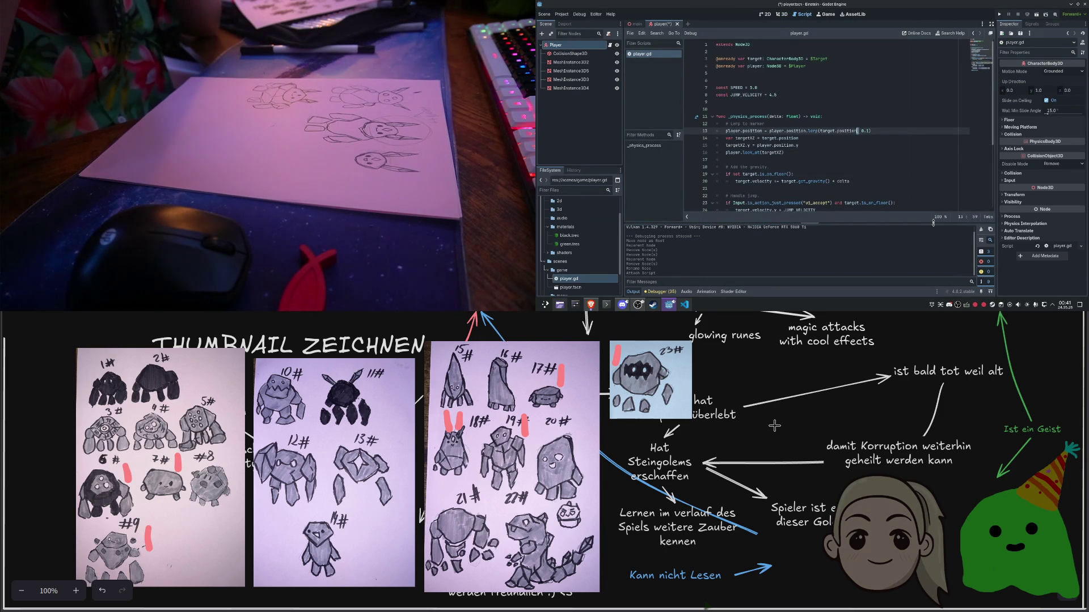
Step: Delete the old movement code, leaving only move_and_slide() in _physics_process
{"action": "mouse_move", "coordinate": [729, 138]}
{"action": "left_mouse_down"}
{"action": "mouse_move", "coordinate": [782, 209]}
{"action": "mouse_move", "coordinate": [800, 202]}
{"action": "left_mouse_up"}
{"action": "key", "text": "BackSpace"}
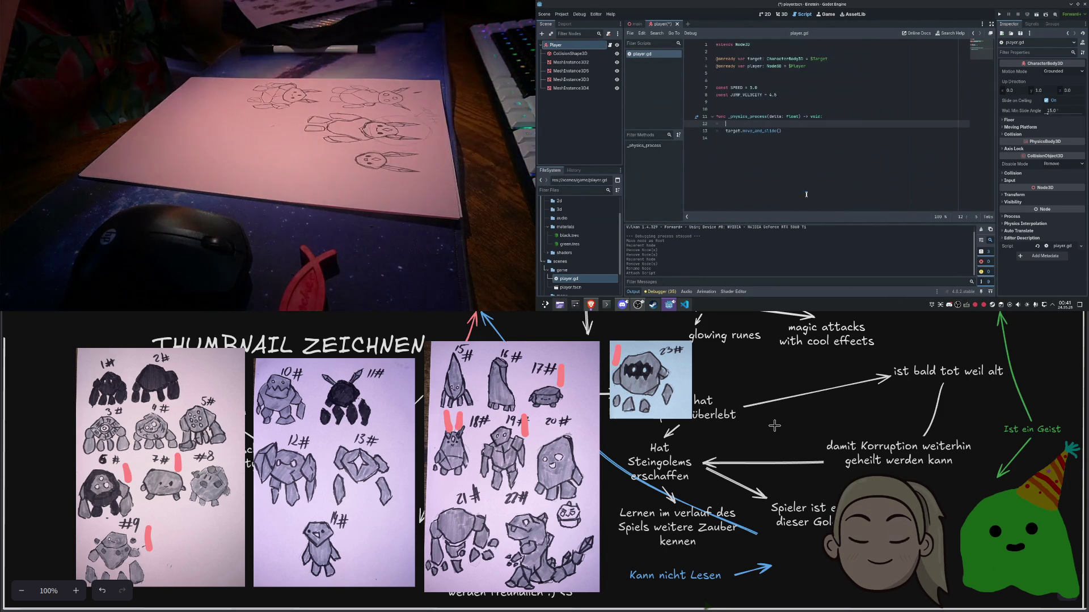
{"action": "double_click", "coordinate": [735, 131]}
{"action": "key", "text": "BackSpace"}
{"action": "key", "text": "Delete"}
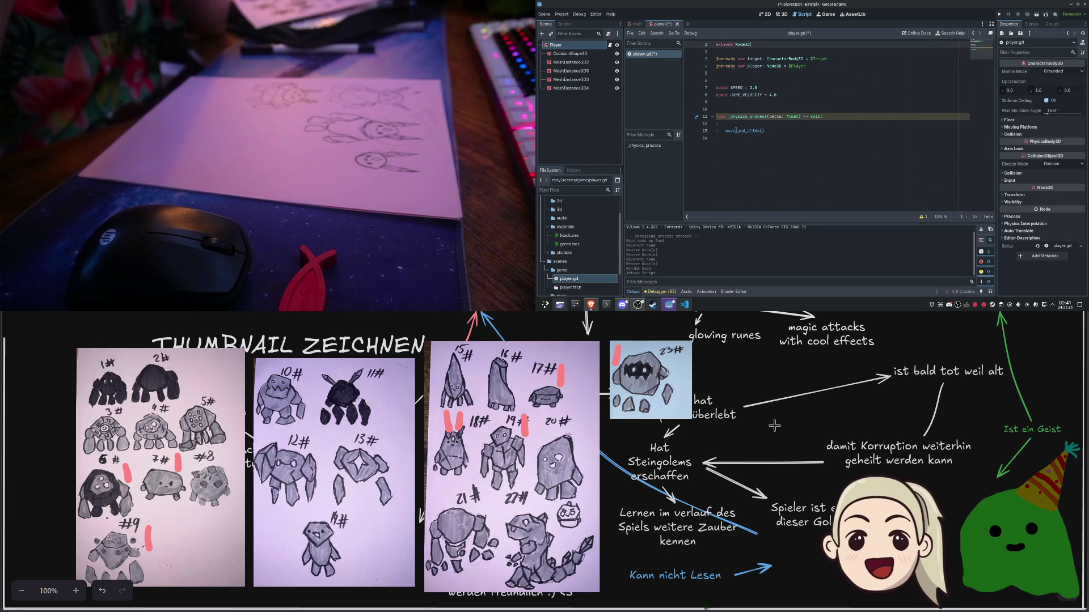
{"action": "key", "text": "BackSpace"}
{"action": "key", "text": "BackSpace"}
{"action": "key", "text": "BackSpace"}
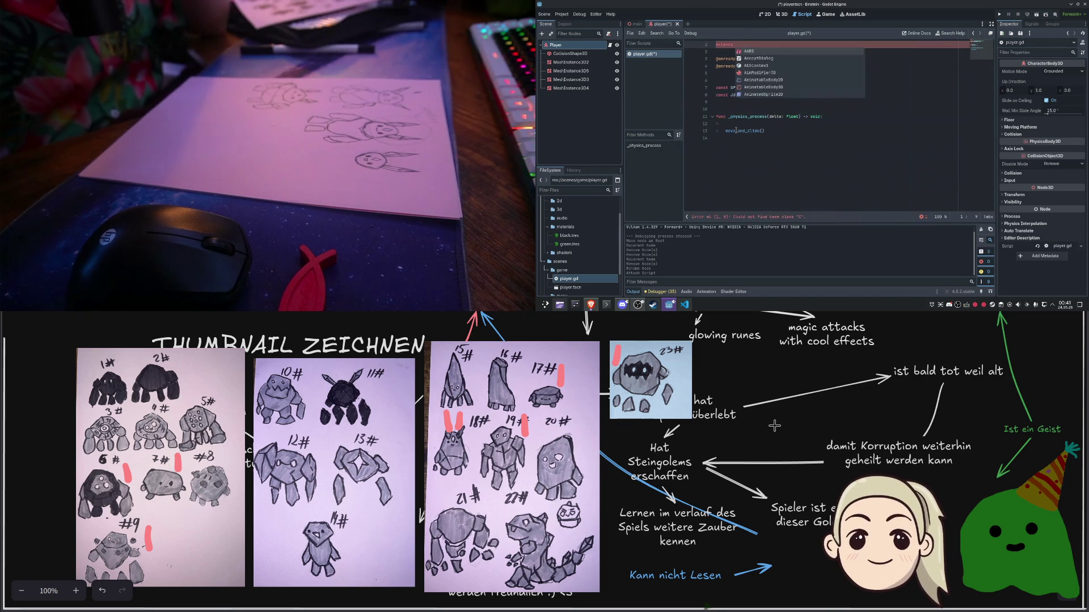
{"action": "type", "text": "Character"}
{"action": "key", "text": "Return"}
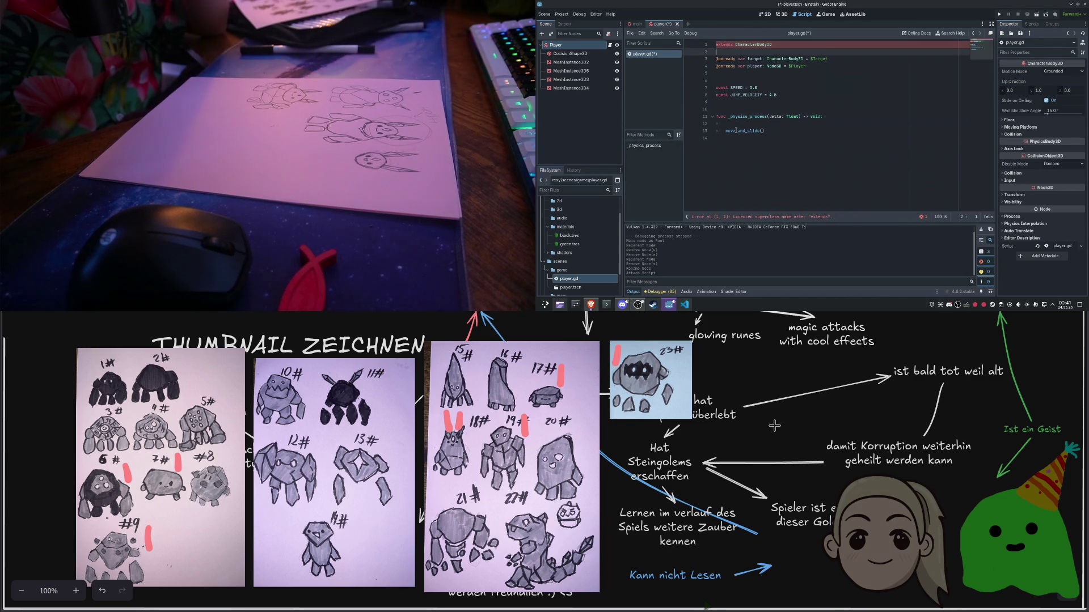
{"action": "key", "text": "Down"}
{"action": "key", "text": "Down"}
{"action": "key", "text": "ctrl+shift+k"}
{"action": "key", "text": "ctrl+shift+k"}
{"action": "key", "text": "ctrl+shift+k"}
{"action": "key", "text": "ctrl+shift+k"}
{"action": "key", "text": "Down"}
{"action": "key", "text": "Down"}
{"action": "key", "text": "Down"}
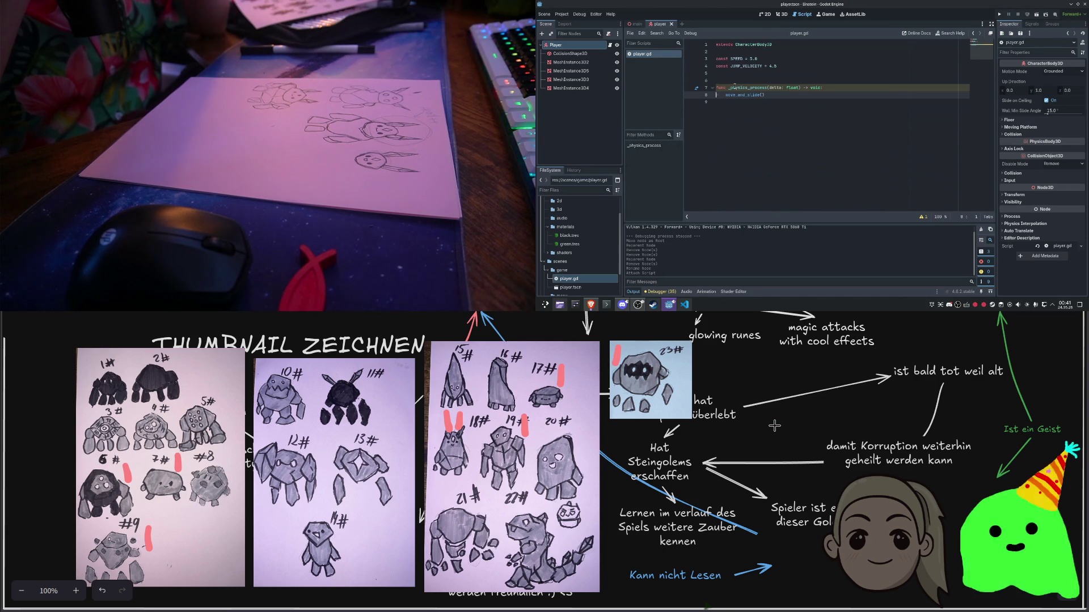
{"action": "mouse_move", "coordinate": [734, 86]}
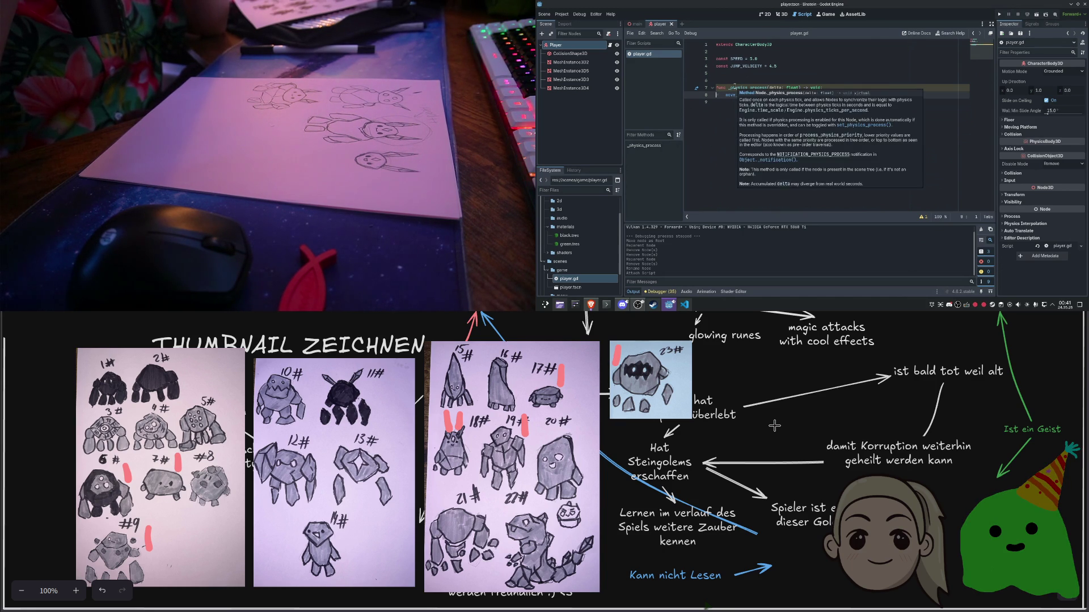
{"action": "left_click", "coordinate": [922, 217]}
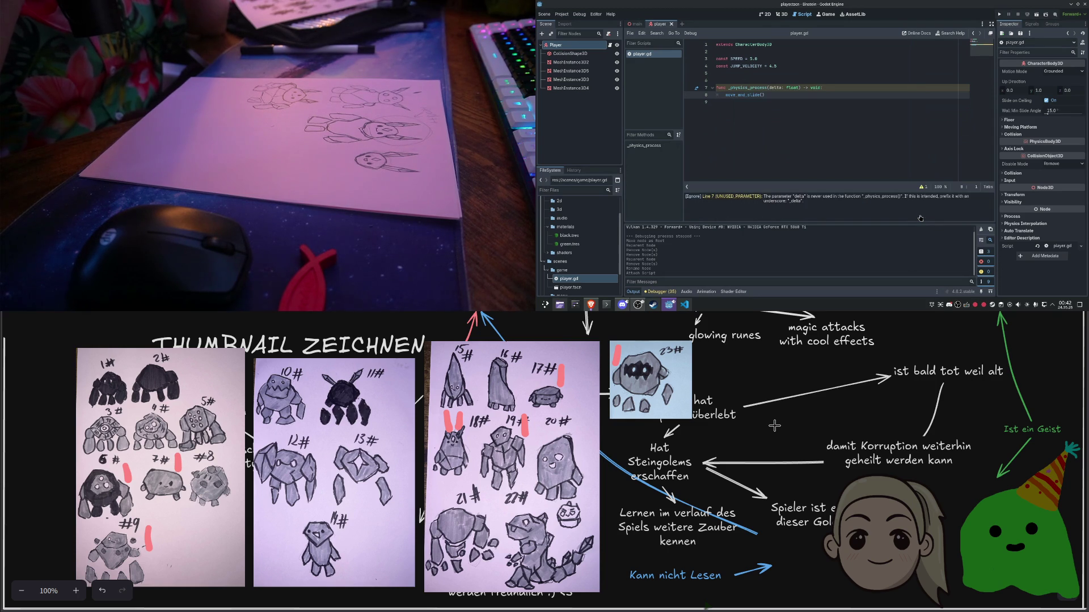
{"action": "double_click", "coordinate": [776, 87]}
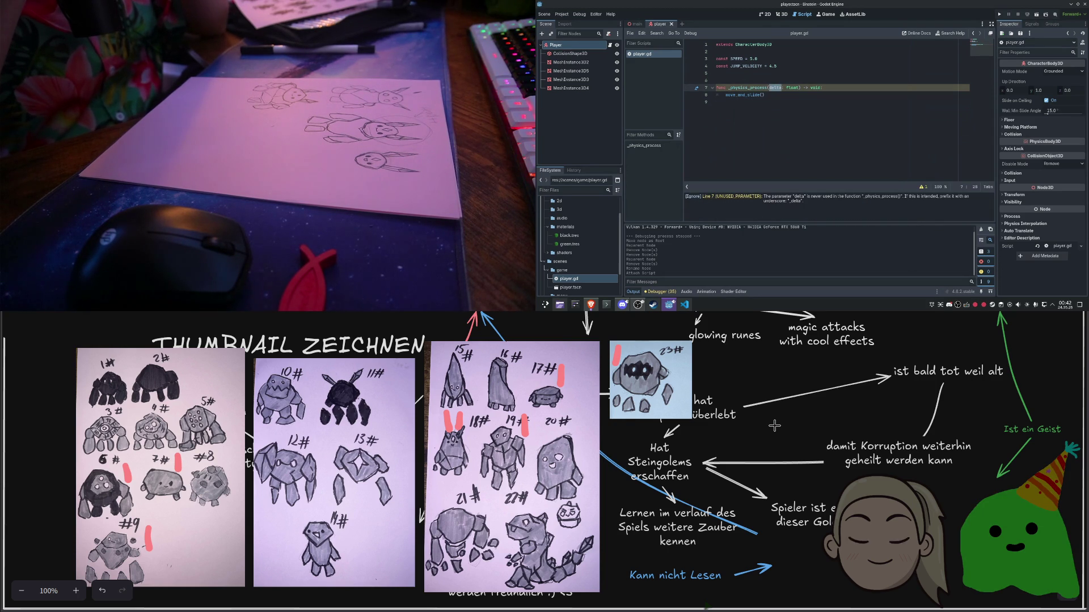
{"action": "left_click", "coordinate": [819, 73]}
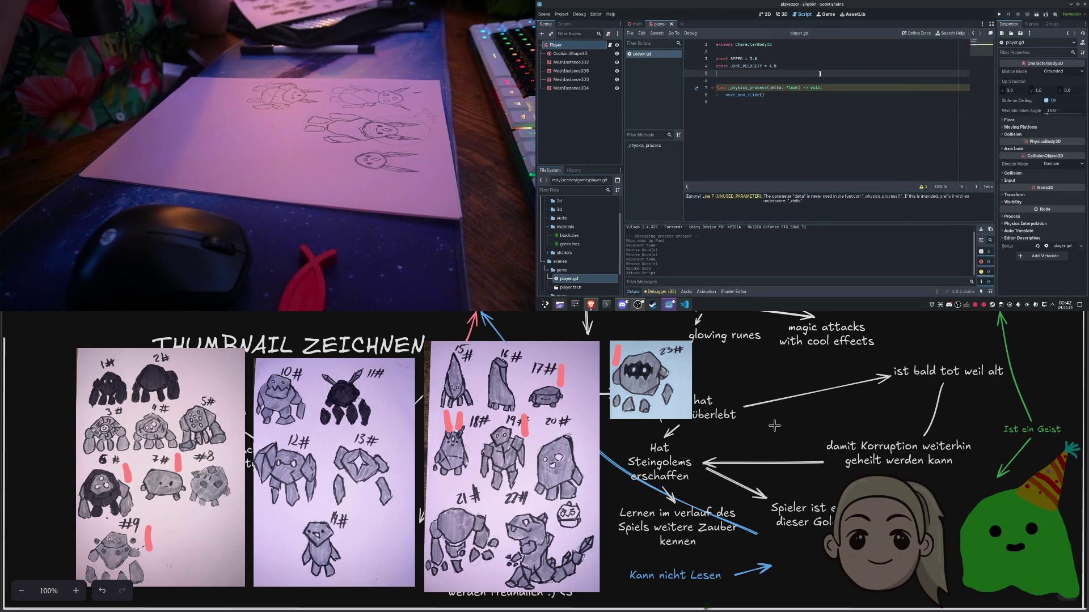
{"action": "key", "text": "Up"}
{"action": "key", "text": "Up"}
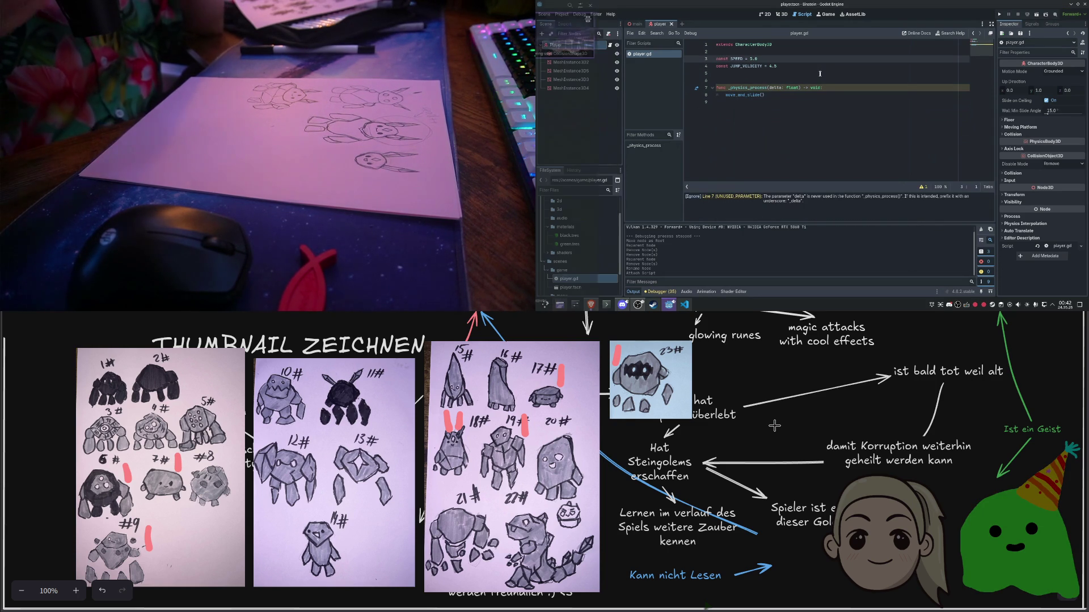
{"action": "type", "text": "@expo"}
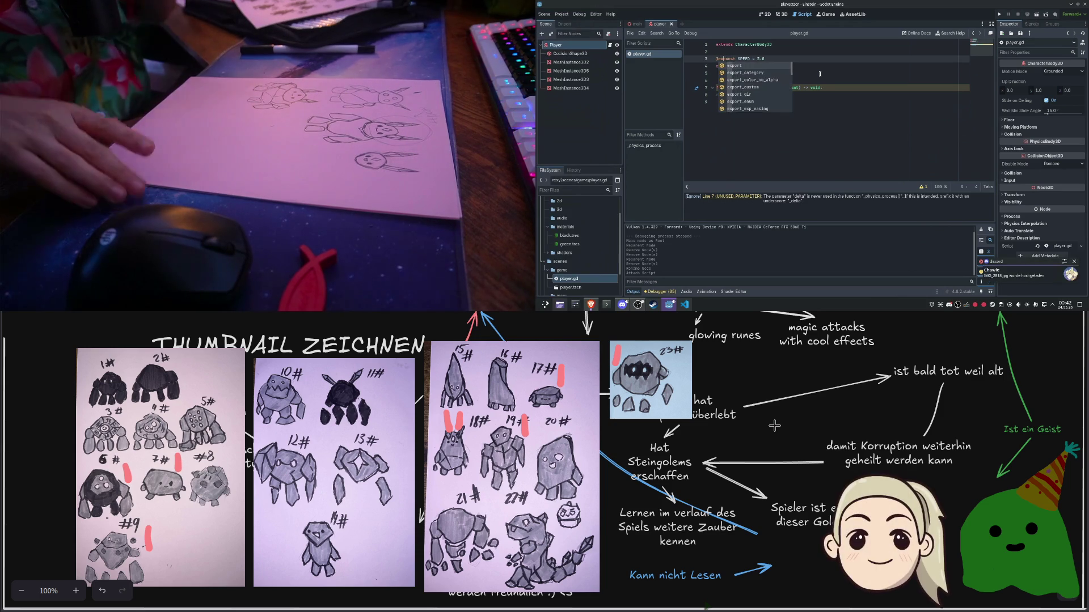
{"action": "type", "text": "rt"}
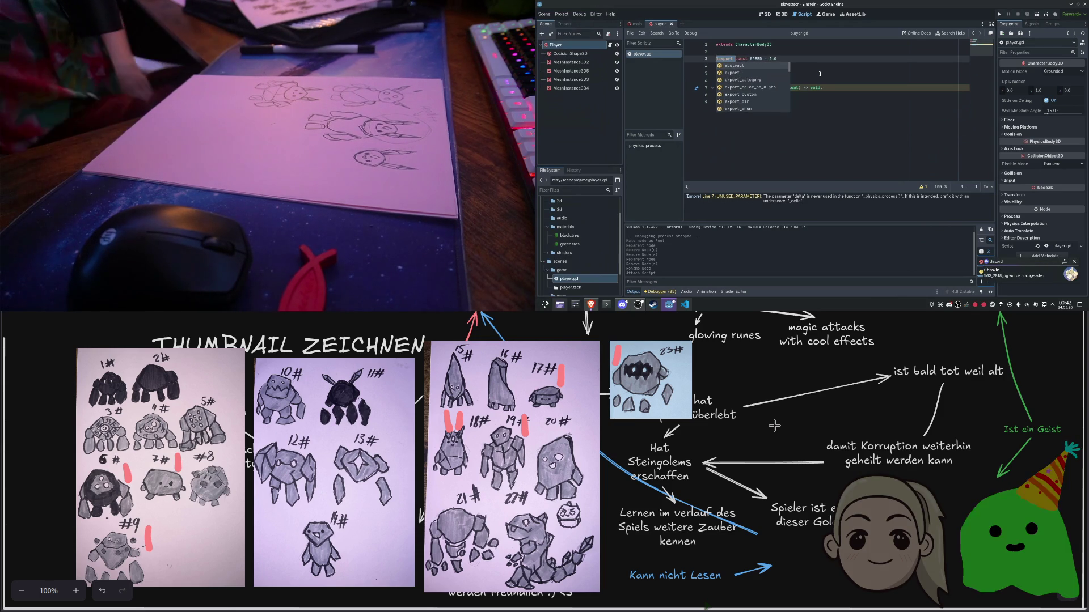
{"action": "key", "text": "Down"}
{"action": "key", "text": "Home"}
{"action": "type", "text": "@export var"}
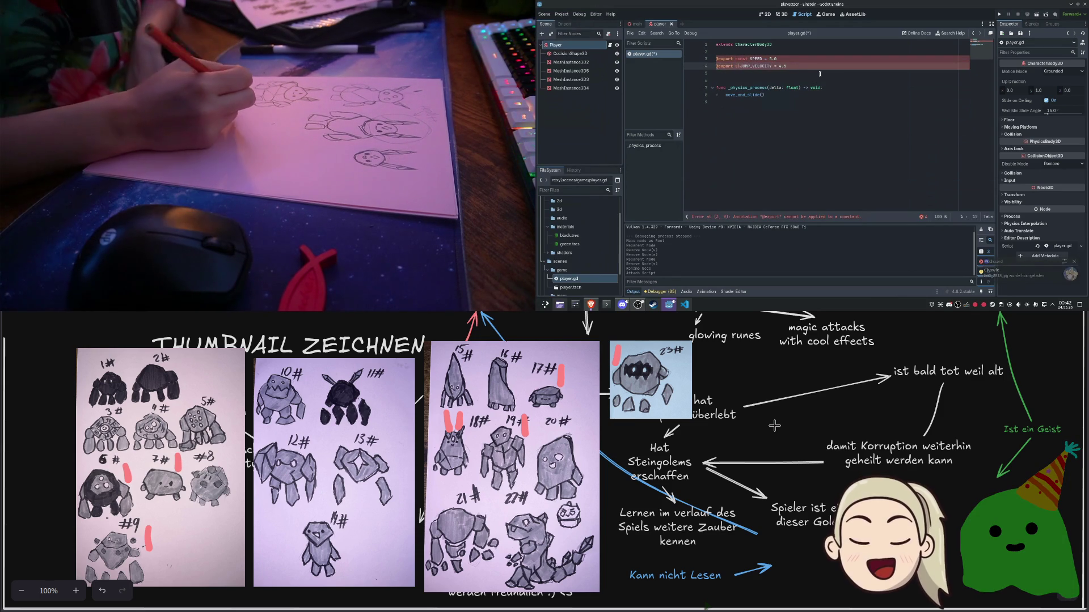
{"action": "key", "text": "Up"}
{"action": "key", "text": "Right"}
{"action": "key", "text": "Right"}
{"action": "key", "text": "BackSpace"}
{"action": "key", "text": "BackSpace"}
{"action": "key", "text": "BackSpace"}
{"action": "type", "text": "var"}
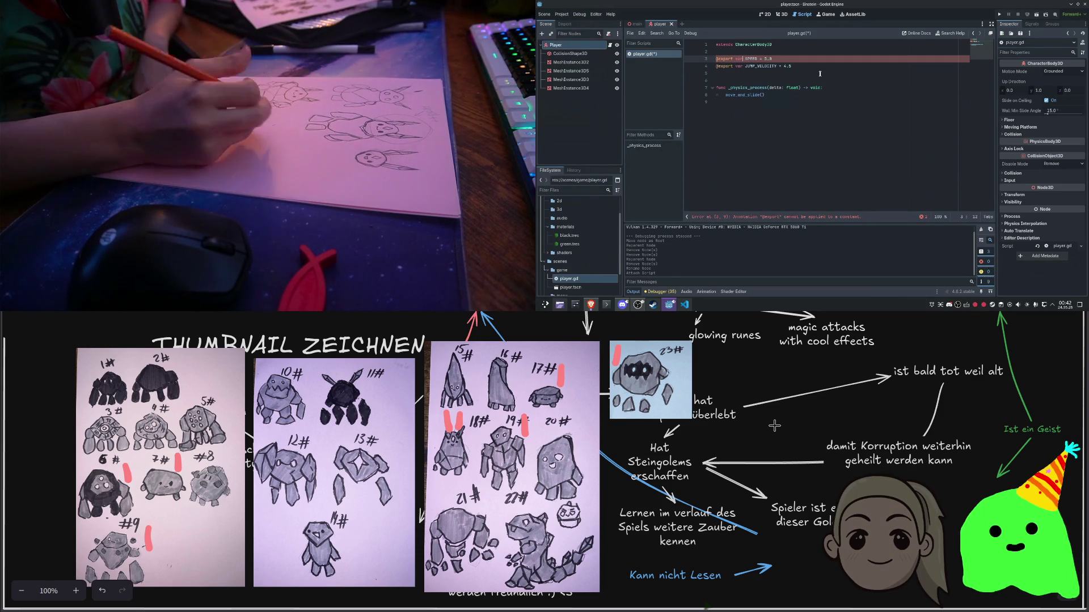
{"action": "key", "text": "ctrl+s"}
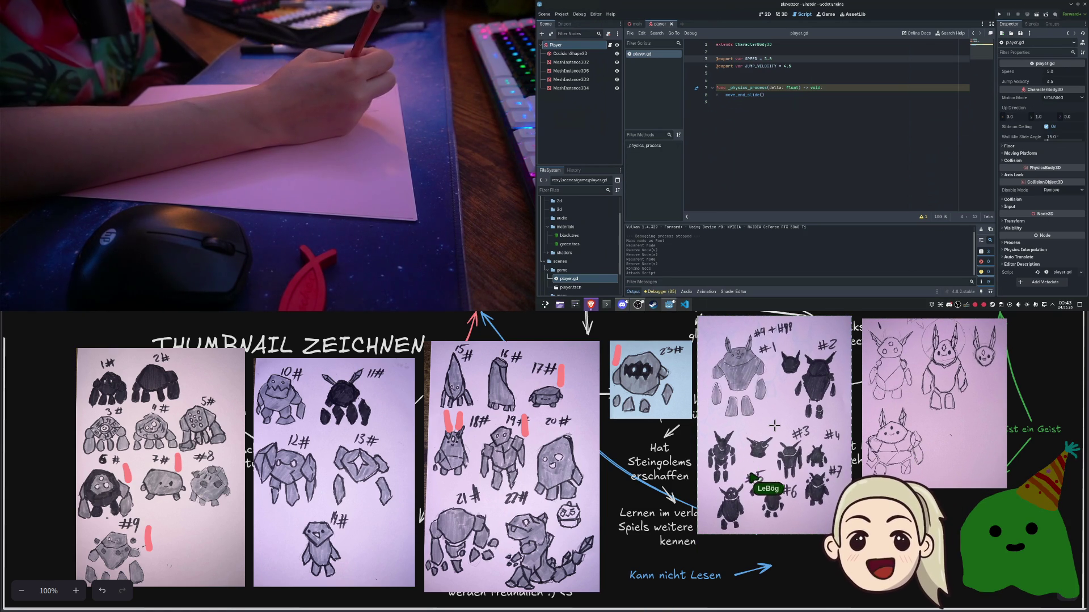
{"action": "left_click", "coordinate": [783, 118]}
{"action": "left_click", "coordinate": [791, 72]}
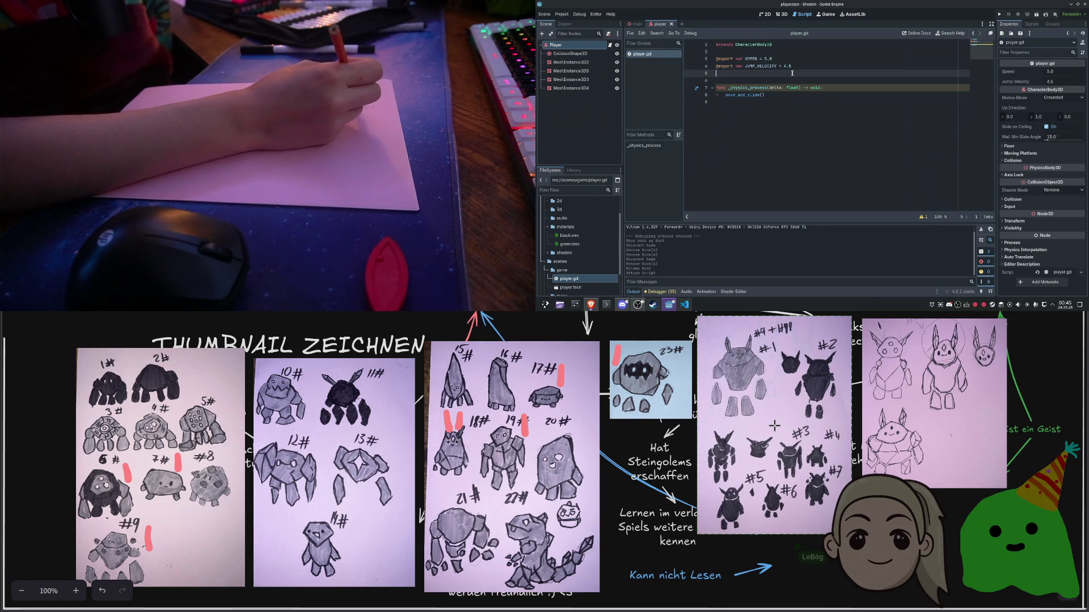
{"action": "left_click", "coordinate": [813, 110]}
{"action": "key", "text": "Up"}
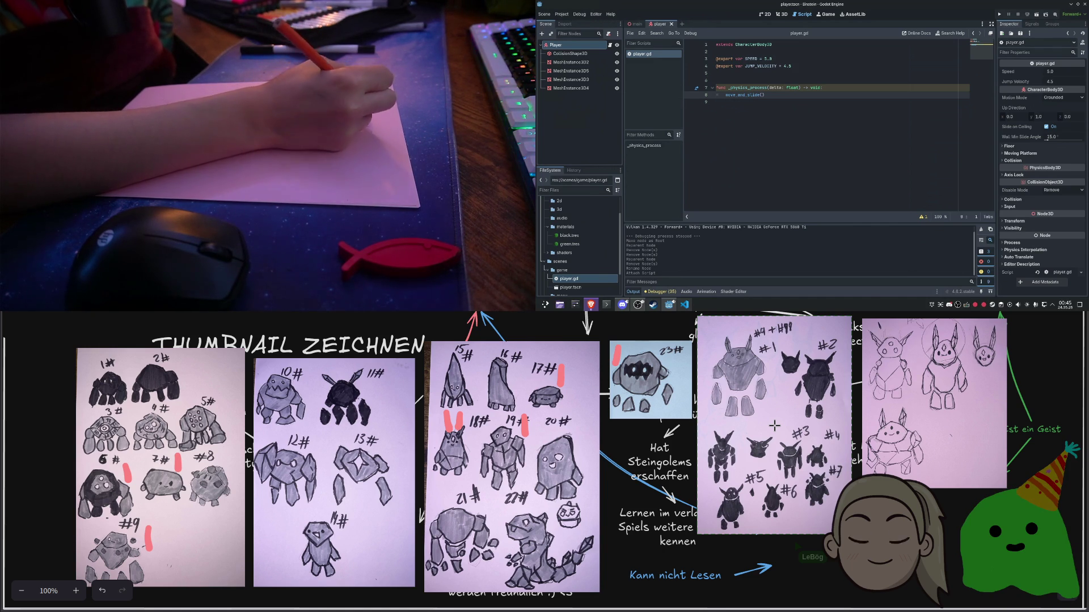
{"action": "left_click", "coordinate": [811, 94]}
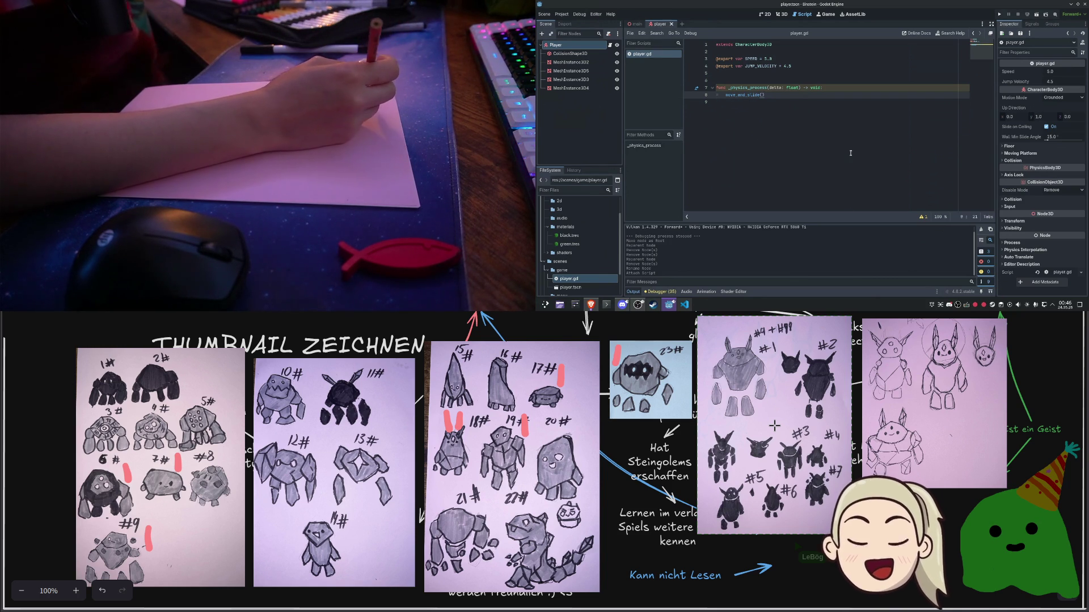
{"action": "left_click", "coordinate": [799, 111]}
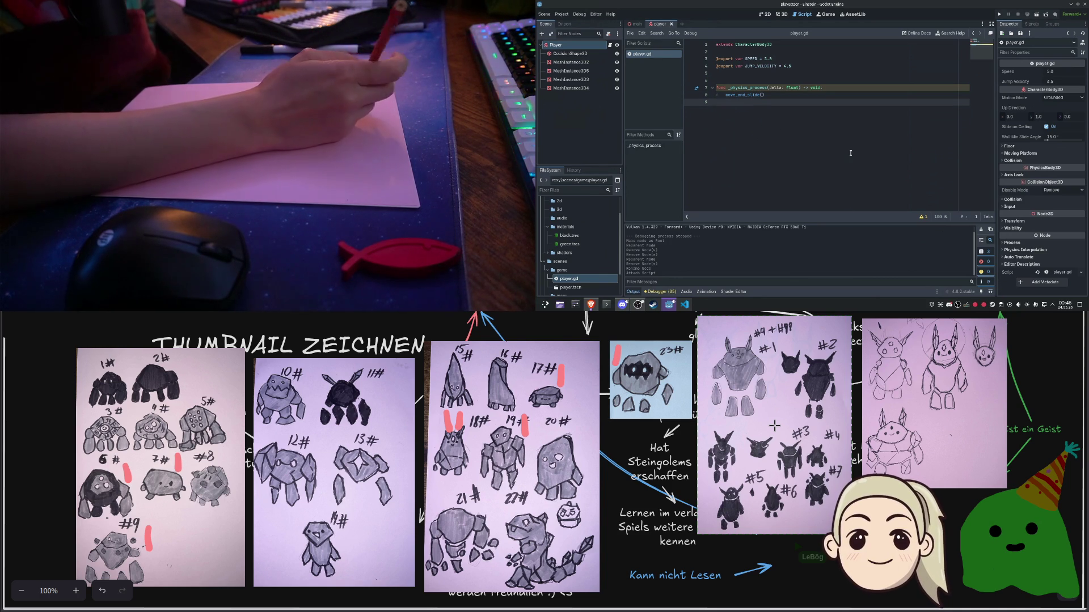
{"action": "left_click", "coordinate": [822, 93]}
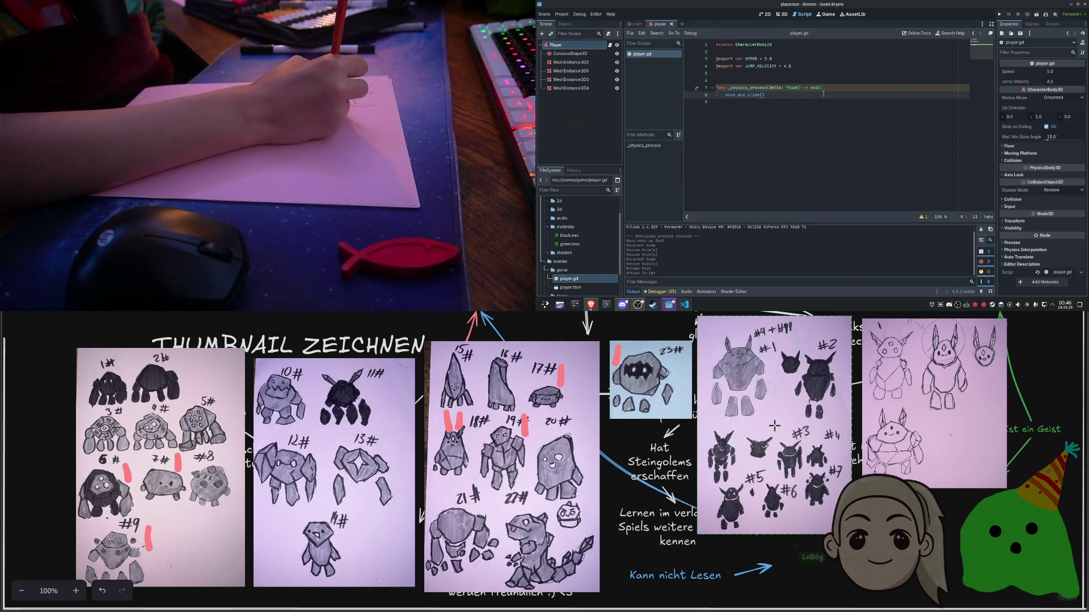
{"action": "key", "text": "Home"}
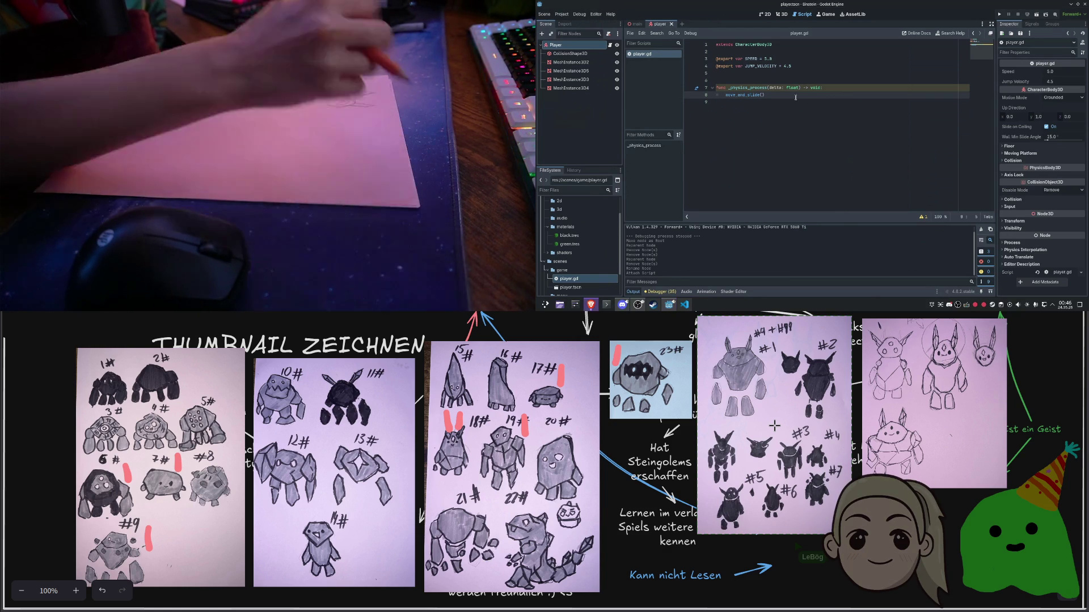
{"action": "left_click", "coordinate": [807, 68]}
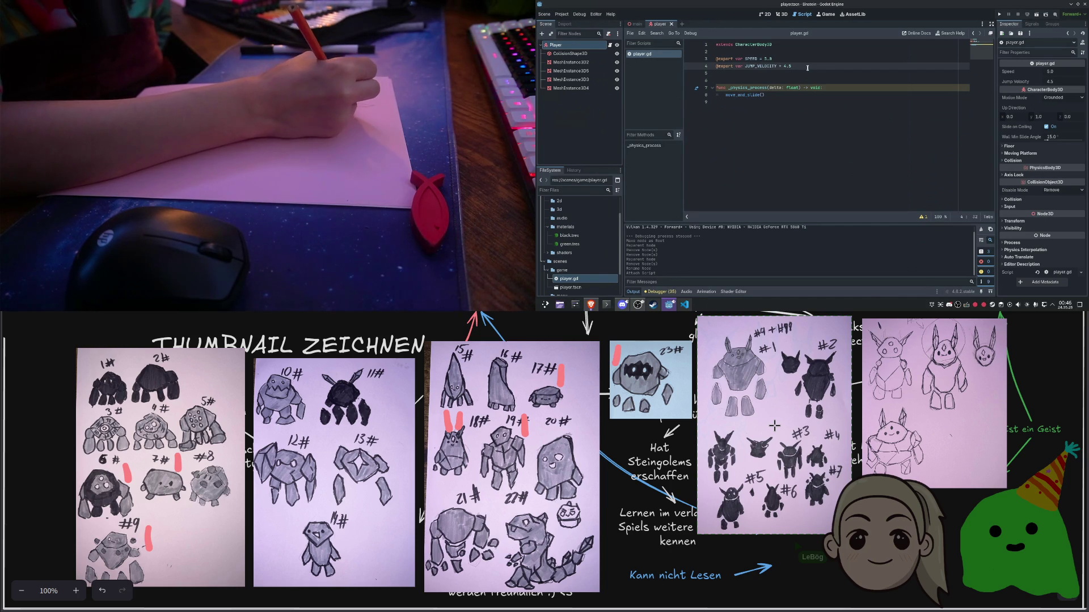
Step: Delete the JUMP_VELOCITY line and rename SPEED to MOVE_SPEED
{"action": "key", "text": "Return"}
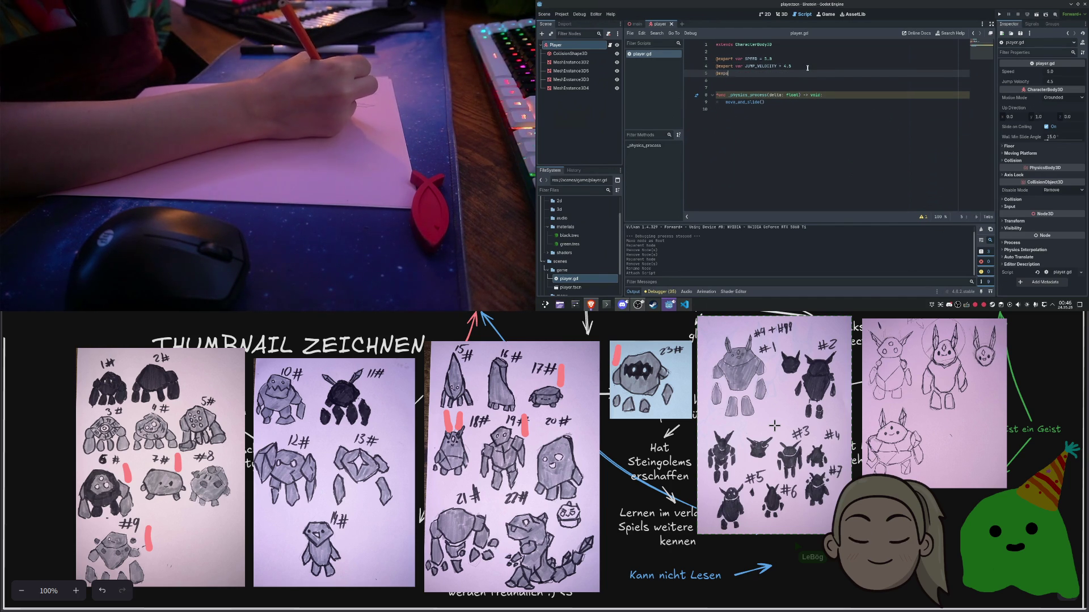
{"action": "type", "text": "rt"}
{"action": "type", "text": "t var N"}
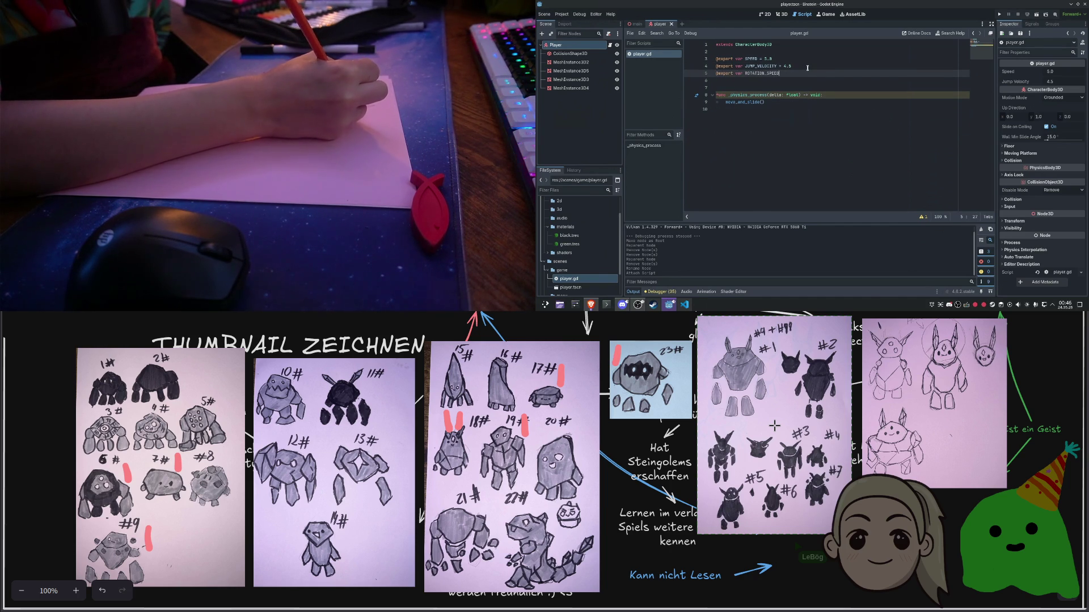
{"action": "left_click", "coordinate": [807, 68]}
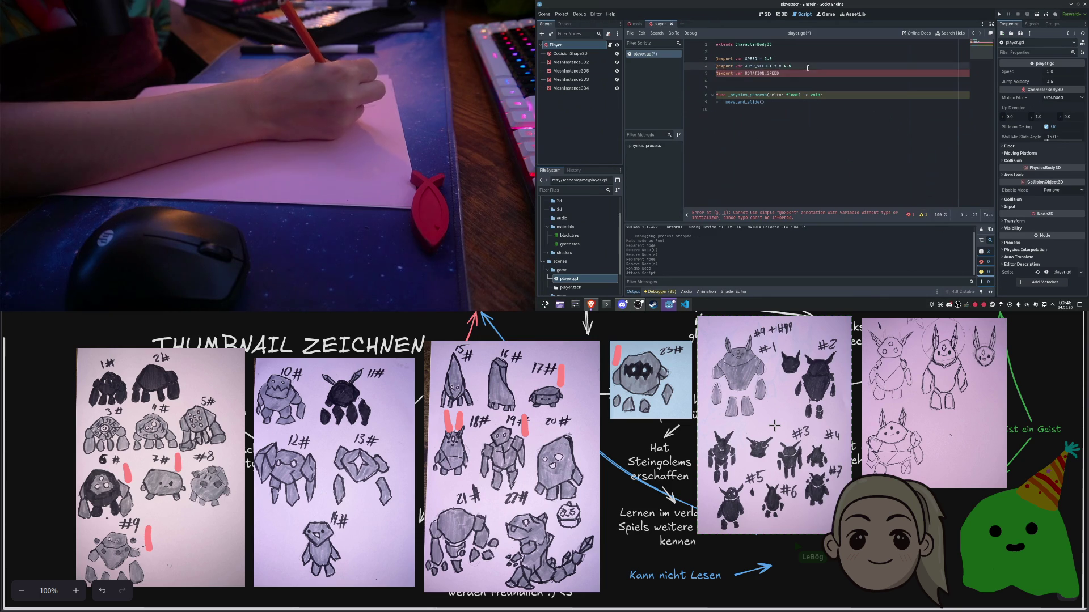
{"action": "key", "text": "ctrl+shift+k"}
{"action": "key", "text": "Up"}
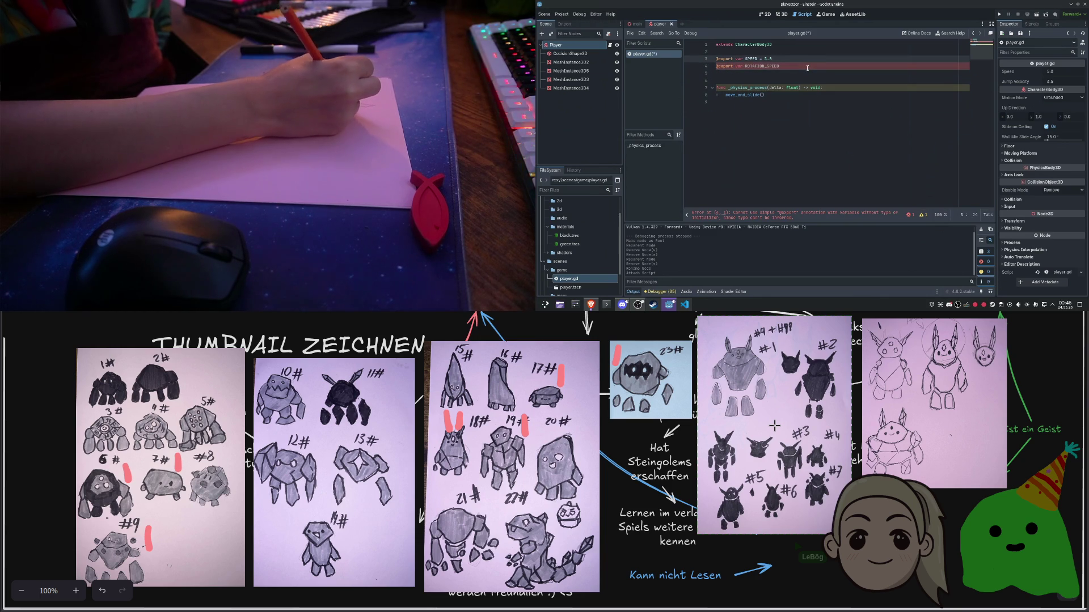
{"action": "type", "text": "MOVE_"}
{"action": "key", "text": "ctrl+Right"}
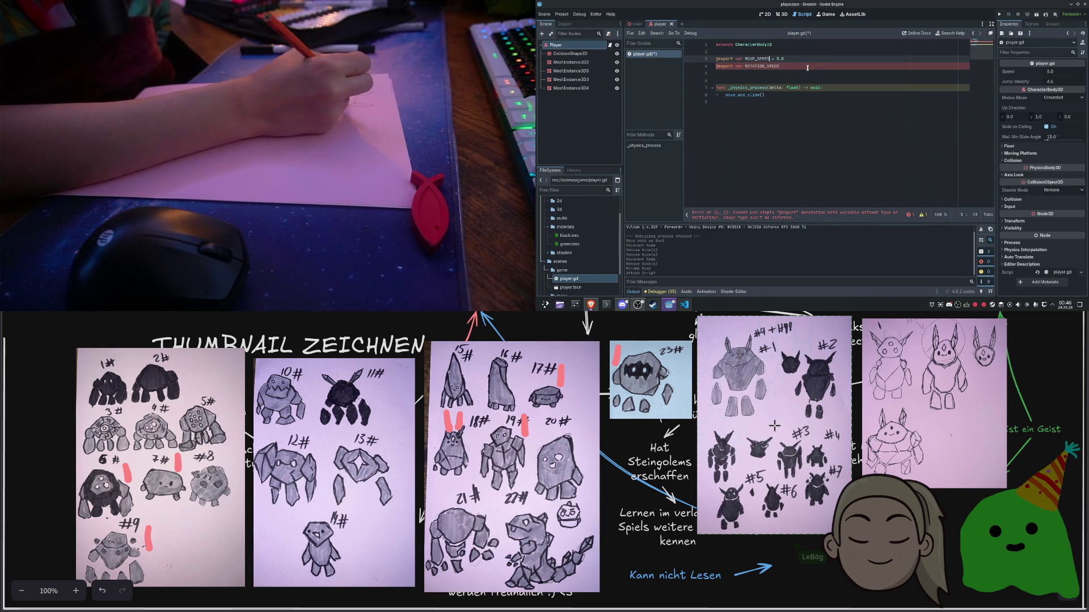
Step: Set ROTATION_SPEED to 10.0 and add an exported GRAVITY variable of 20
{"action": "key", "text": "Down"}
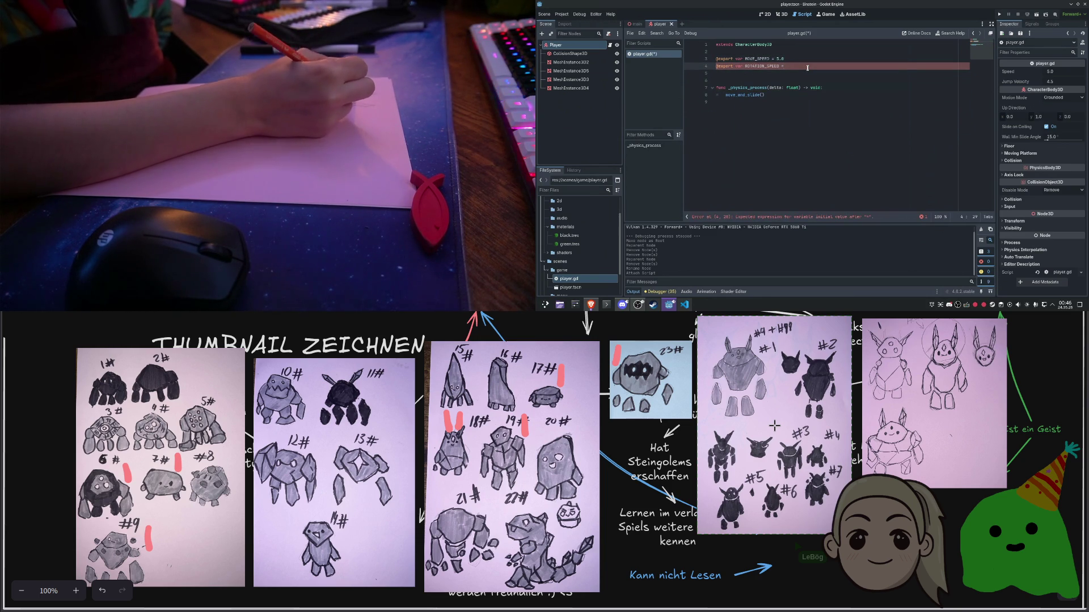
{"action": "type", "text": "10.0"}
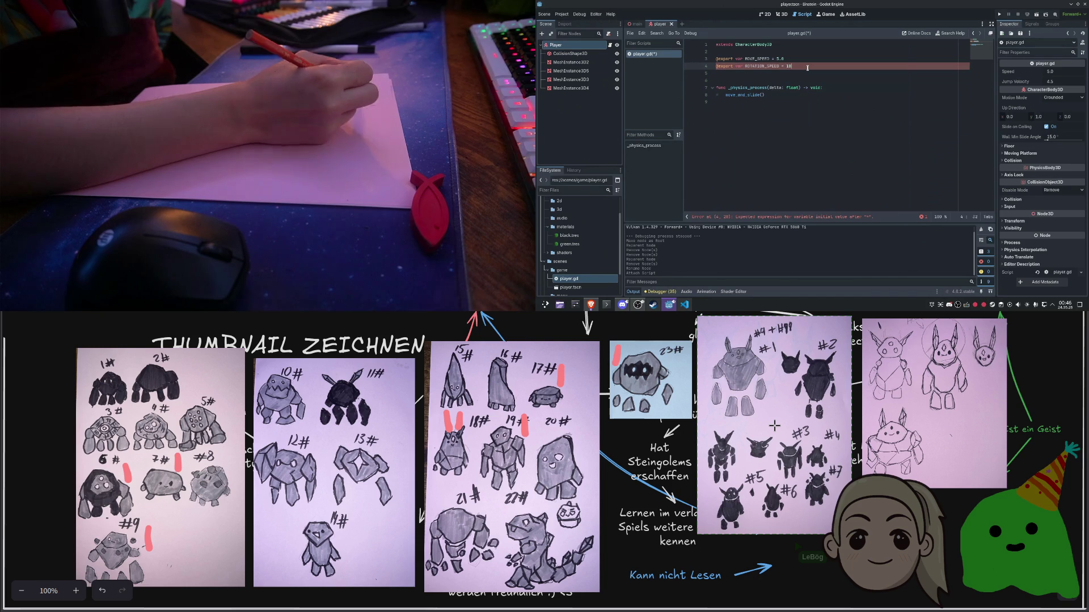
{"action": "key", "text": "Down"}
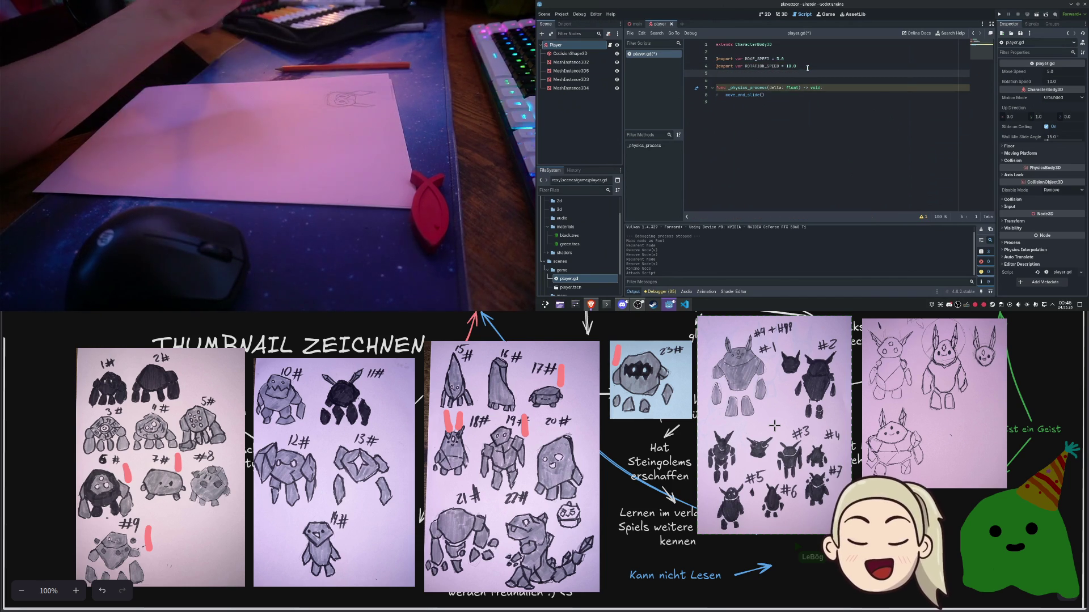
{"action": "key", "text": "Return"}
{"action": "key", "text": "BackSpace"}
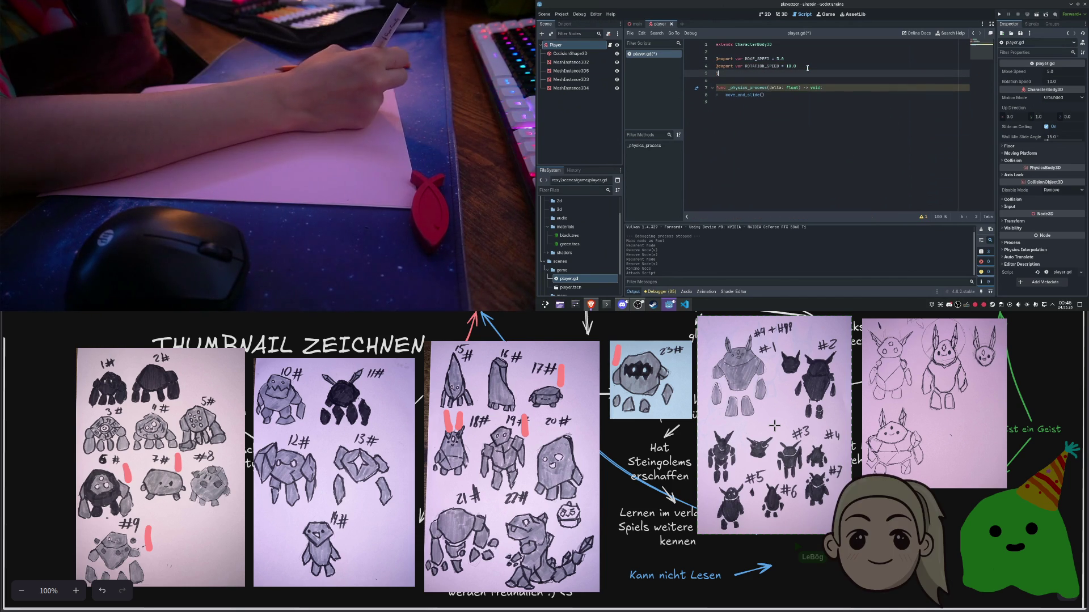
{"action": "type", "text": "@export var GRAVITY"}
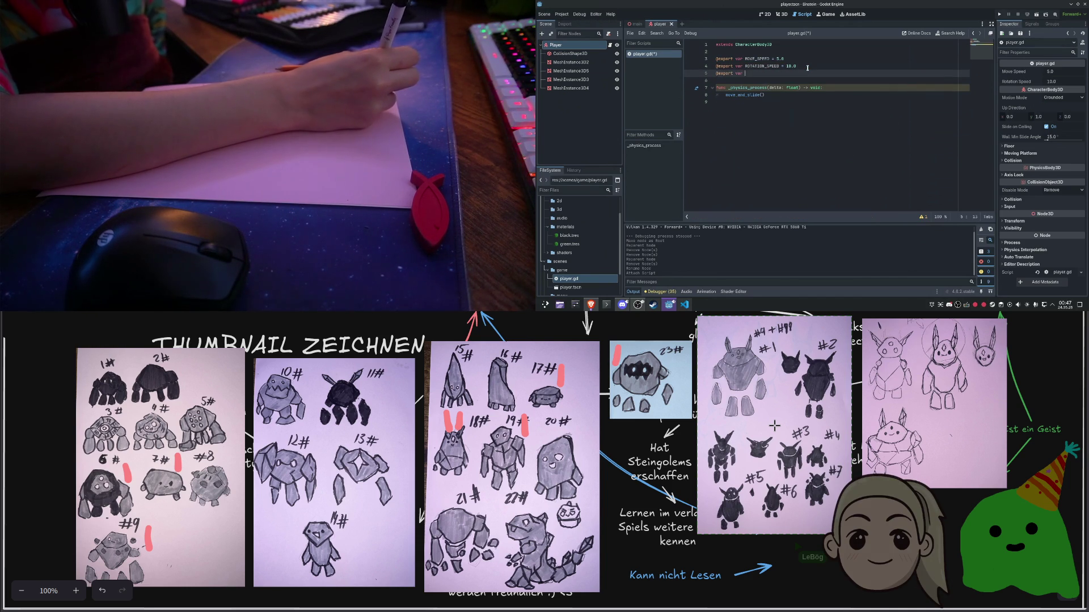
{"action": "type", "text": " = "}
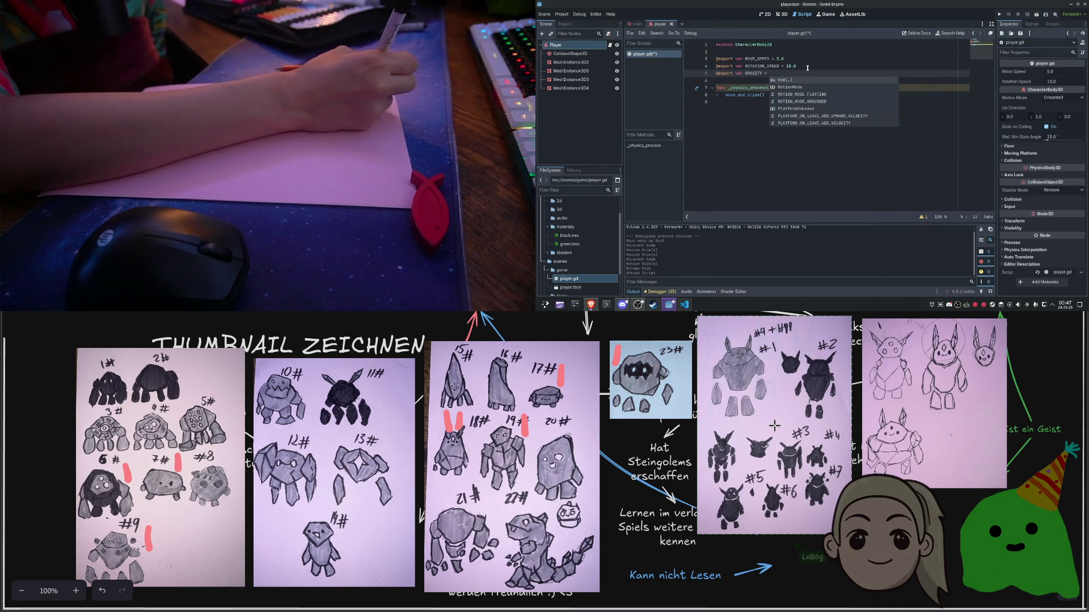
{"action": "type", "text": "20"}
{"action": "key", "text": "Down"}
{"action": "key", "text": "Down"}
{"action": "key", "text": "Down"}
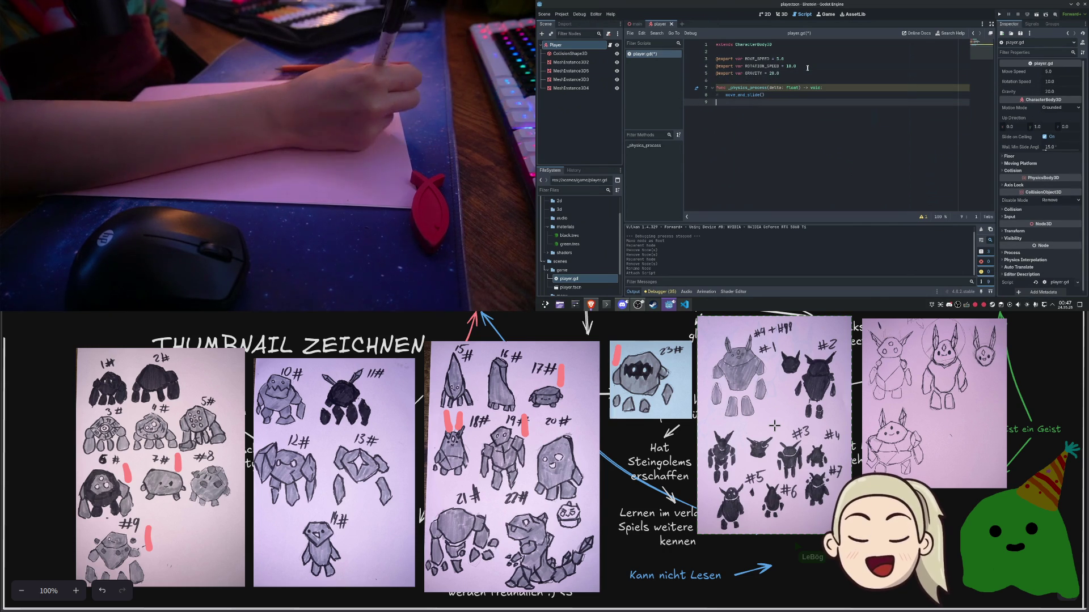
Step: Declare input_dir as Vector2.ZERO at the top of _physics_process
{"action": "key", "text": "Up"}
{"action": "key", "text": "Return"}
{"action": "key", "text": "Return"}
{"action": "key", "text": "Up"}
{"action": "key", "text": "Up"}
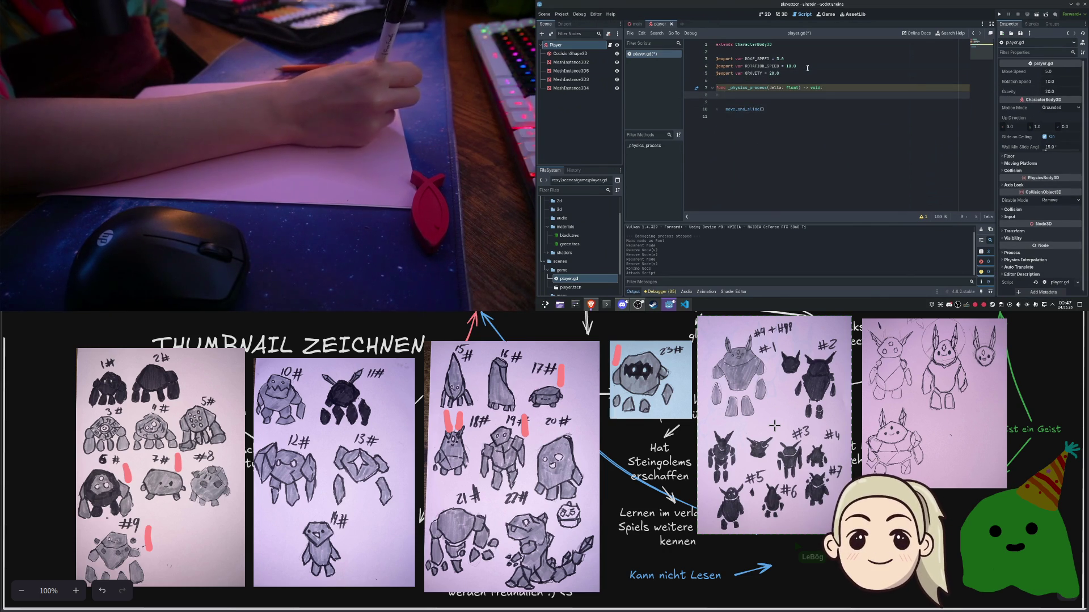
{"action": "key", "text": "Tab"}
{"action": "type", "text": "ut_dir"}
{"action": "type", "text": "Vec"}
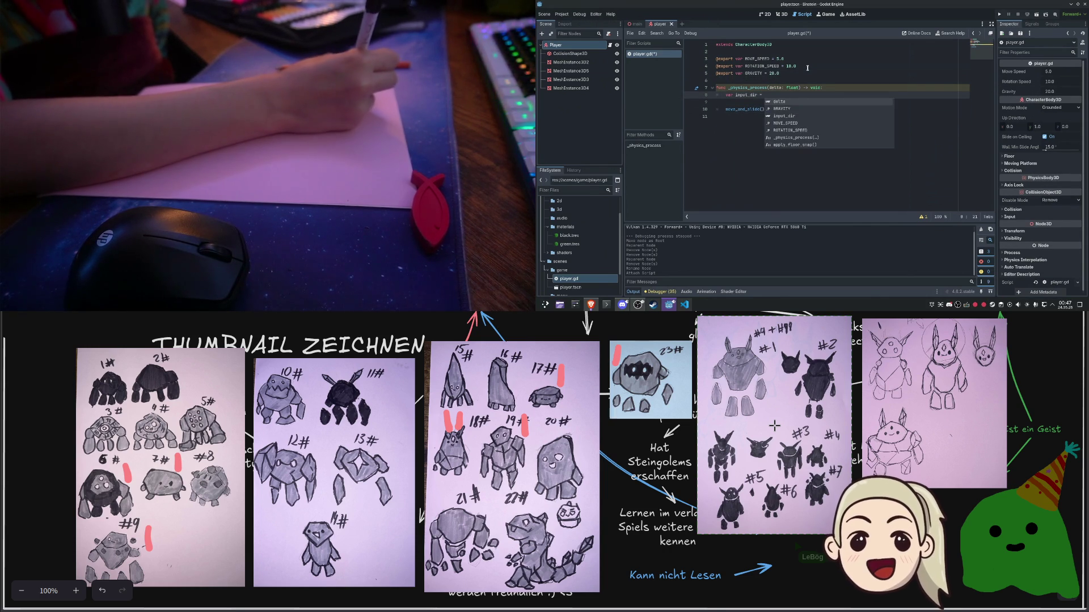
{"action": "type", "text": "tor2.ZERO"}
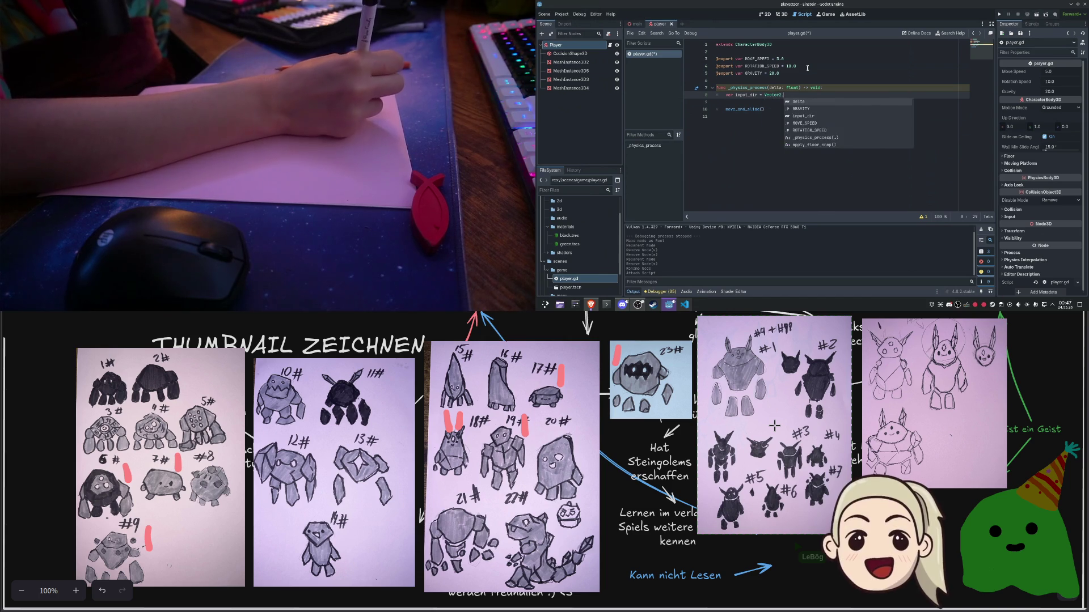
Step: Start an input_dir.x = Input.get_axis line, then discard the unfinished input lines
{"action": "key", "text": "Return"}
{"action": "key", "text": "Return"}
{"action": "type", "text": "input_dir."}
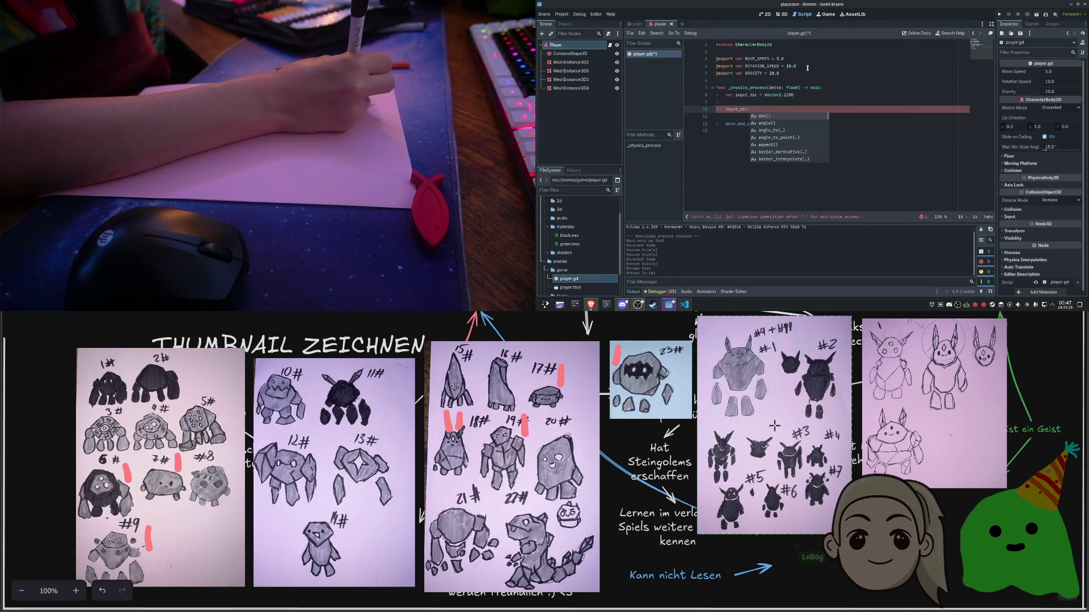
{"action": "type", "text": "x"}
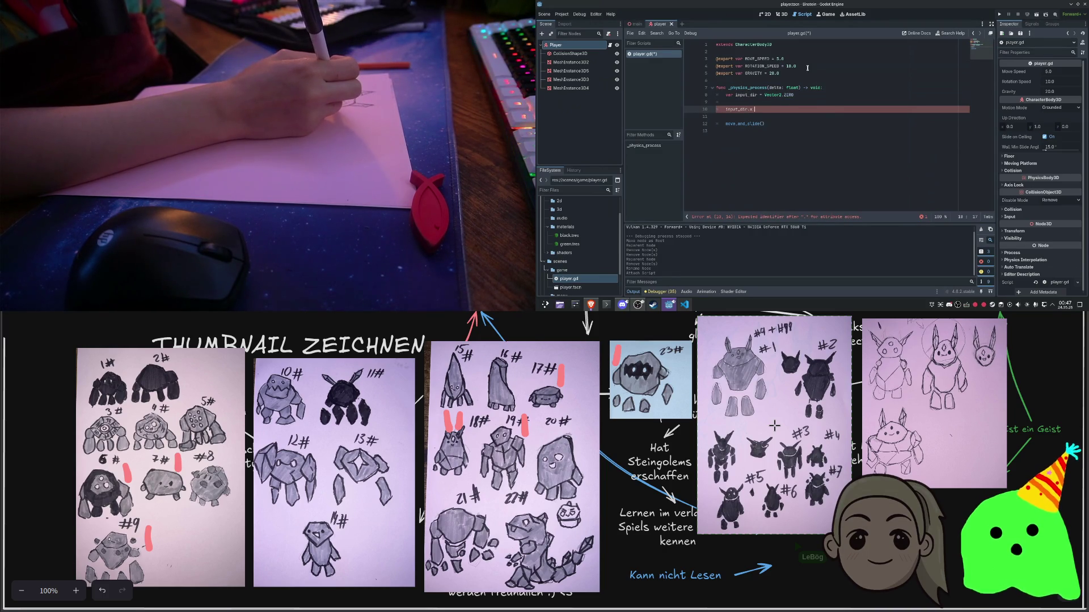
{"action": "type", "text": " = Input"}
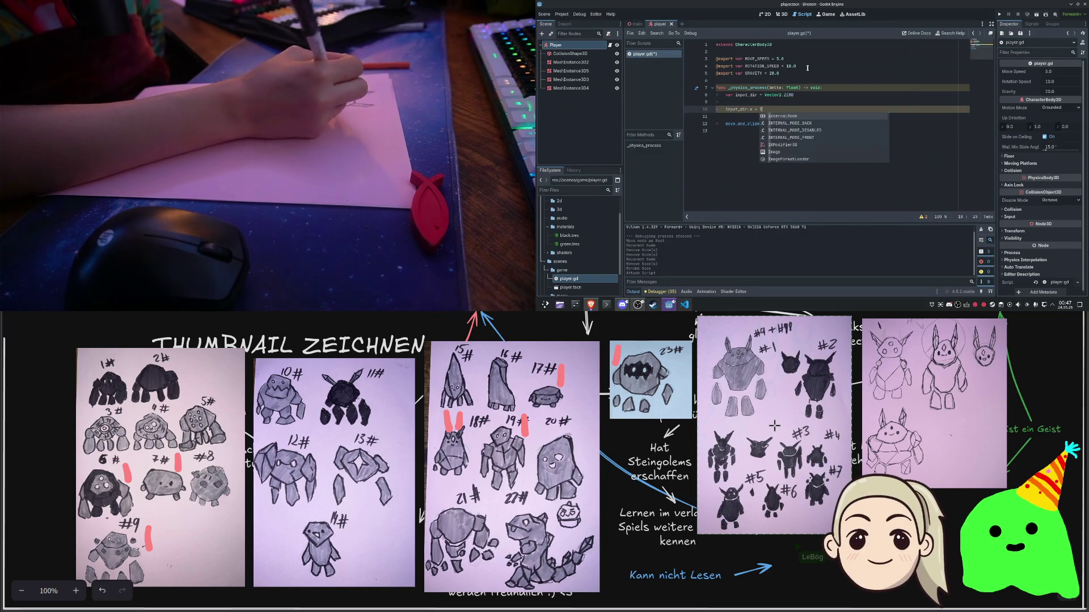
{"action": "type", "text": ".get_a"}
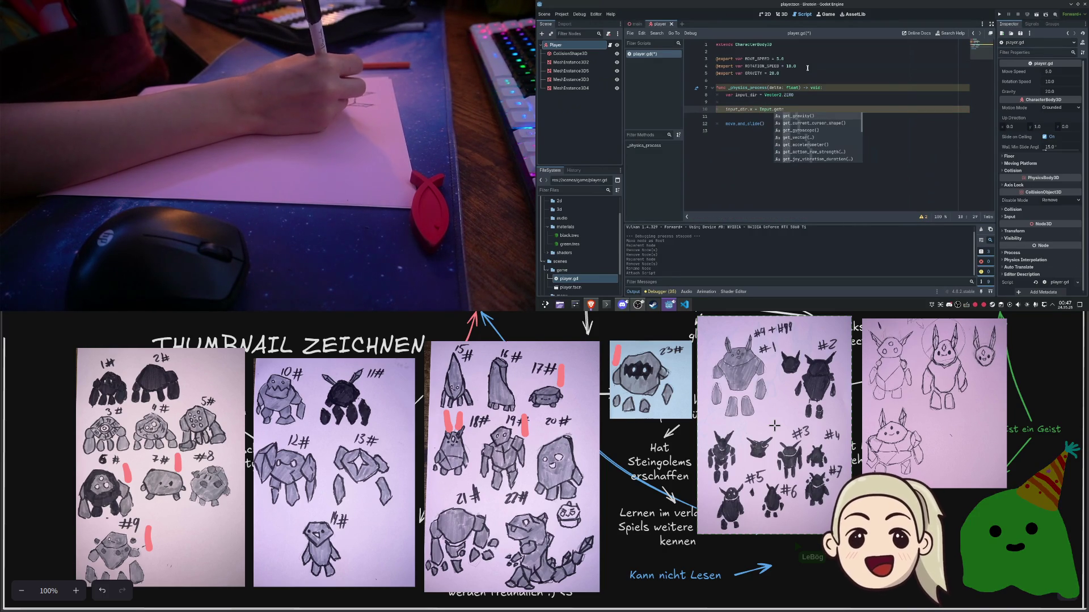
{"action": "type", "text": "c"}
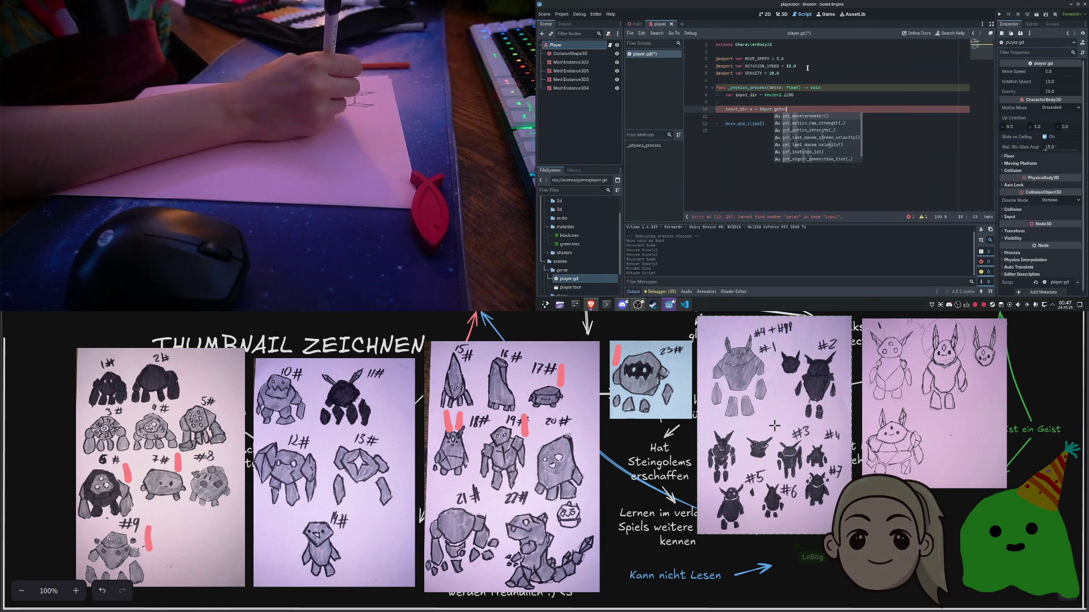
{"action": "key", "text": "Escape"}
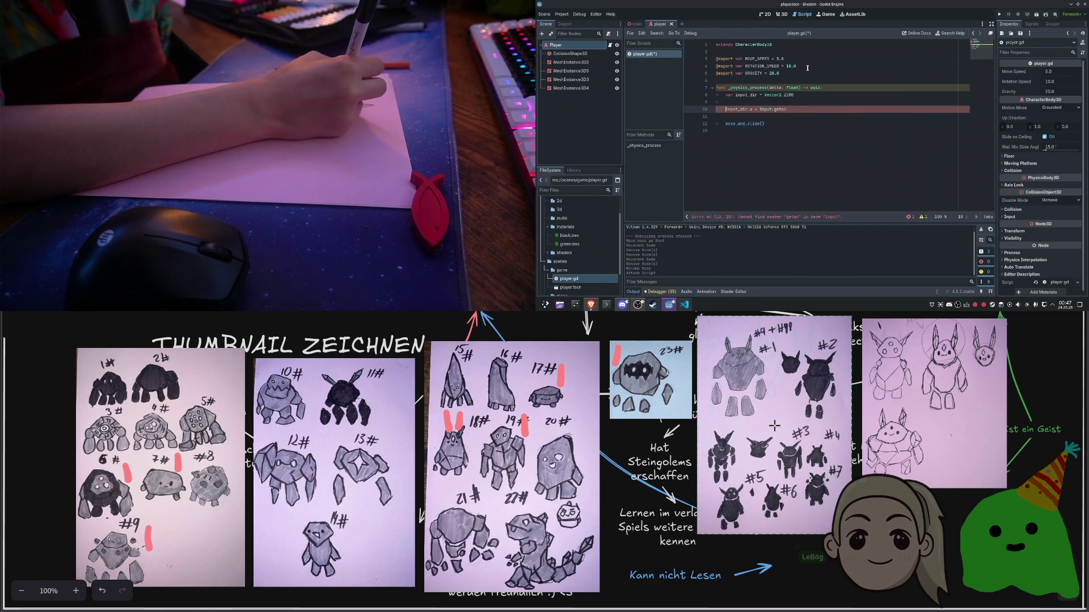
{"action": "key", "text": "shift+End"}
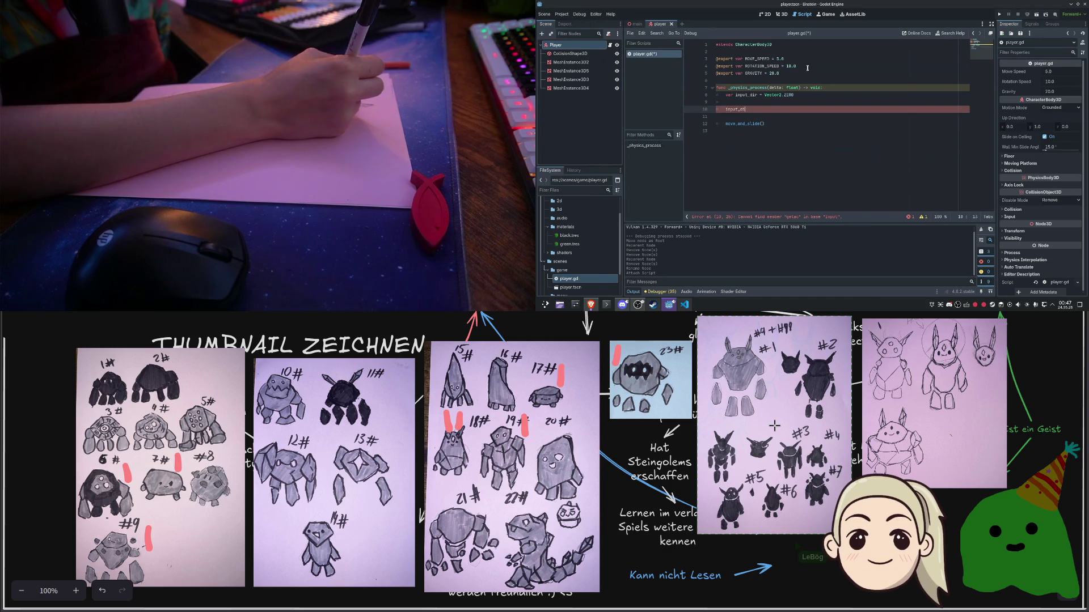
{"action": "type", "text": "r ="}
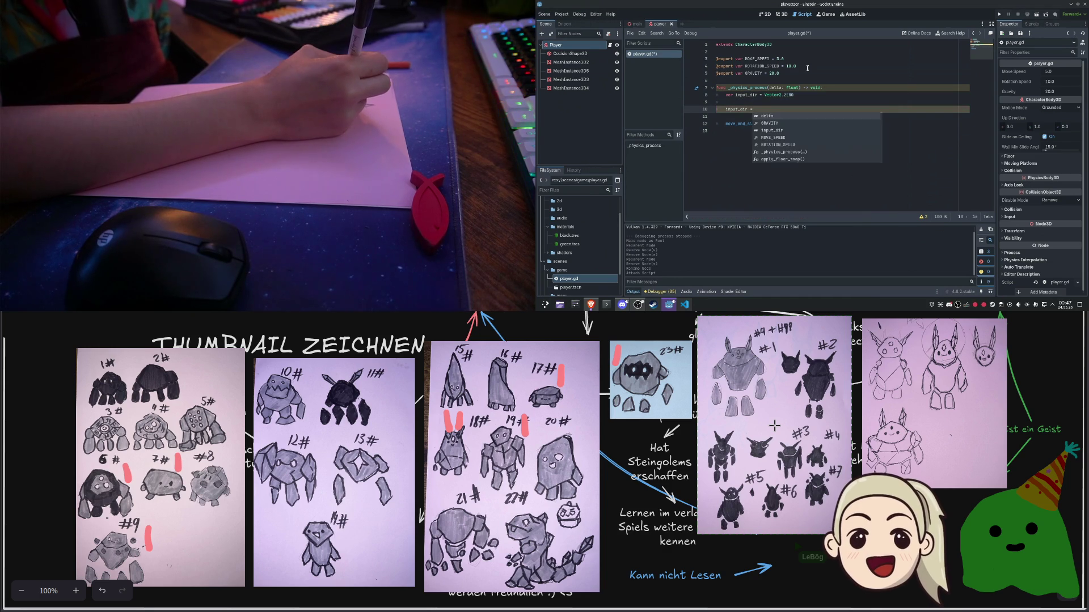
{"action": "key", "text": "BackSpace"}
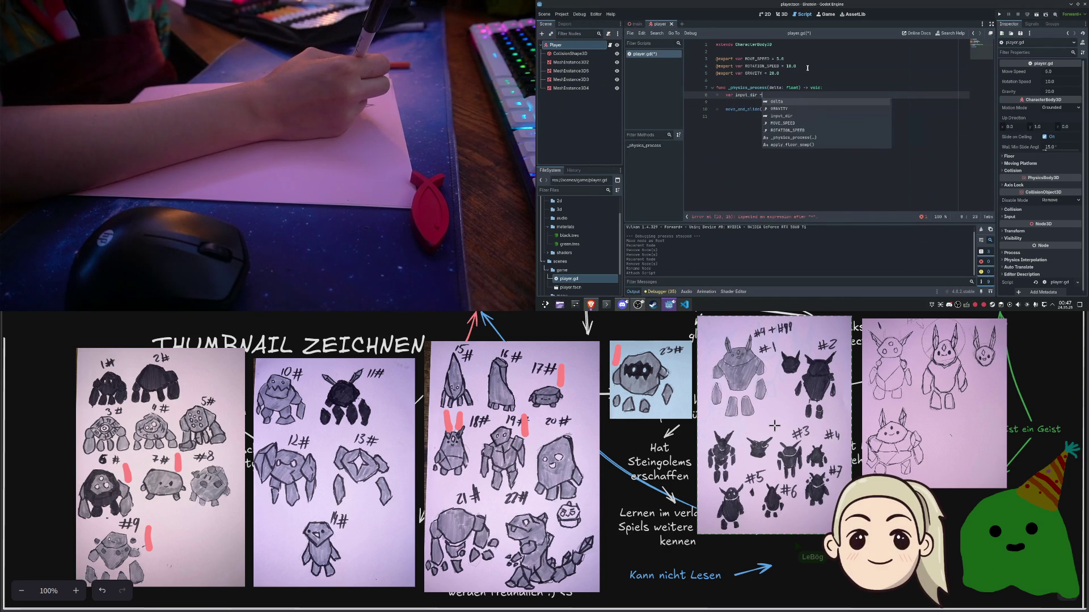
Step: Initialise input_dir with Input.get_axis("ui_left", "ui_right"), then select that expression
{"action": "type", "text": "."}
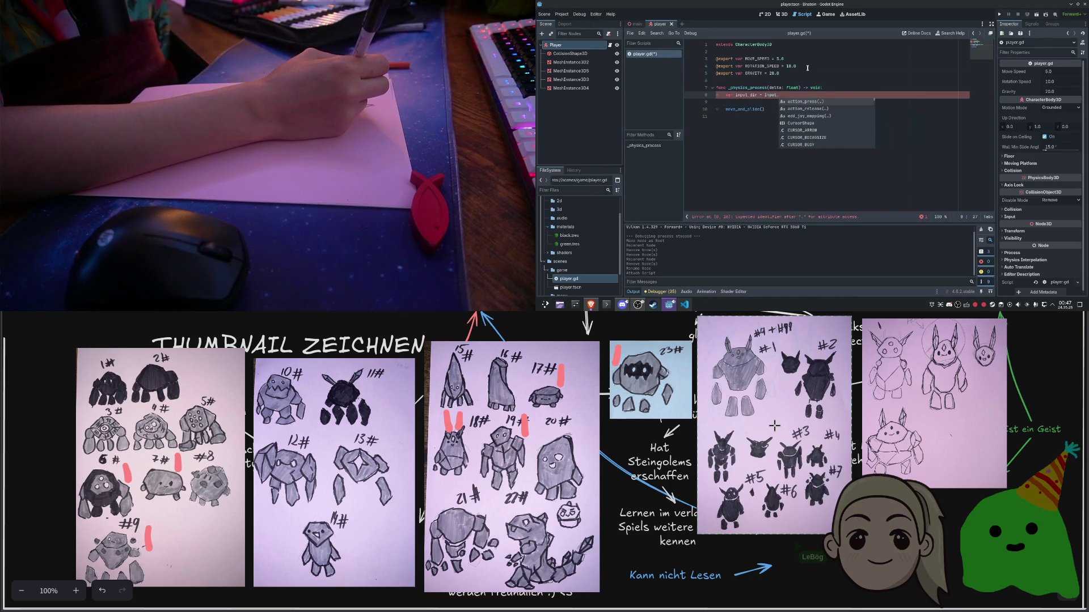
{"action": "type", "text": "get"}
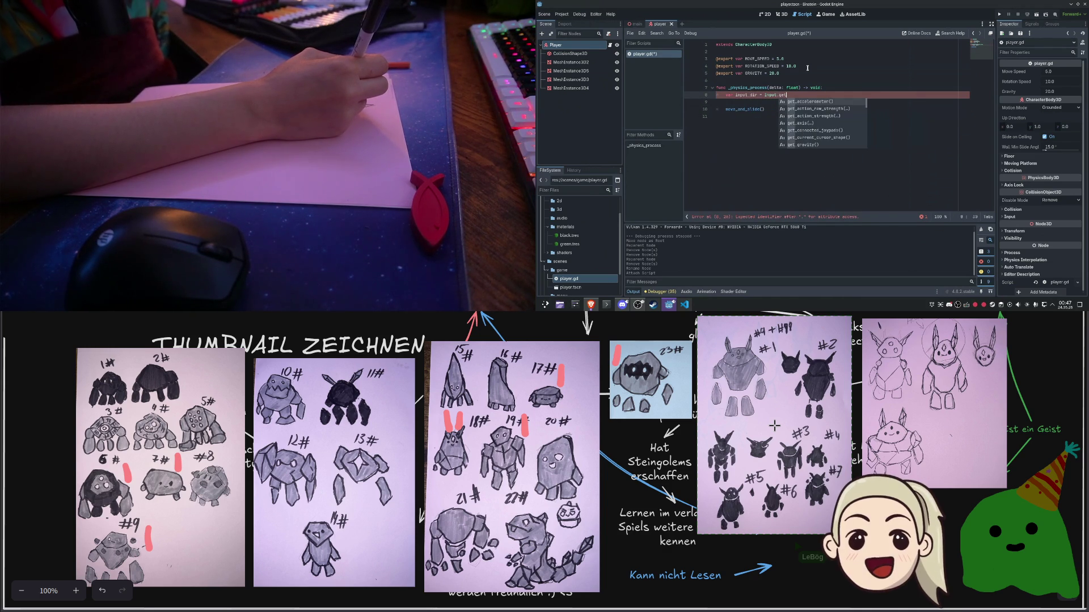
{"action": "key", "text": "Return"}
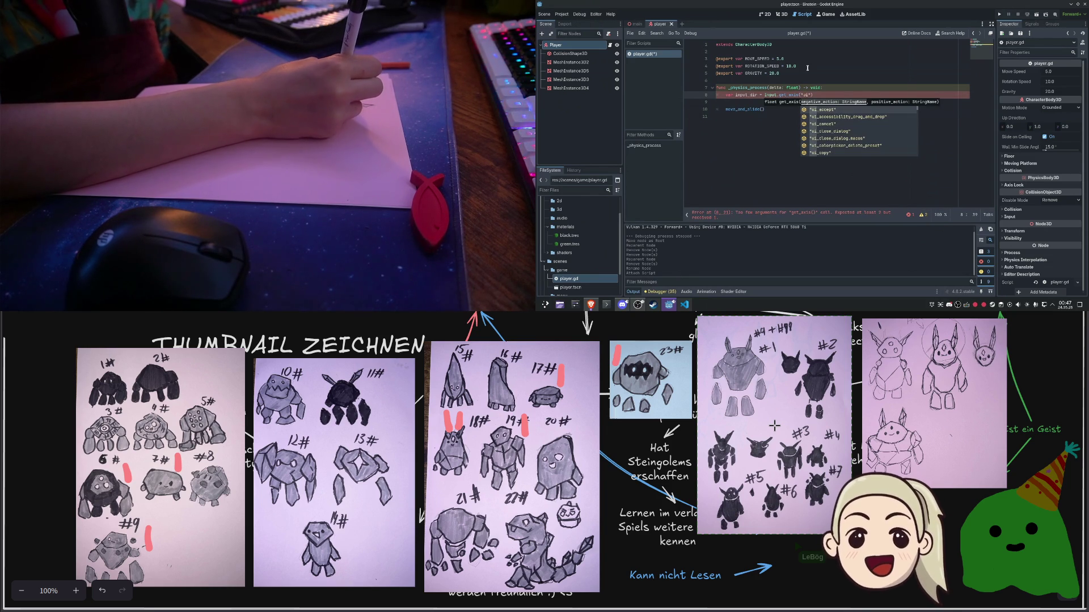
{"action": "type", "text": "r"}
{"action": "type", "text": "le"}
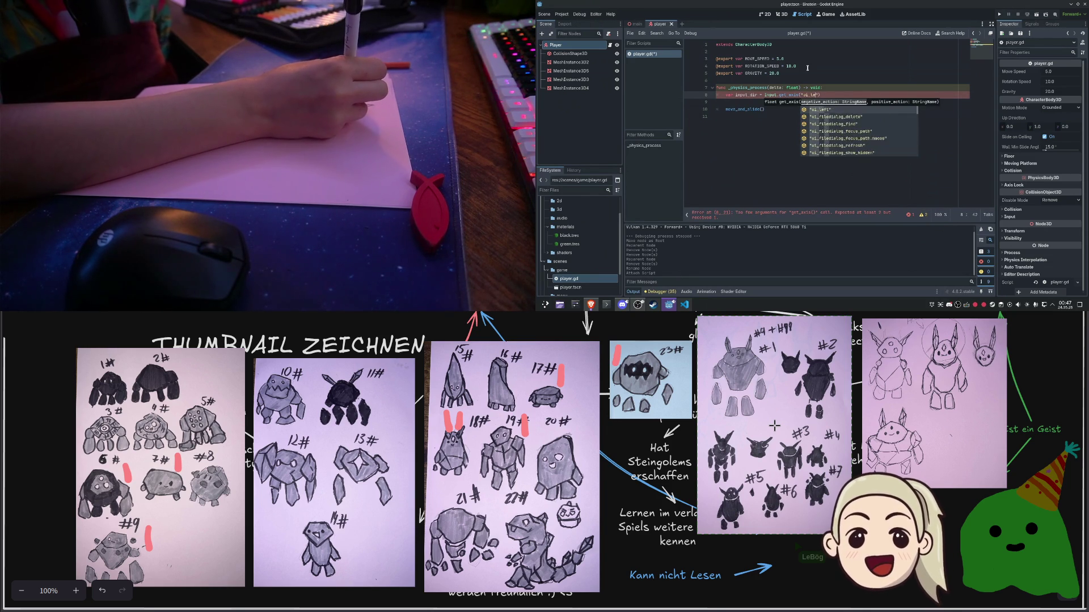
{"action": "key", "text": "Return"}
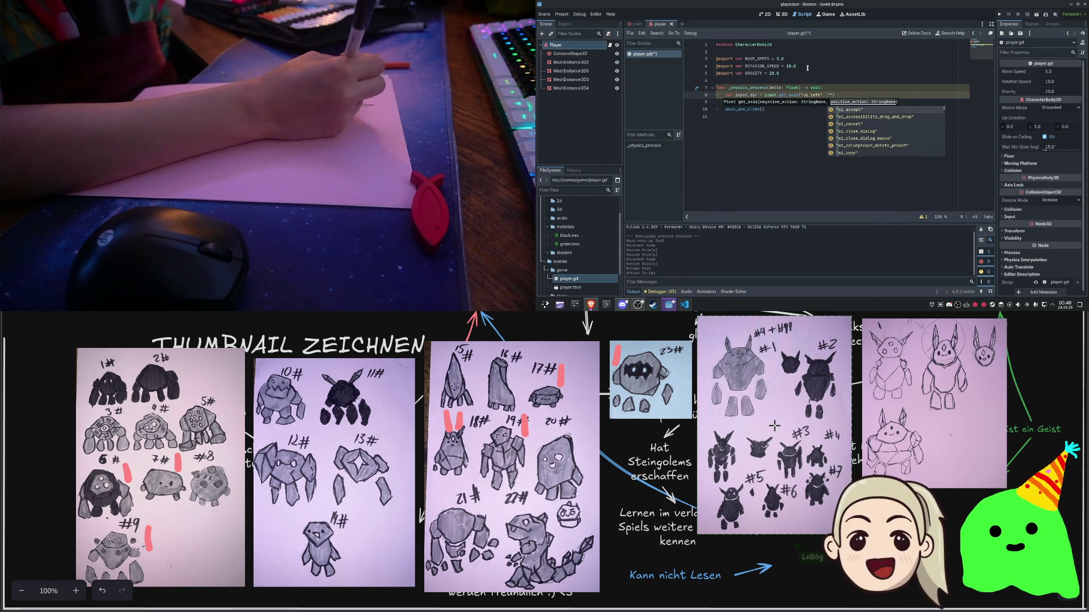
{"action": "type", "text": "ri"}
{"action": "key", "text": "Return"}
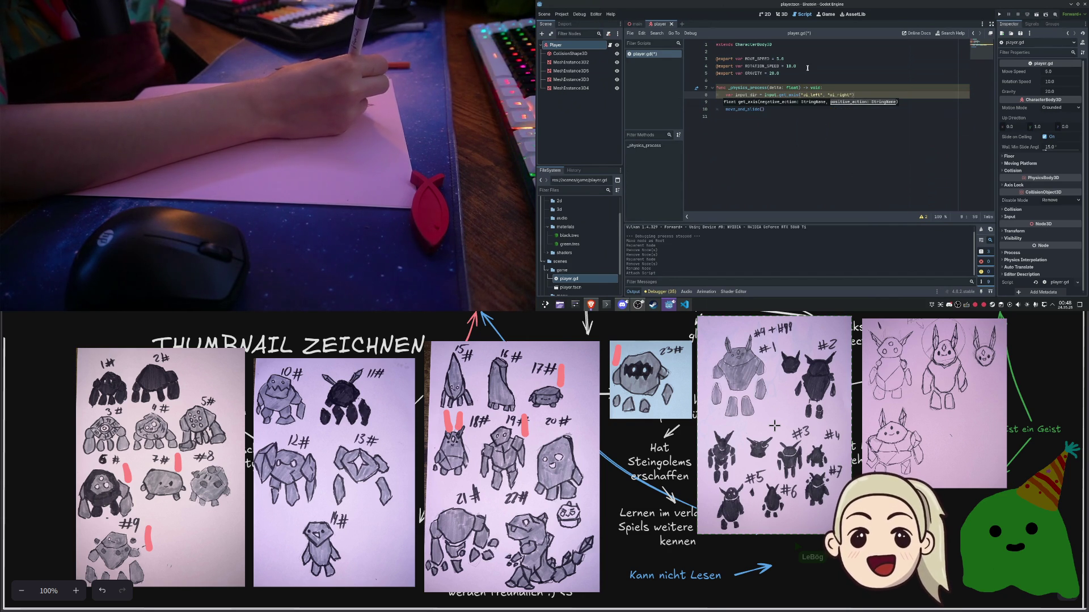
{"action": "key", "text": "ctrl+shift+Left"}
{"action": "key", "text": "ctrl+c"}
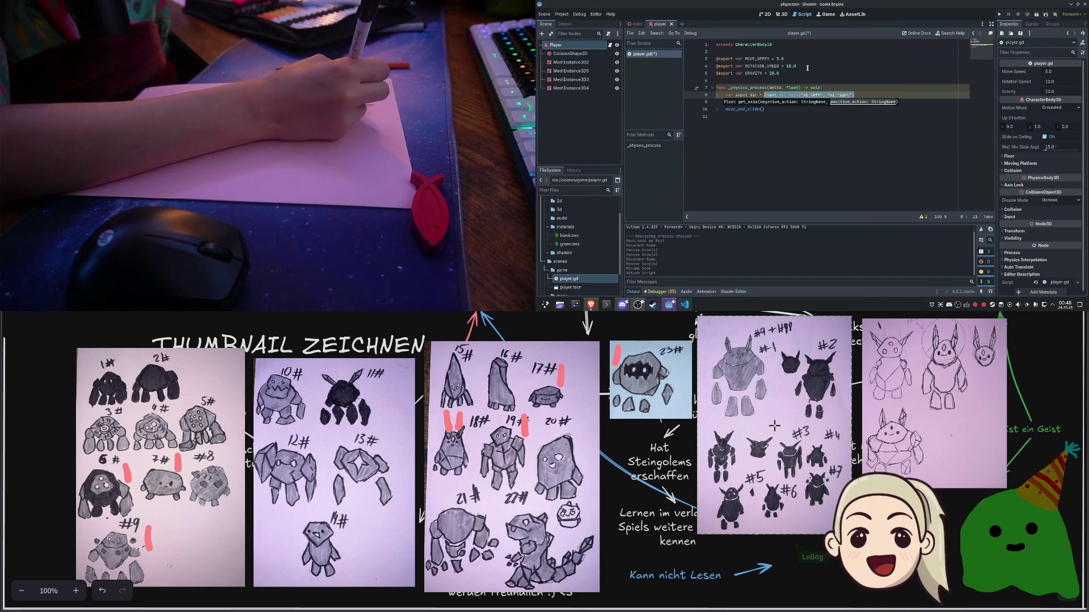
Step: Restore input_dir to Vector2.ZERO and begin an input_dir.x assignment from ui_left/ui_right
{"action": "type", "text": "2"}
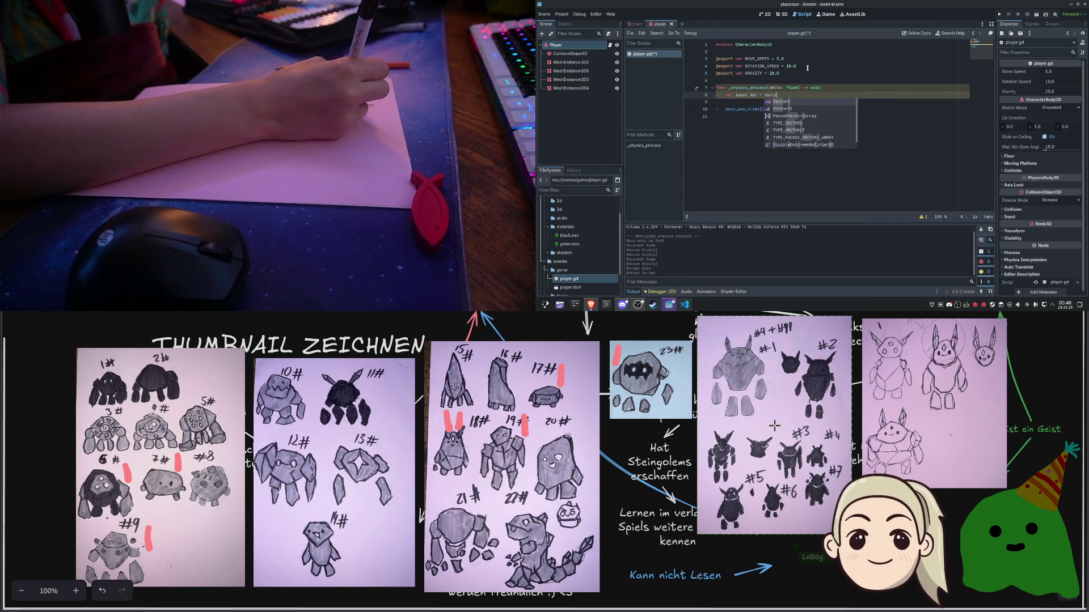
{"action": "key", "text": "Return"}
{"action": "type", "text": ".ZERO"}
{"action": "key", "text": "Return"}
{"action": "key", "text": "Return"}
{"action": "type", "text": "inputD"}
{"action": "key", "text": "Return"}
{"action": "type", "text": "."}
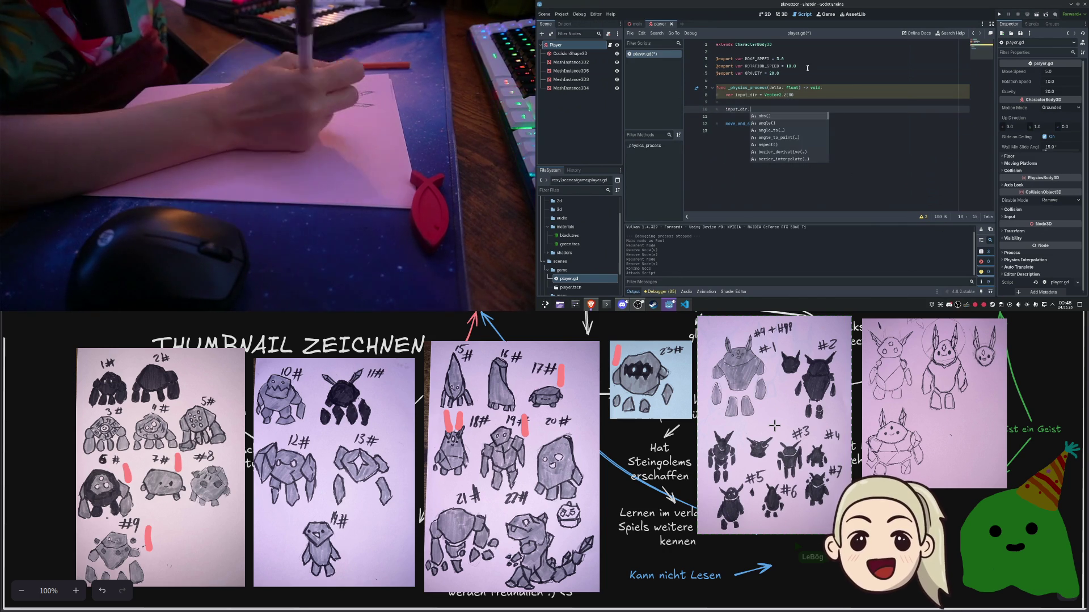
{"action": "type", "text": "x ="}
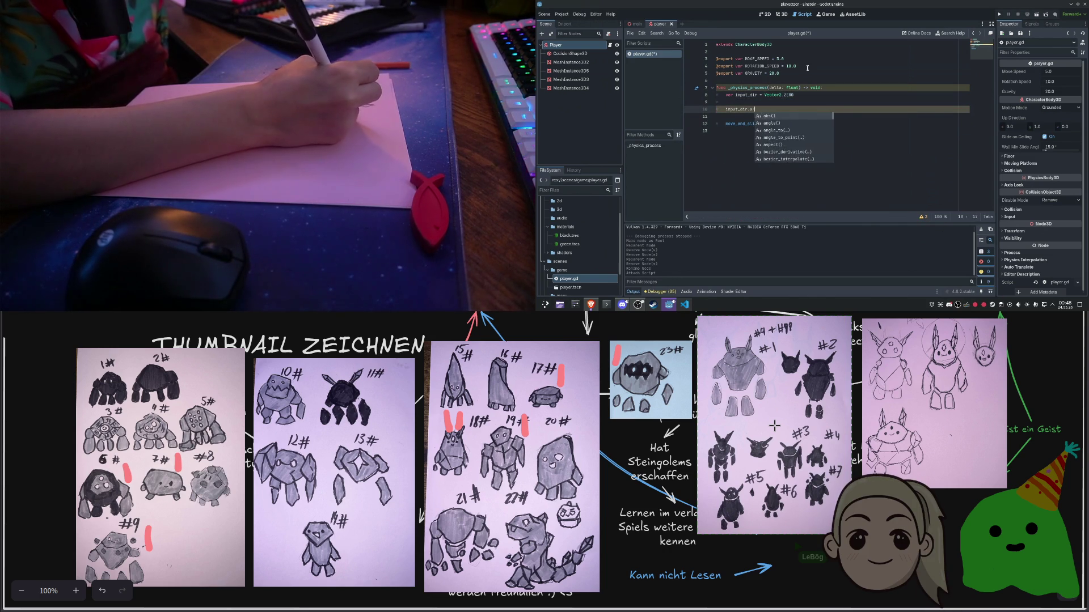
Step: Duplicate the x line as input_dir.y reading get_axis("ui_down", "ui_up")
{"action": "key", "text": "ctrl+v"}
{"action": "key", "text": "shift+Home"}
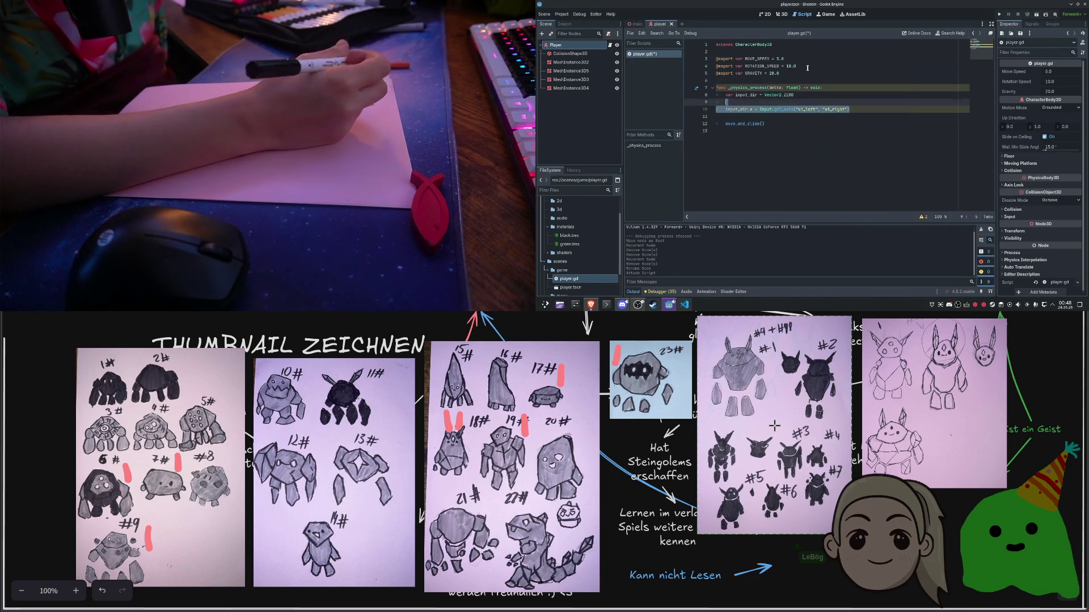
{"action": "key", "text": "End"}
{"action": "key", "text": "Return"}
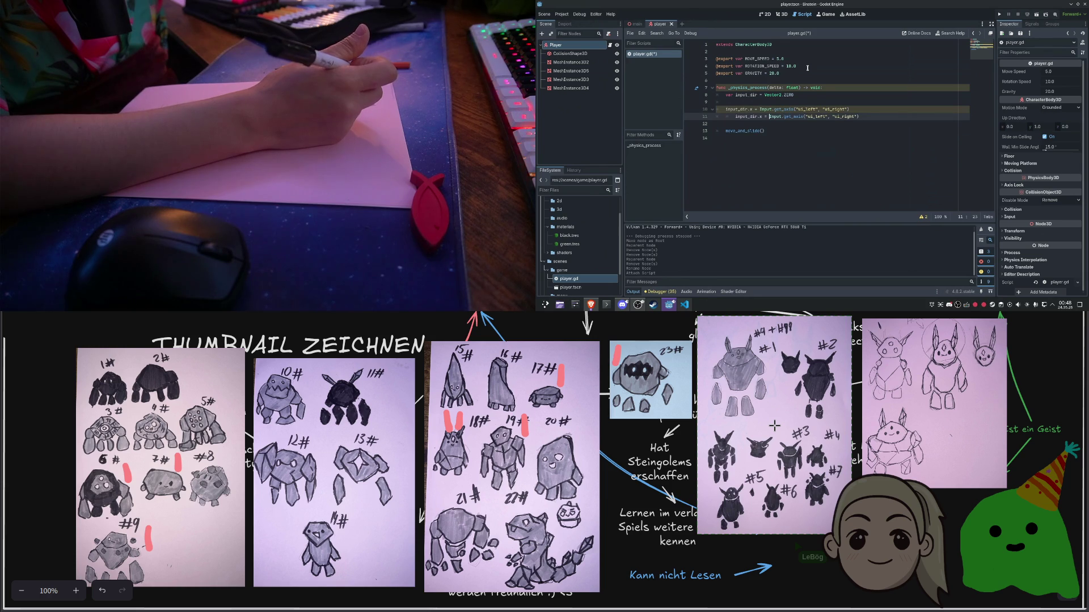
{"action": "type", "text": "y"}
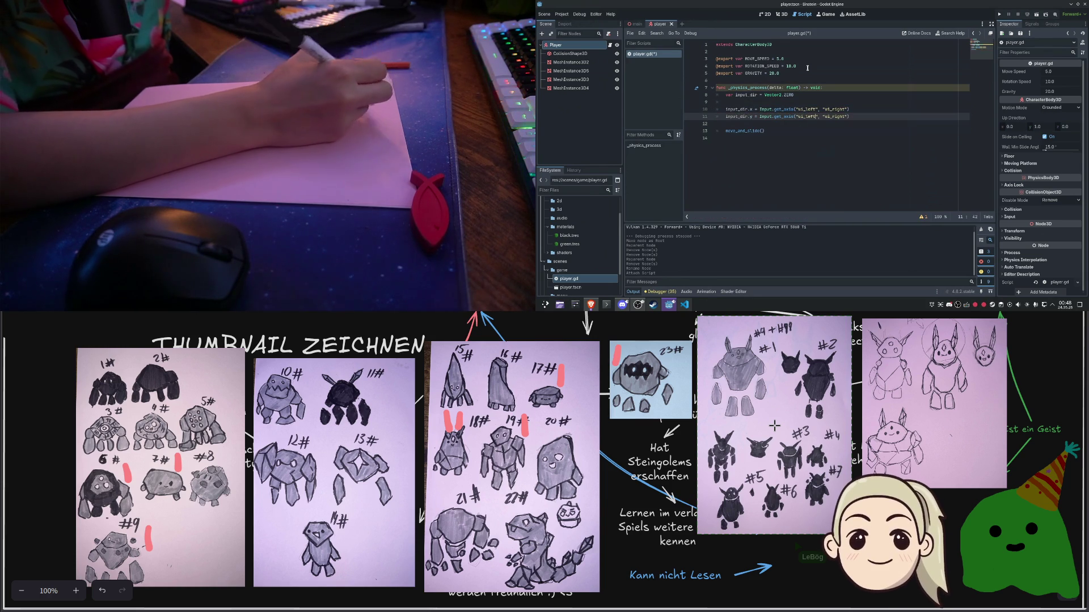
{"action": "key", "text": "BackSpace"}
{"action": "key", "text": "BackSpace"}
{"action": "key", "text": "BackSpace"}
{"action": "type", "text": "i_"}
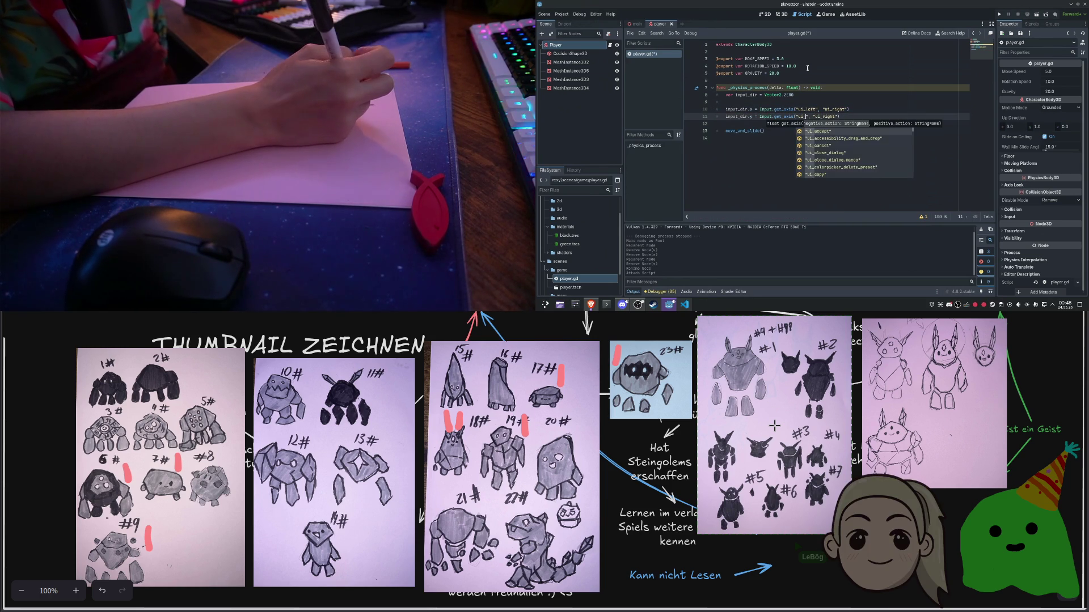
{"action": "type", "text": "down\", \""}
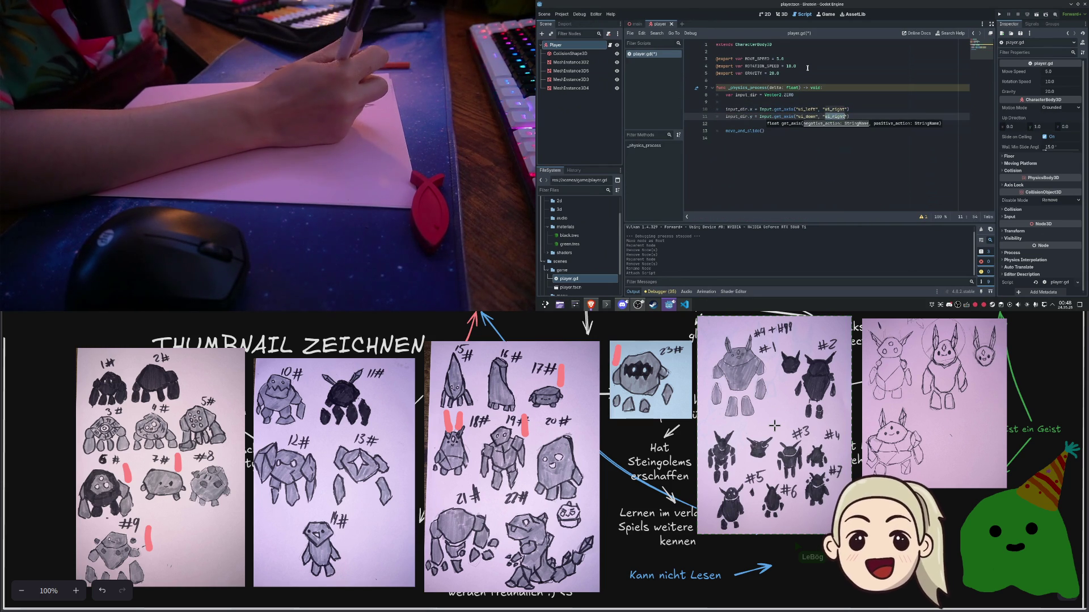
{"action": "type", "text": "ui_up"}
{"action": "key", "text": "Return"}
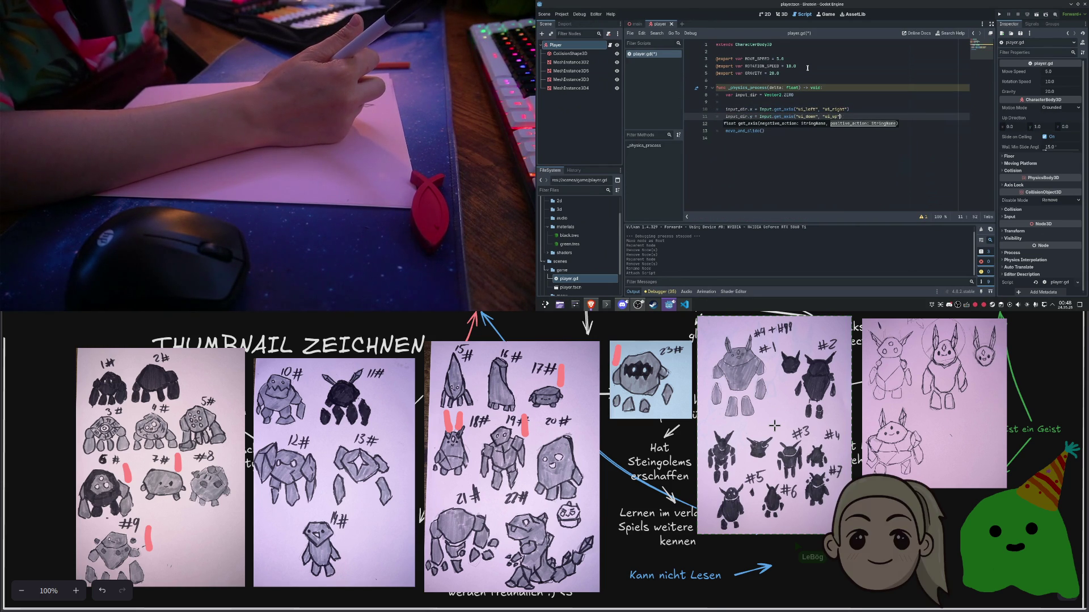
Step: Save player.gd and add blank lines below the input code
{"action": "key", "text": "Down"}
{"action": "key", "text": "Return"}
{"action": "key", "text": "ctrl+s"}
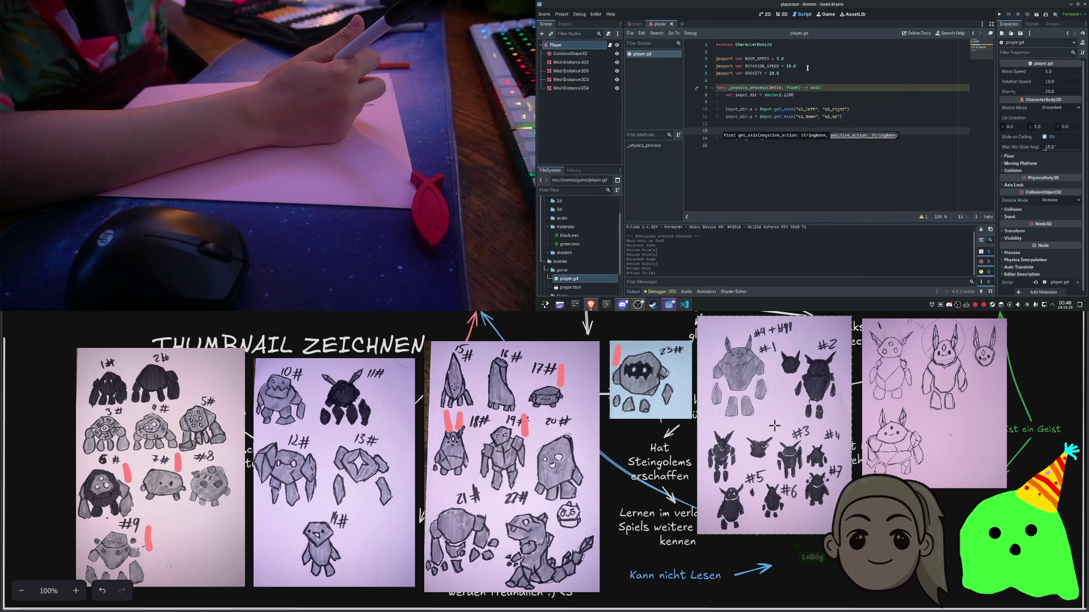
{"action": "key", "text": "BackSpace"}
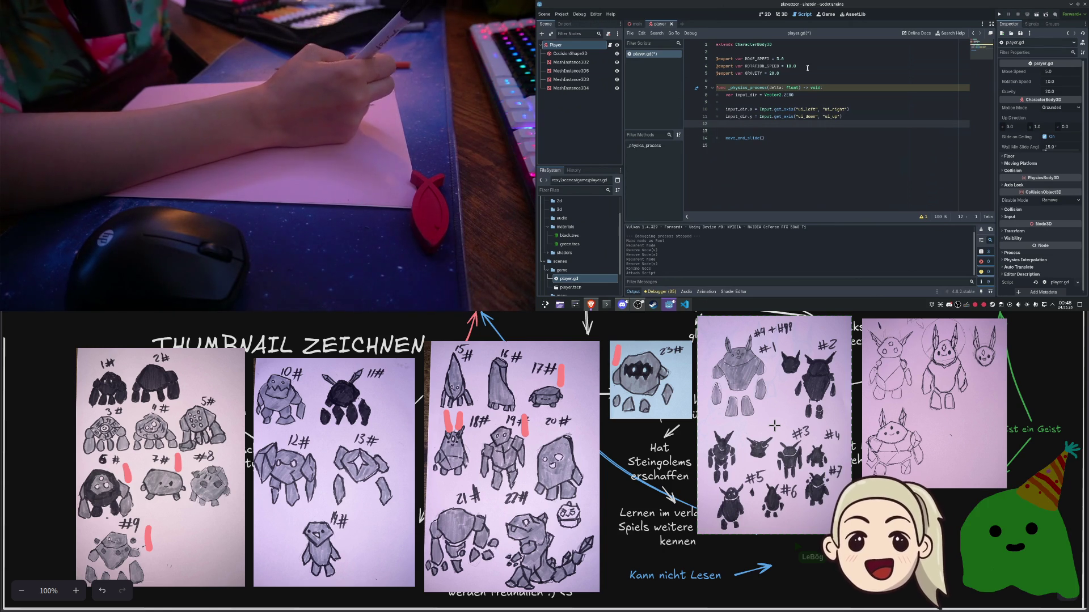
{"action": "key", "text": "Return"}
{"action": "type", "text": "var"}
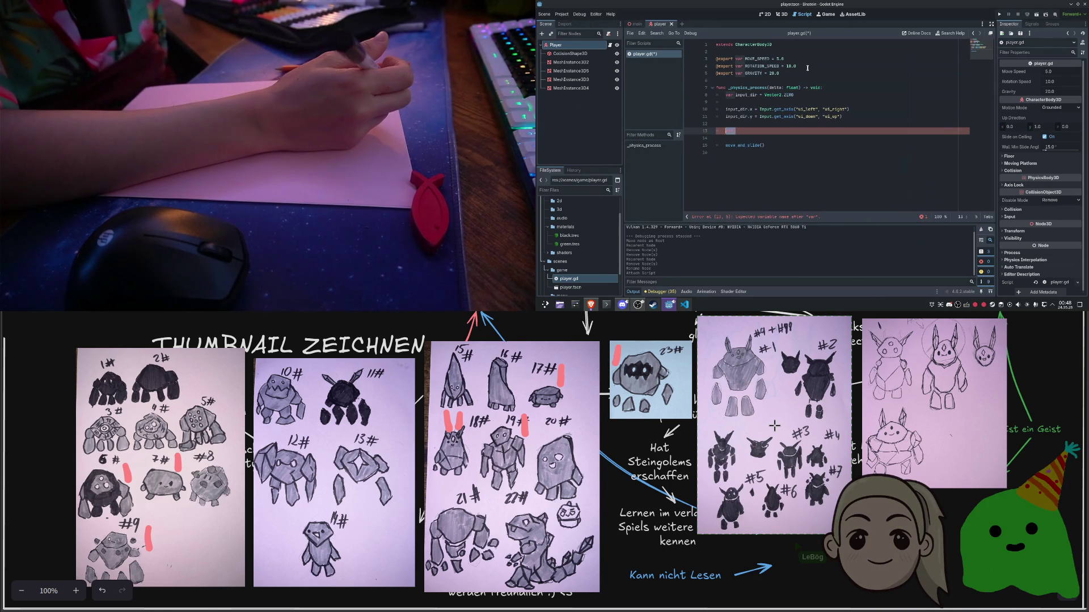
Step: Normalize input_dir and begin var cam_forward = -camera.global_transform before move_and_slide()
{"action": "type", "text": "input_dir."}
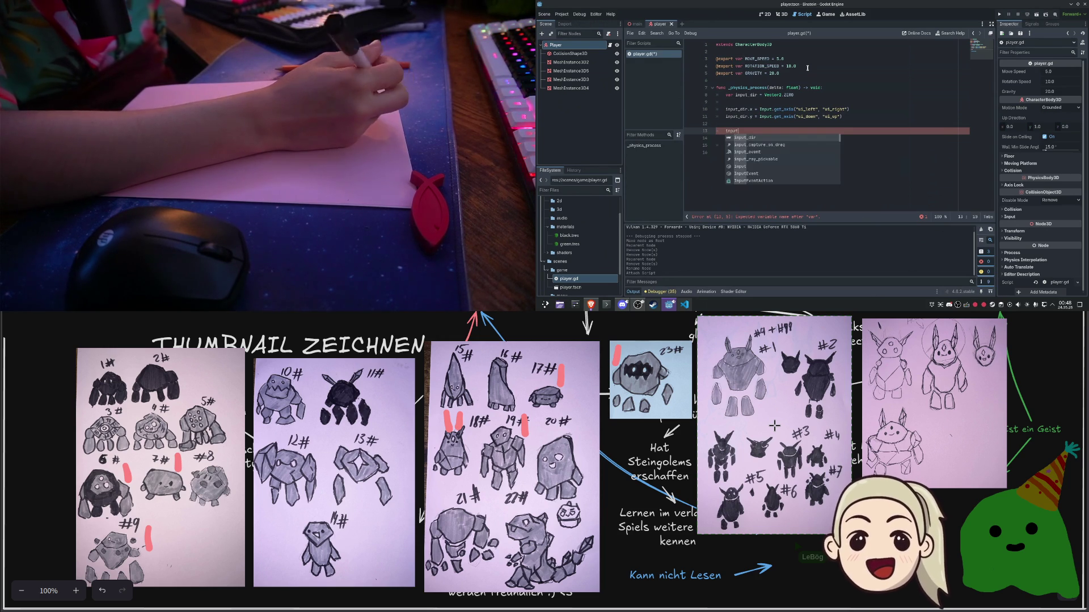
{"action": "type", "text": "normalized("}
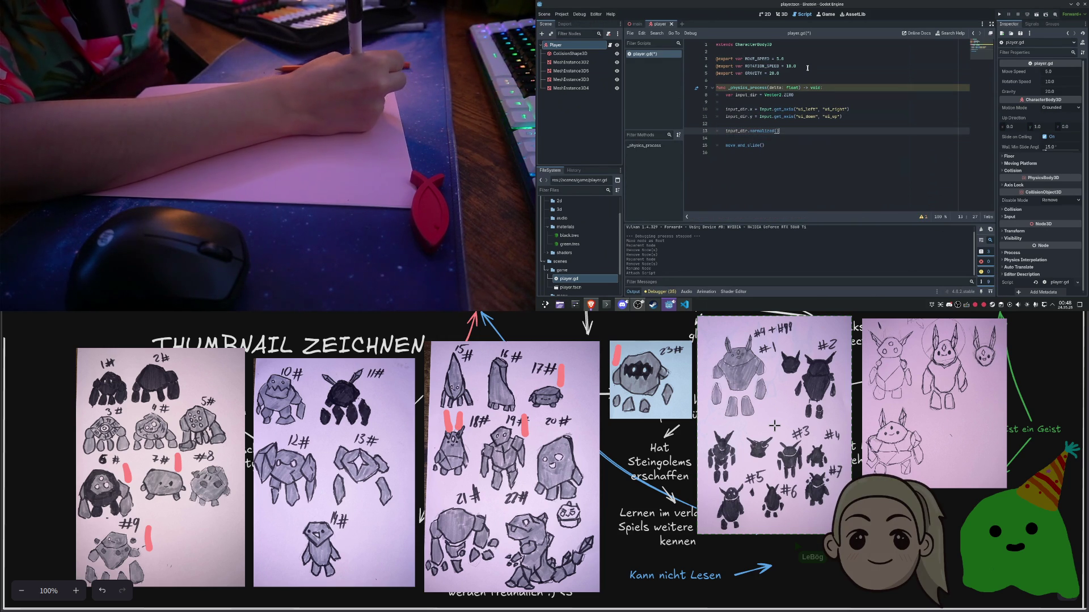
{"action": "type", "text": "input_dir "}
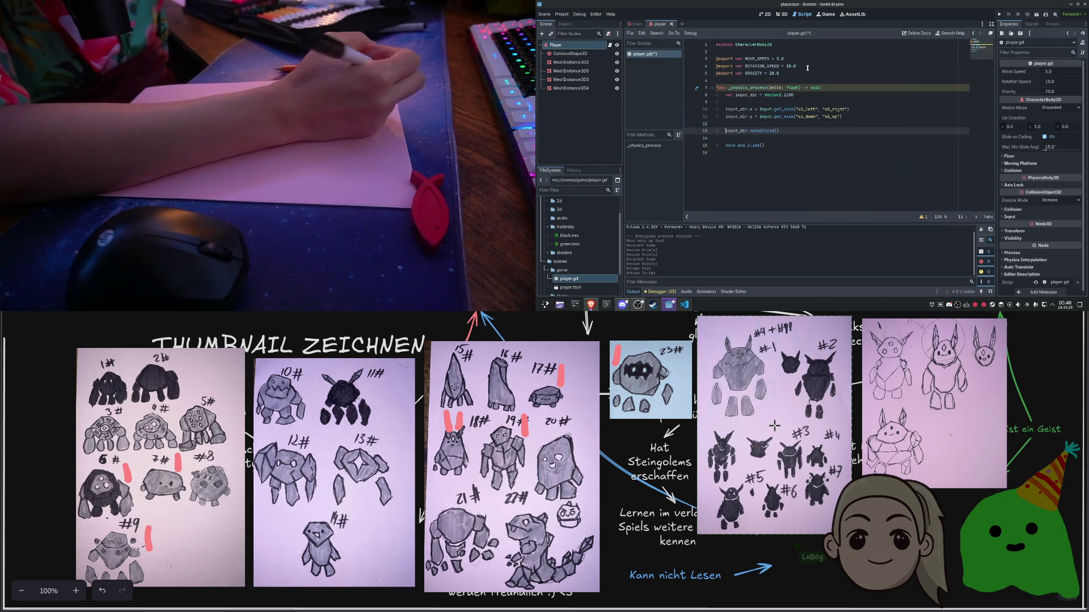
{"action": "type", "text": "="}
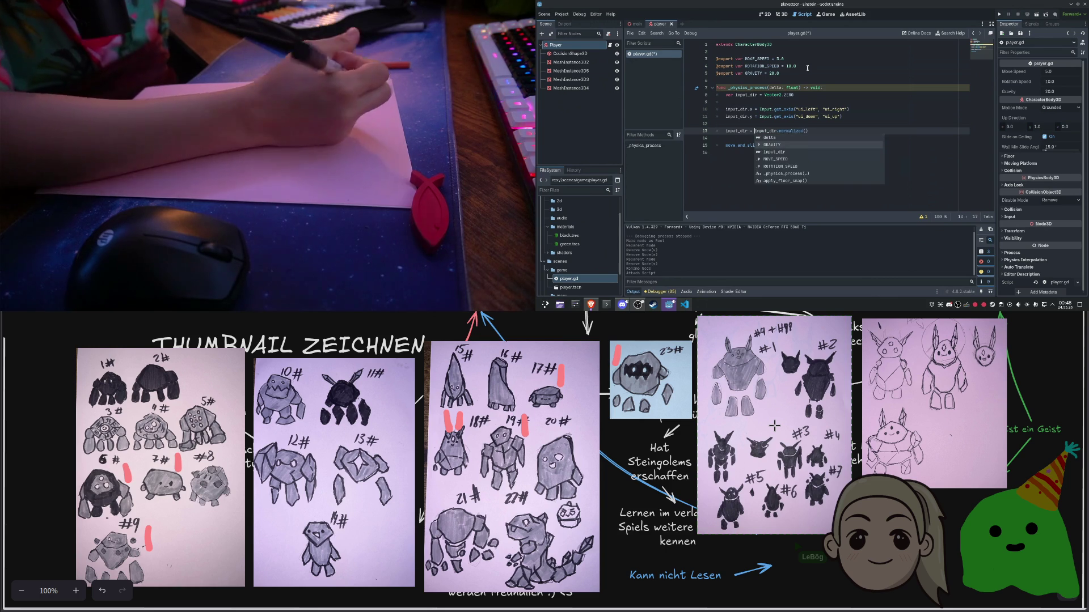
{"action": "key", "text": "Escape"}
{"action": "key", "text": "Down"}
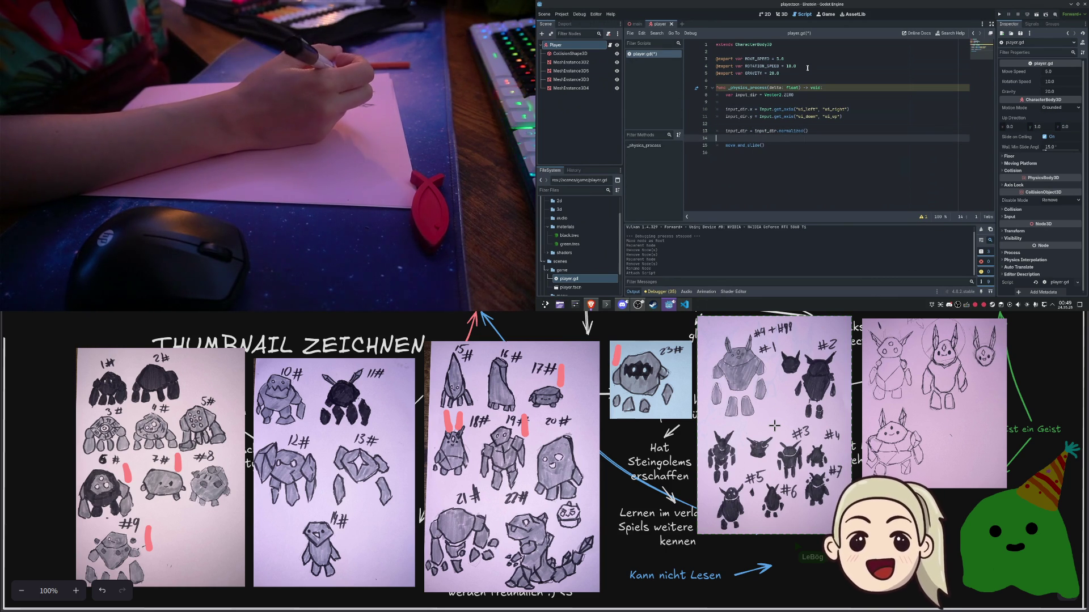
{"action": "key", "text": "Return"}
{"action": "key", "text": "Return"}
{"action": "type", "text": "var "}
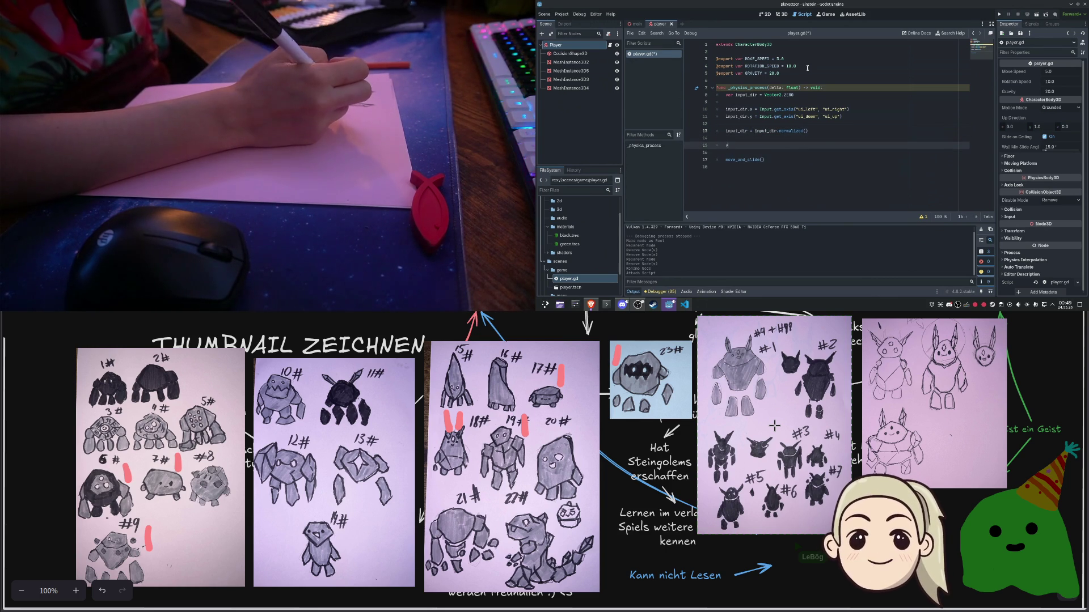
{"action": "type", "text": "cam_forw"}
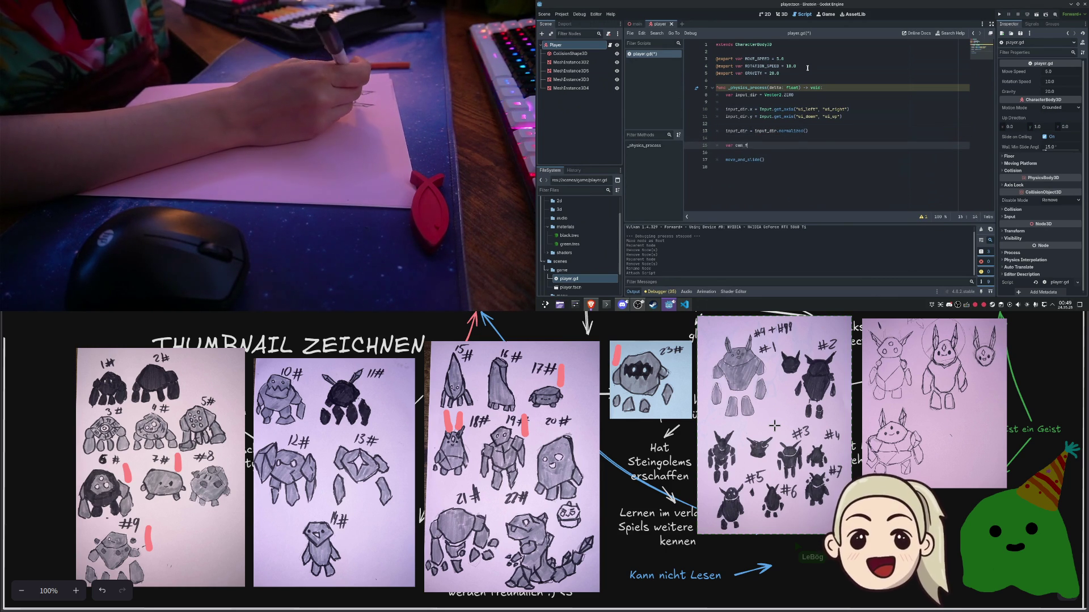
{"action": "type", "text": "ard = -cam"}
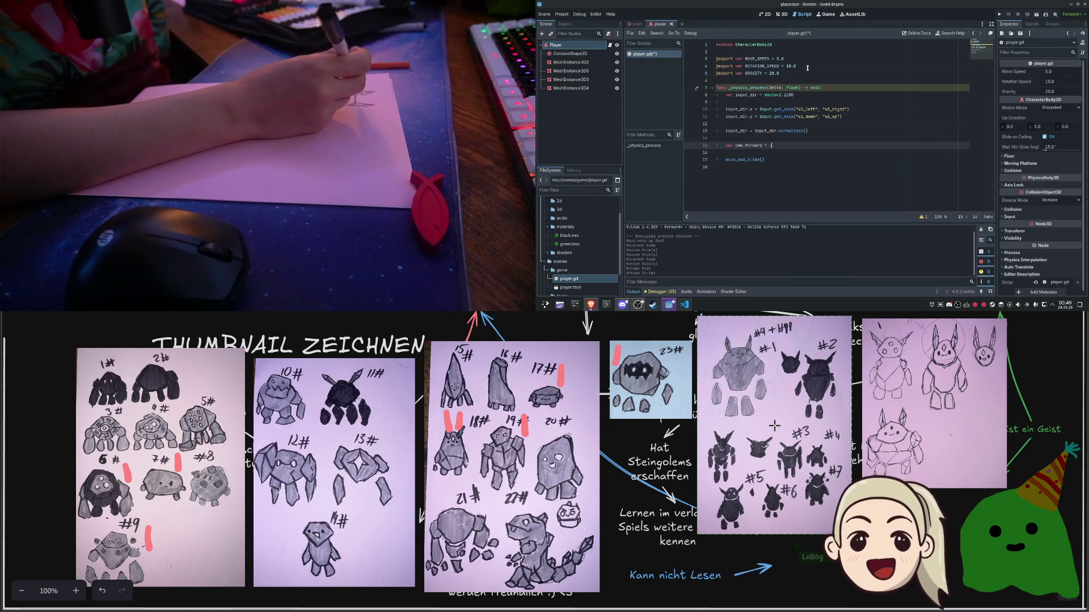
{"action": "type", "text": "era.global_tra"}
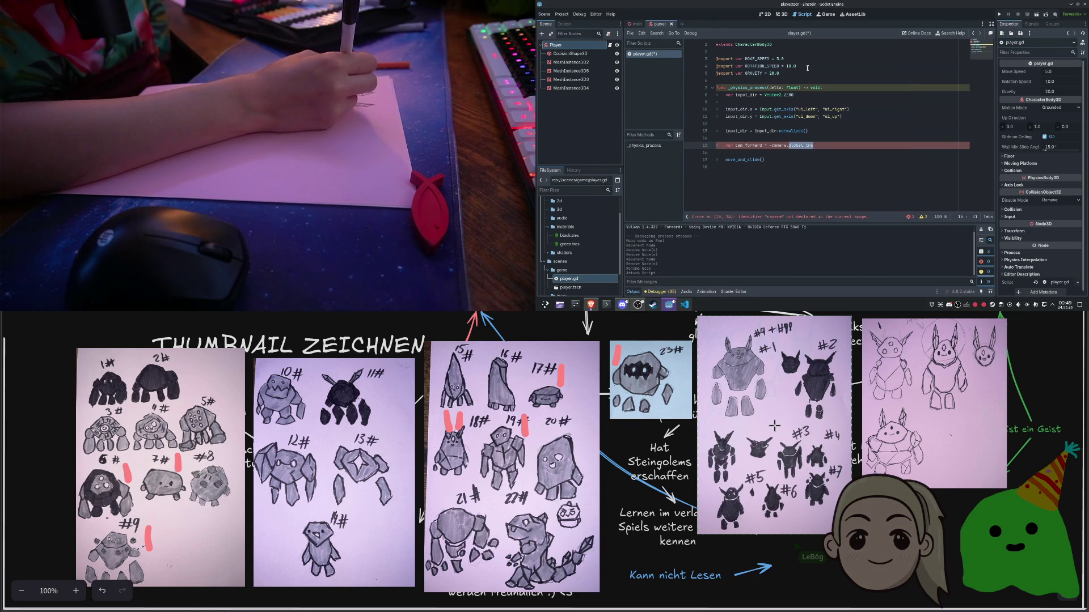
Step: Add blank lines below the exported variables and start a new annotation
{"action": "key", "text": "Up"}
{"action": "key", "text": "Up"}
{"action": "key", "text": "Up"}
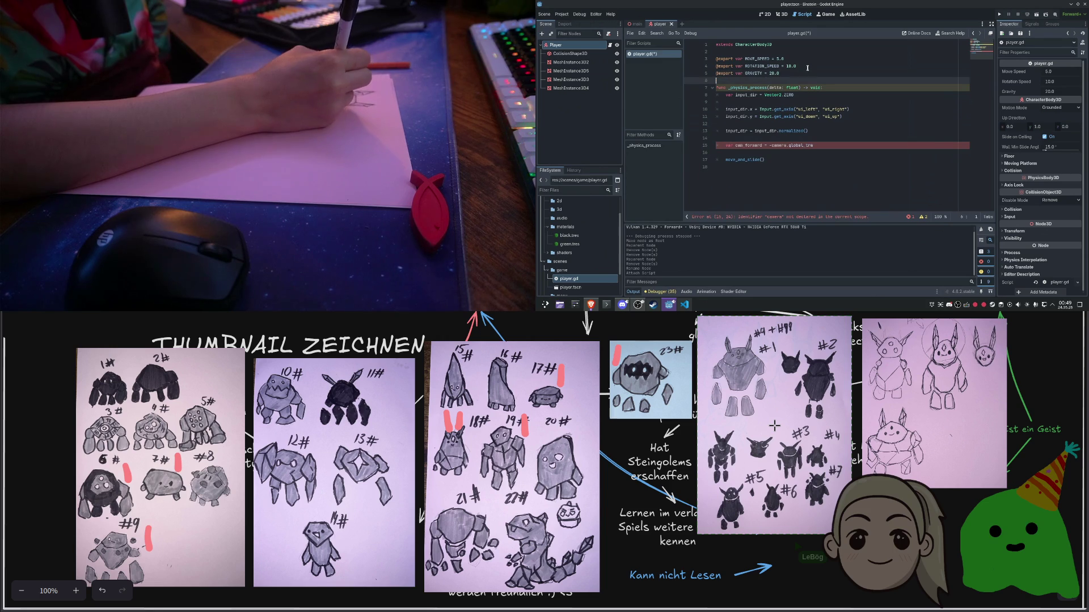
{"action": "key", "text": "Return"}
{"action": "key", "text": "Return"}
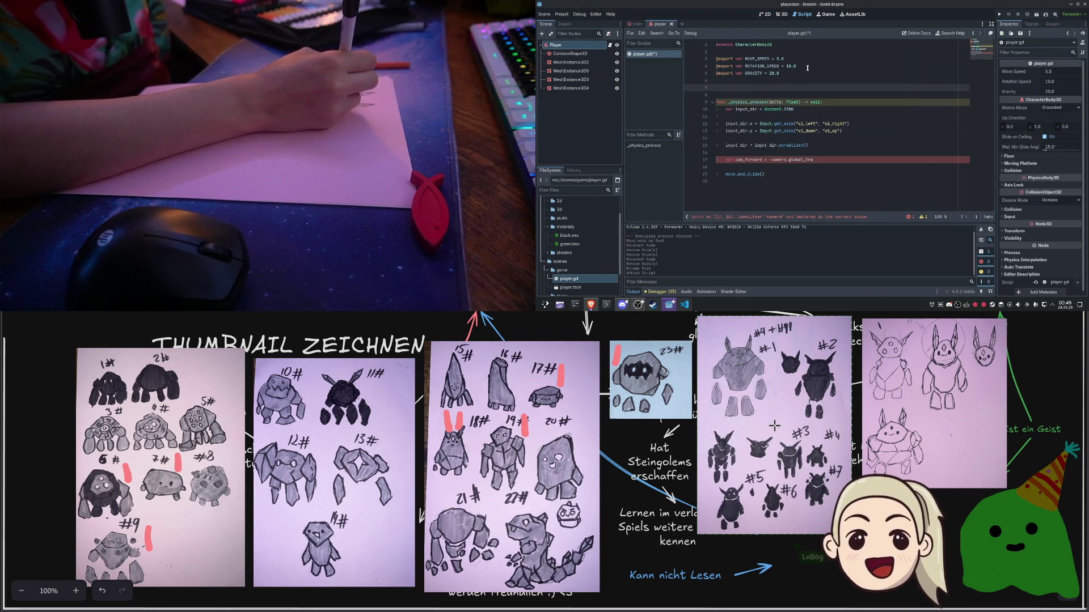
{"action": "type", "text": "@onr"}
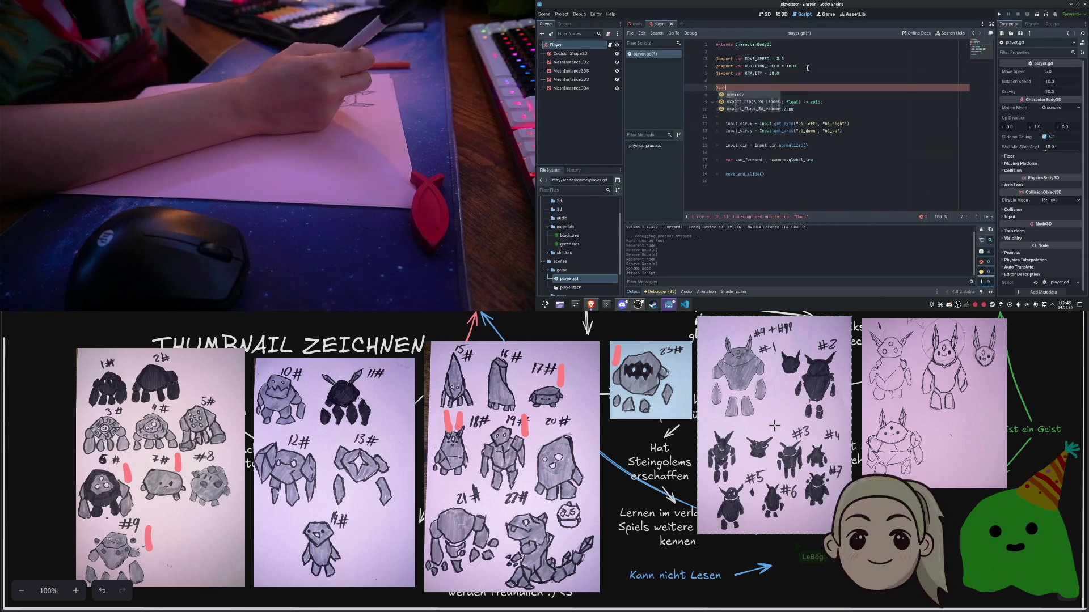
{"action": "key", "text": "BackSpace"}
{"action": "key", "text": "BackSpace"}
{"action": "key", "text": "BackSpace"}
{"action": "type", "text": "export var camera"}
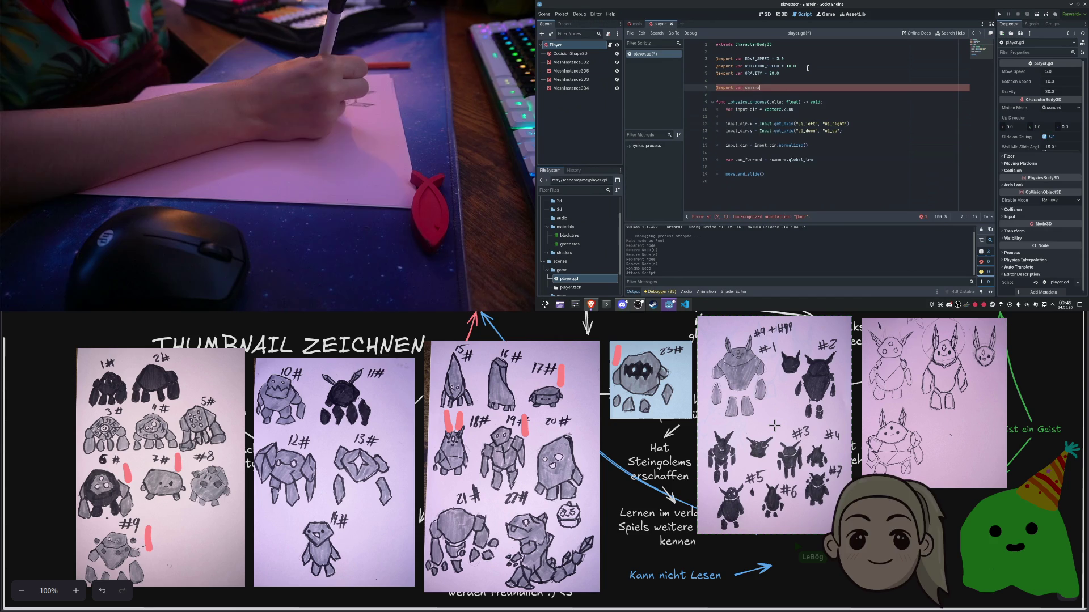
{"action": "type", "text": ": Camera"}
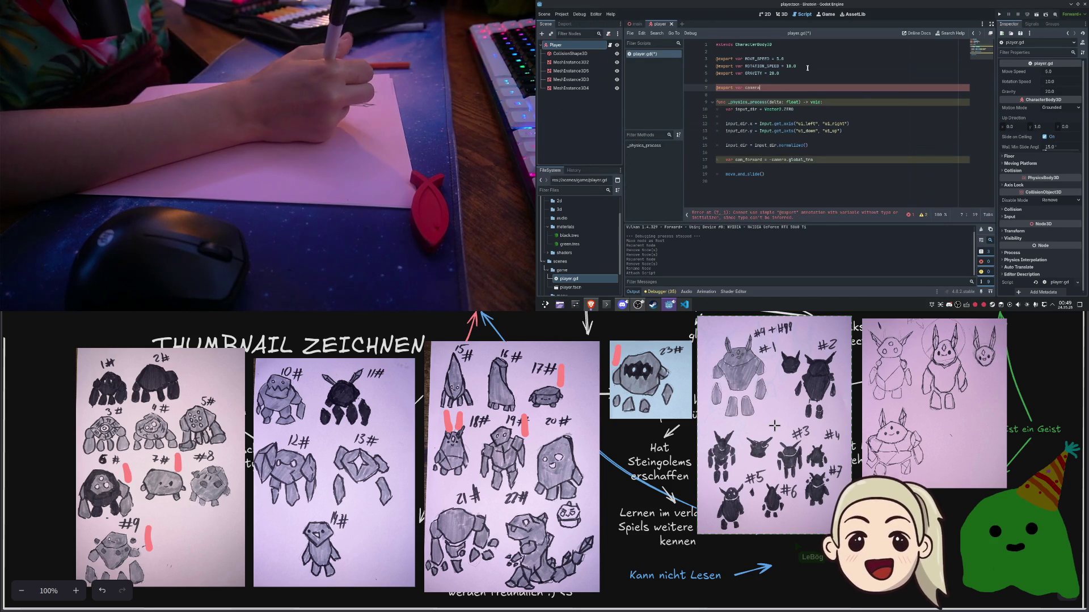
{"action": "type", "text": "3D"}
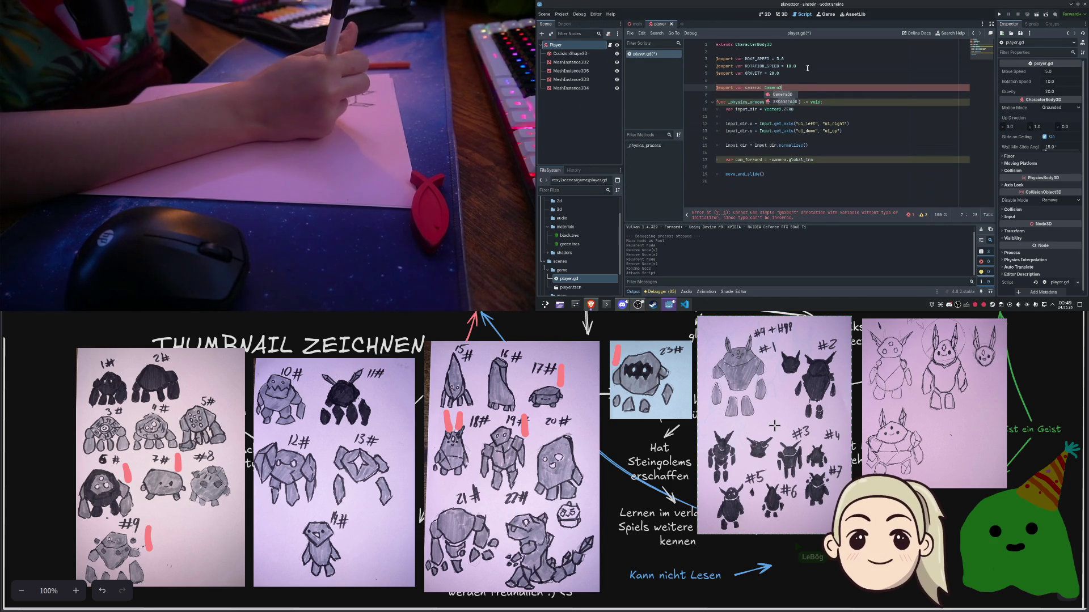
{"action": "key", "text": "ctrl+s"}
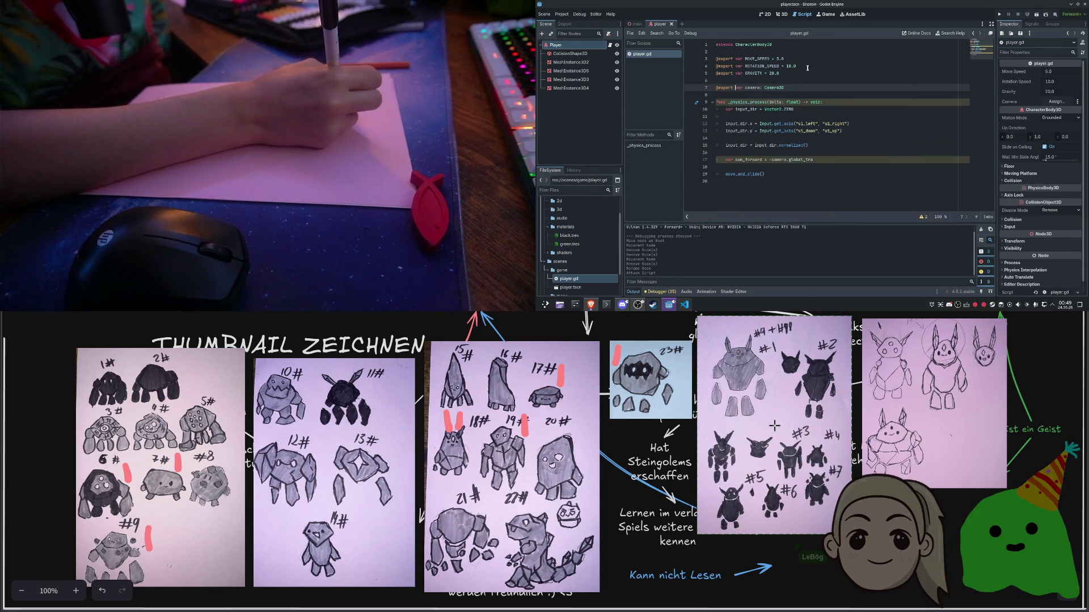
{"action": "key", "text": "Down"}
{"action": "key", "text": "Down"}
{"action": "key", "text": "Down"}
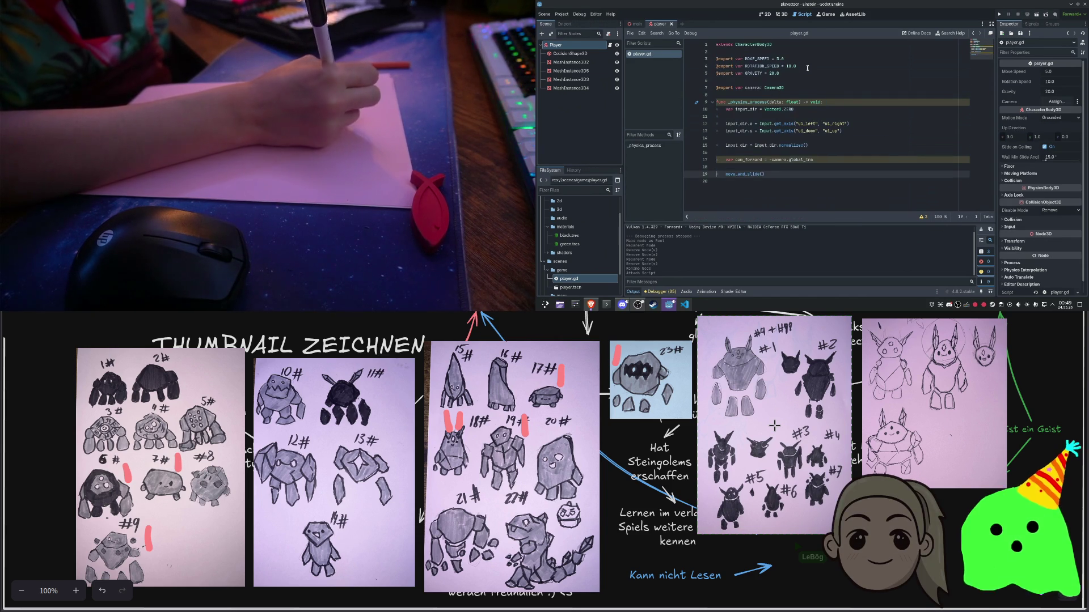
{"action": "key", "text": "End"}
{"action": "type", "text": "nsform"}
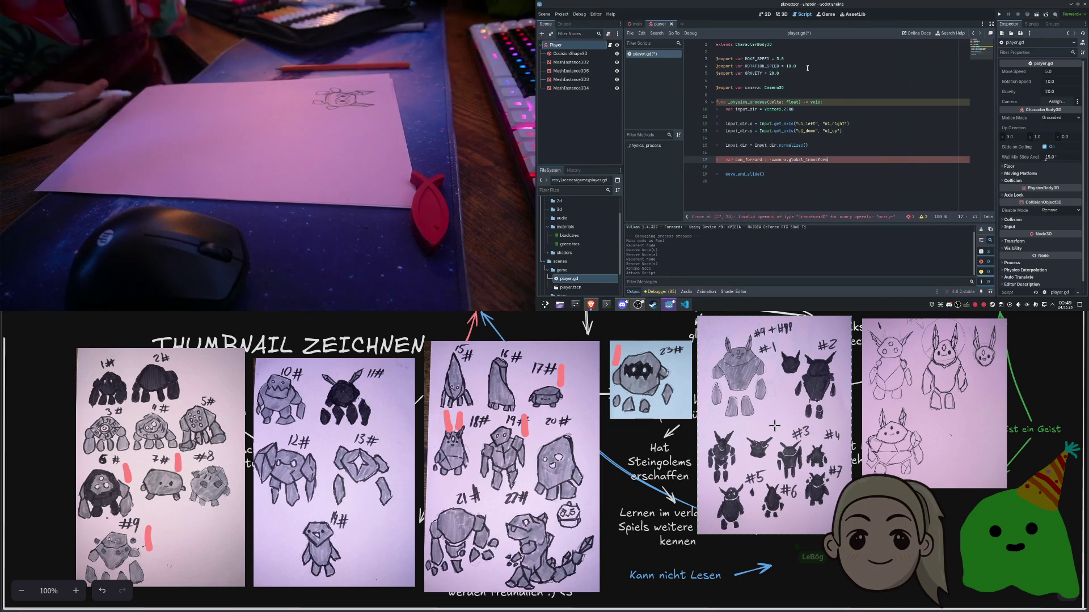
{"action": "type", "text": ".basis.z"}
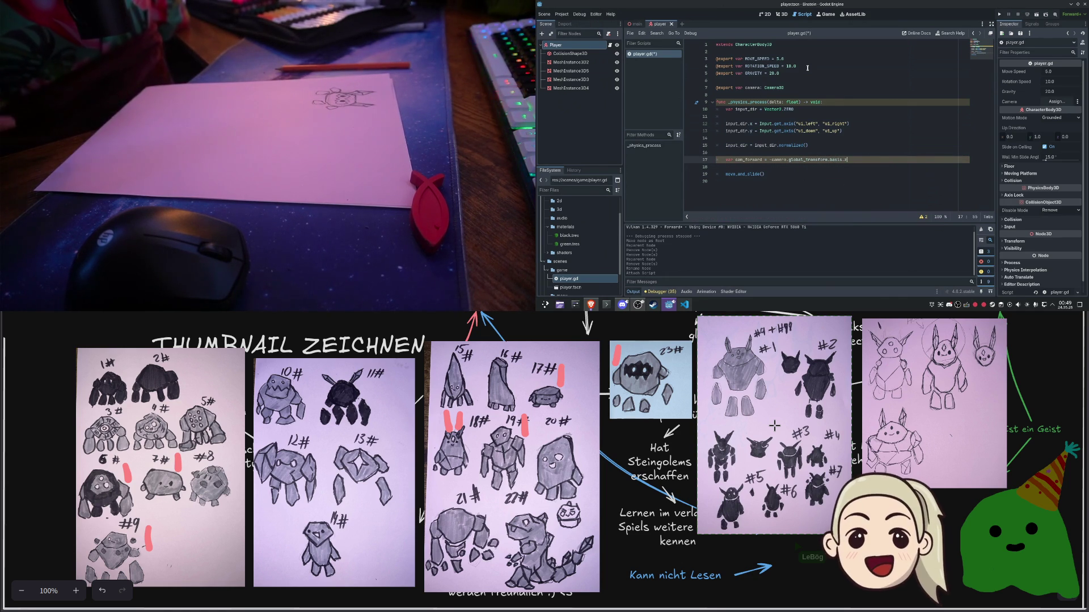
Step: Add var cam_right = camera.global_transform.basis.x below cam_forward
{"action": "key", "text": "Return"}
{"action": "type", "text": "c"}
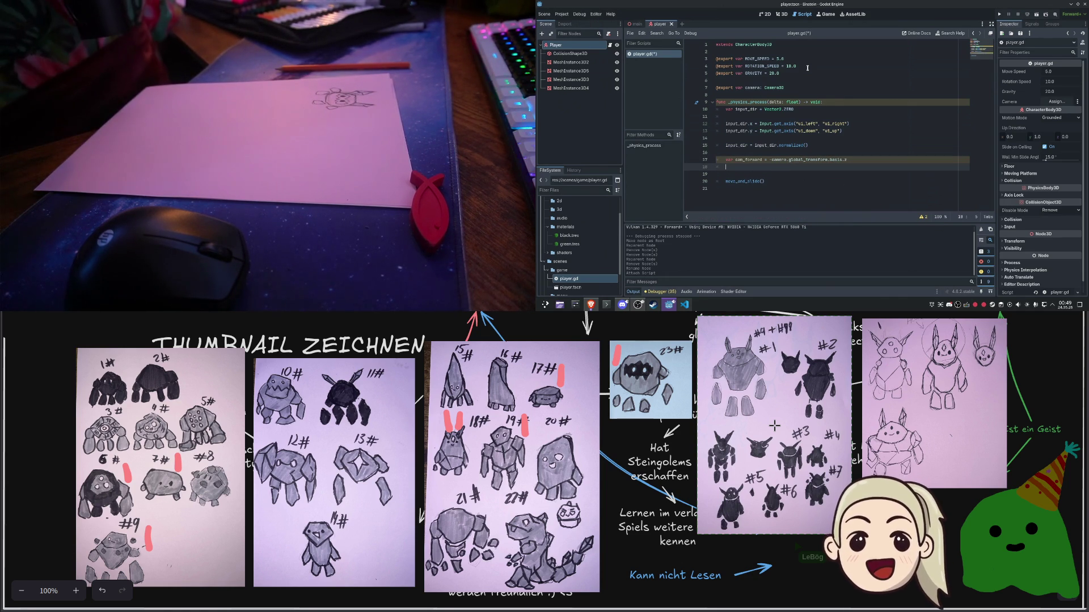
{"action": "type", "text": "ar cam_right"}
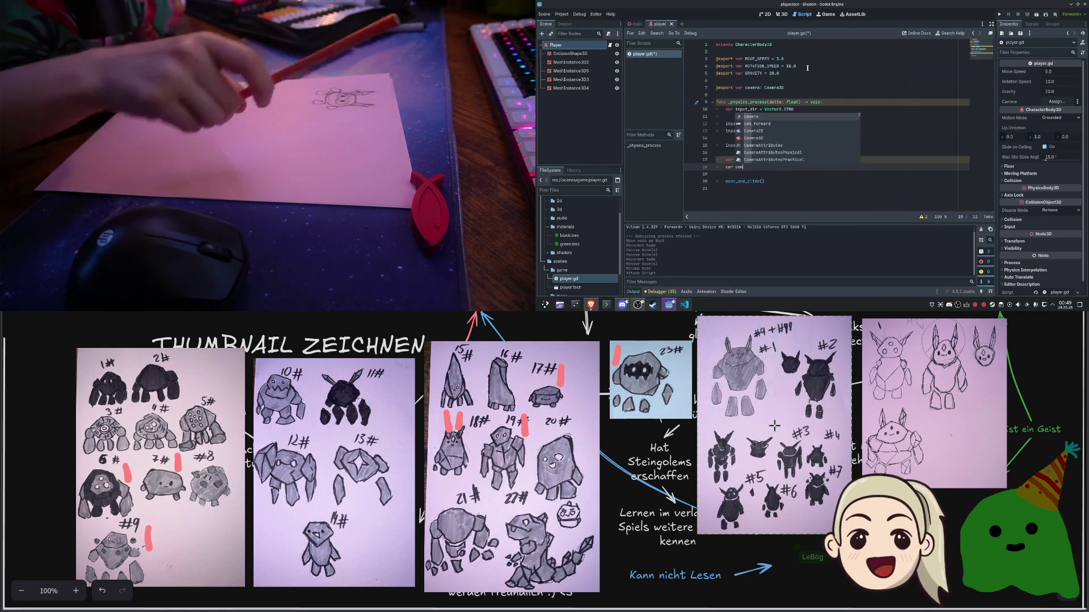
{"action": "type", "text": "t ="}
{"action": "key", "text": "Home"}
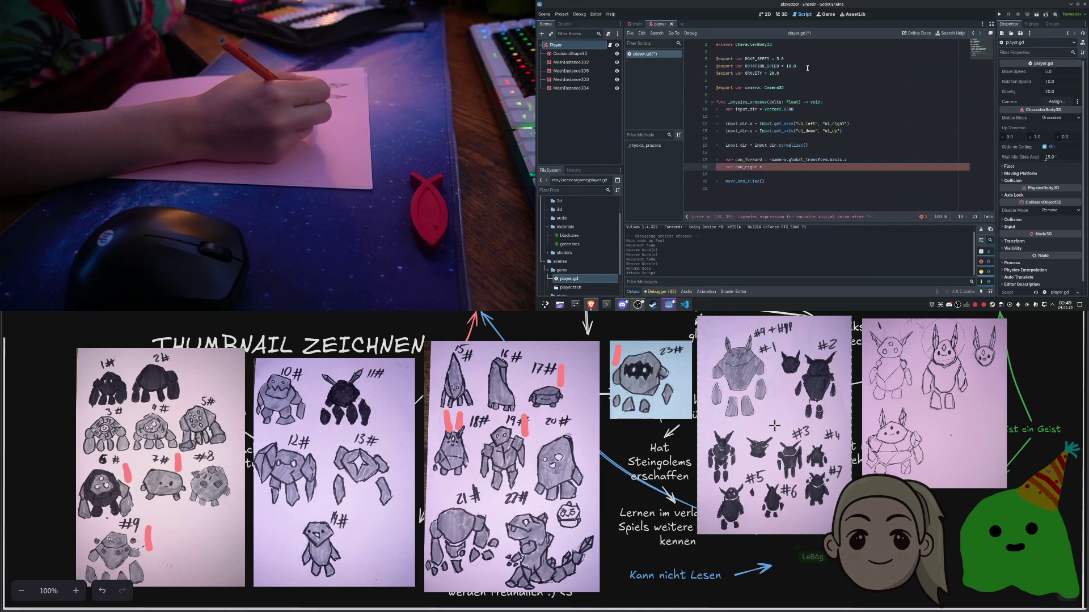
{"action": "type", "text": ".glob"}
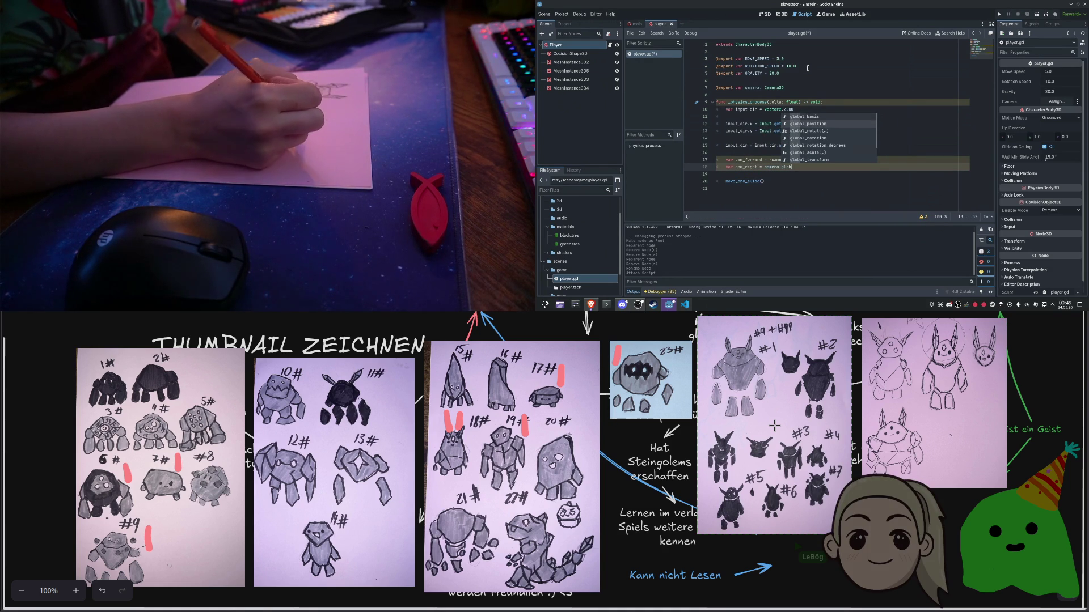
{"action": "key", "text": "Down"}
{"action": "key", "text": "Down"}
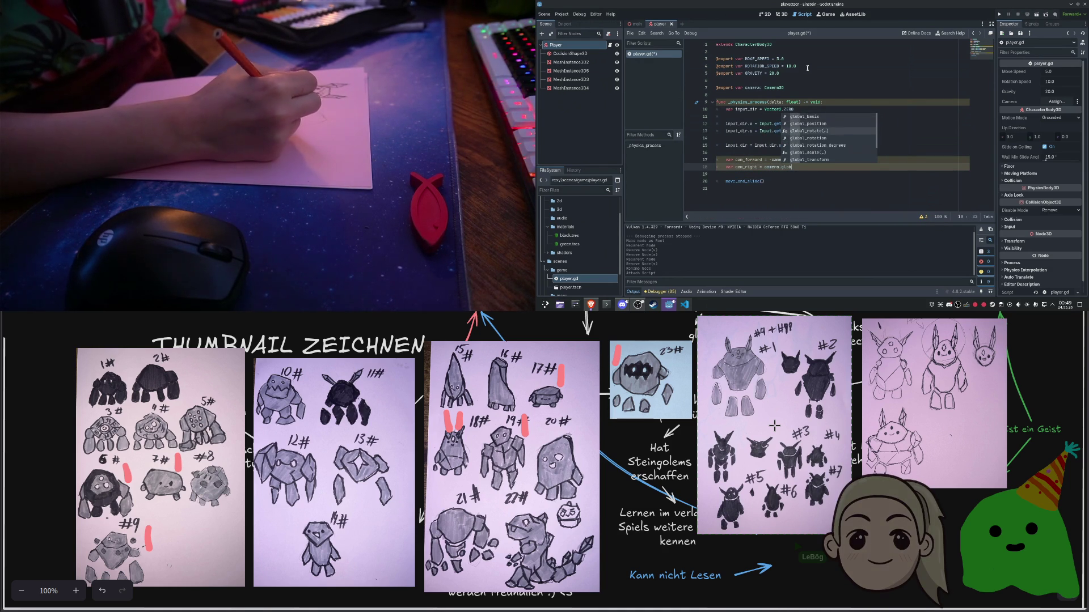
{"action": "type", "text": "al_transform."}
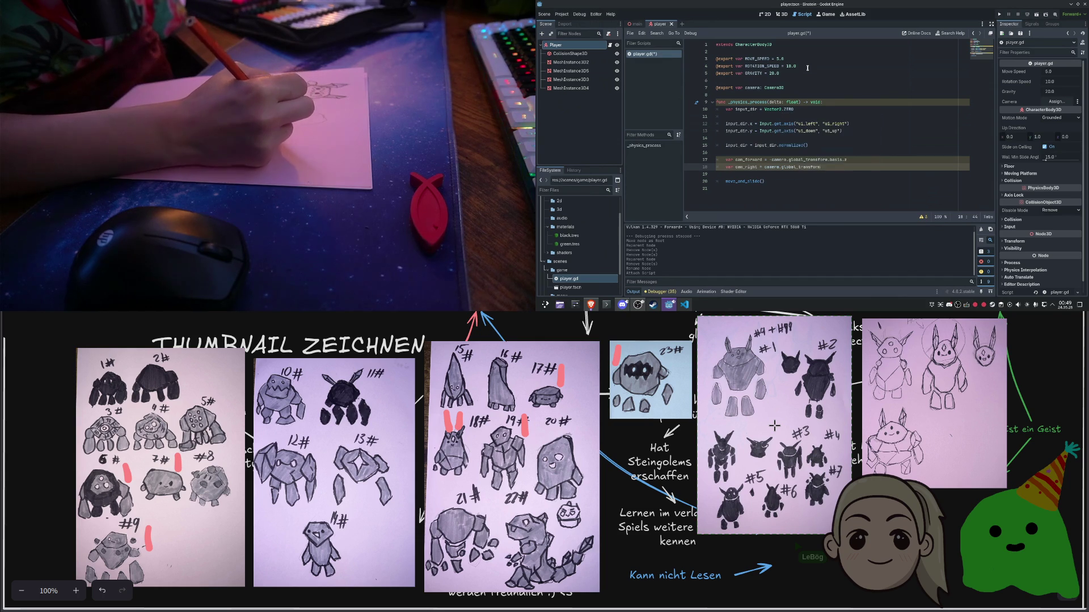
{"action": "type", "text": "basis"}
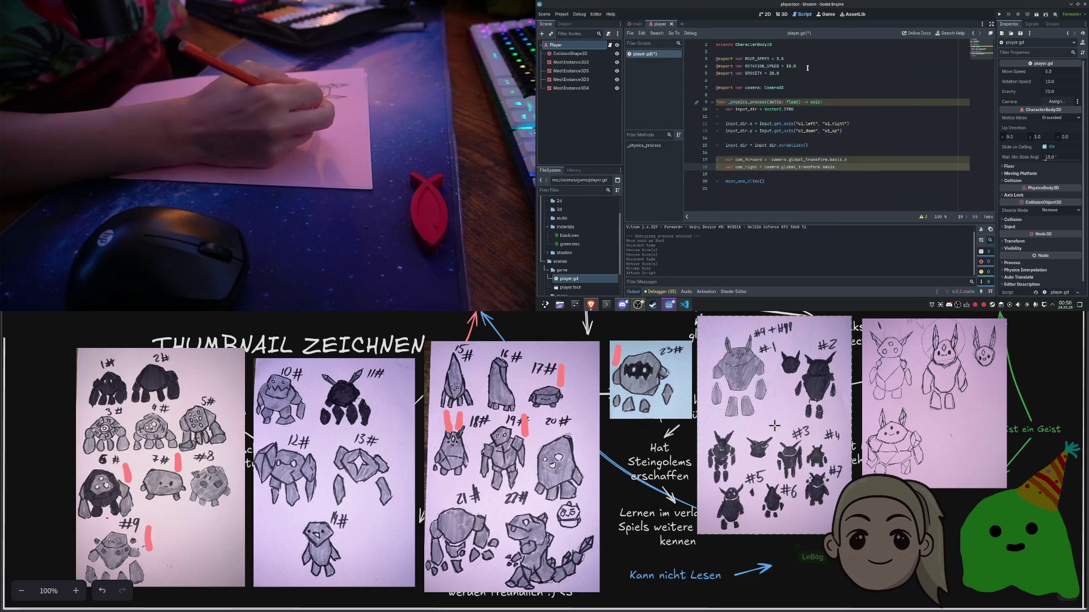
{"action": "type", "text": ".x"}
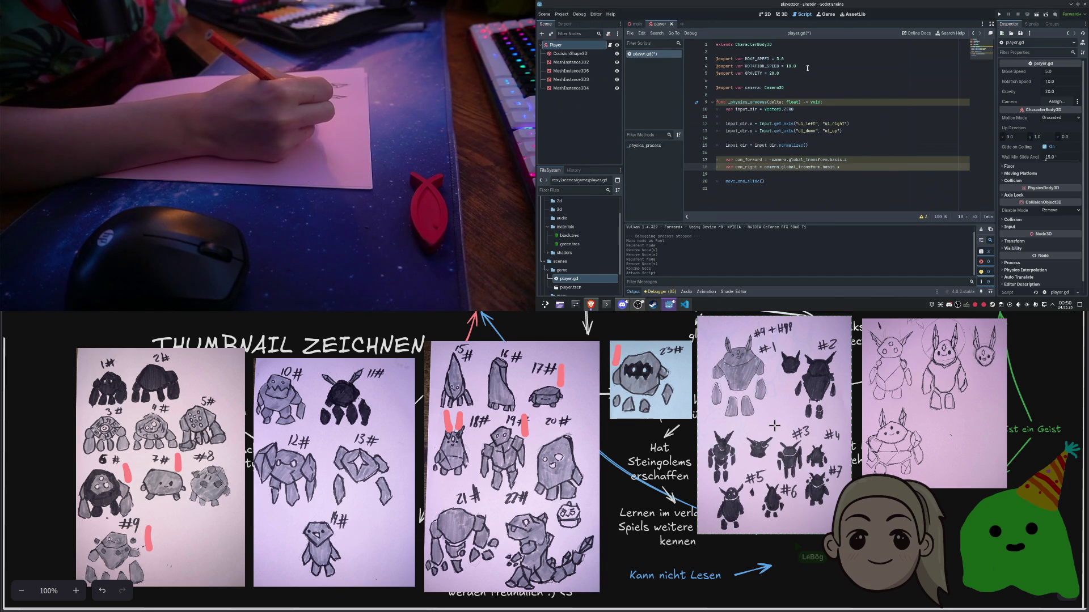
Step: Zero the y components with cam_forward.y = 0 and cam_right.y = 0
{"action": "key", "text": "Return"}
{"action": "key", "text": "Return"}
{"action": "type", "text": "cam_for"}
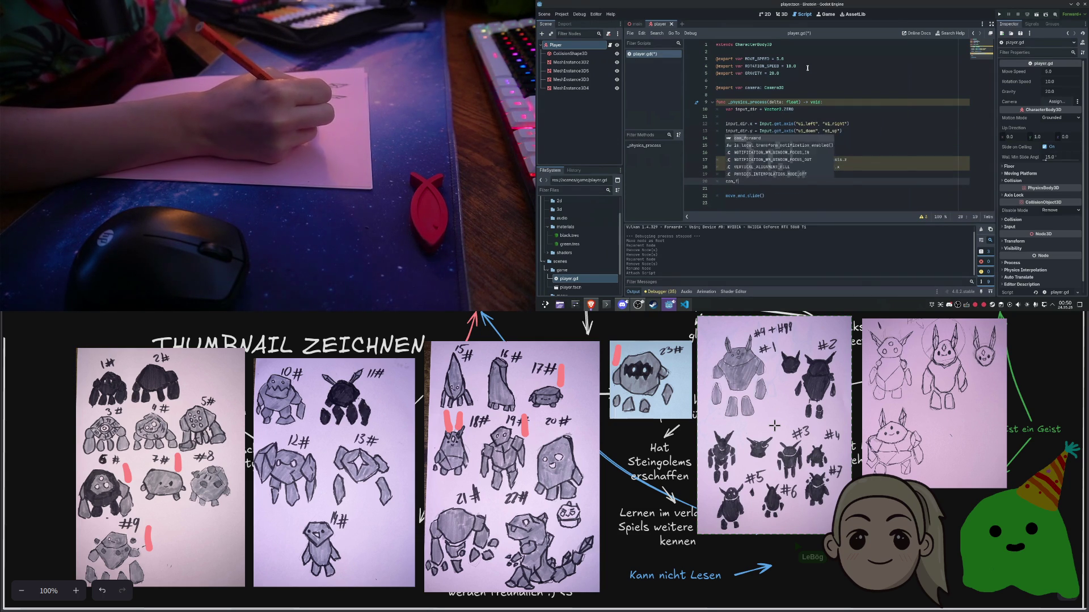
{"action": "type", "text": ".y = 0;"}
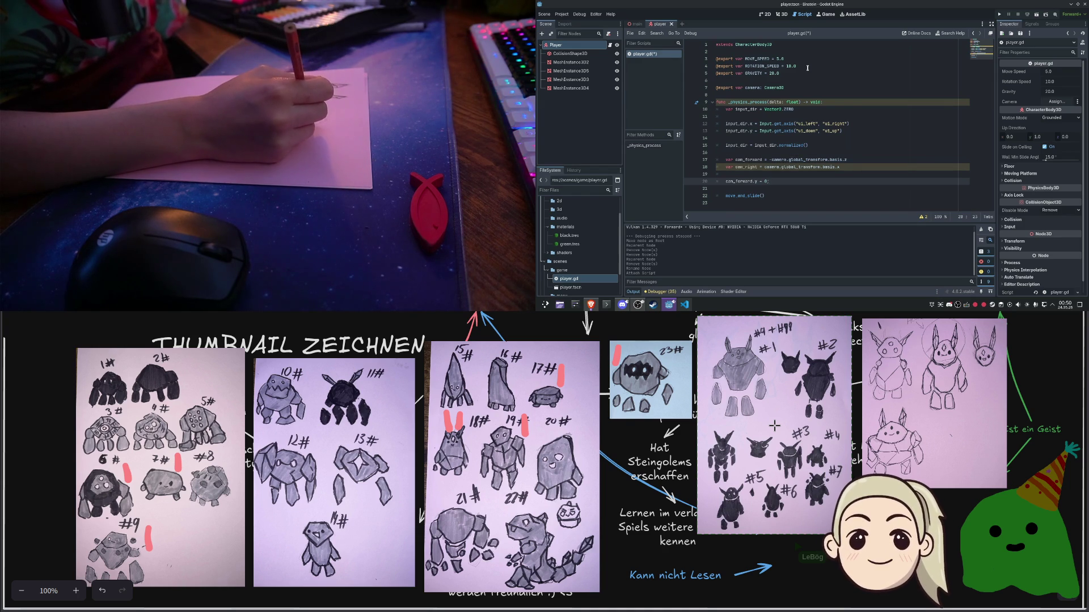
{"action": "key", "text": "ctrl+shift+d"}
{"action": "key", "text": "Left"}
{"action": "key", "text": "Left"}
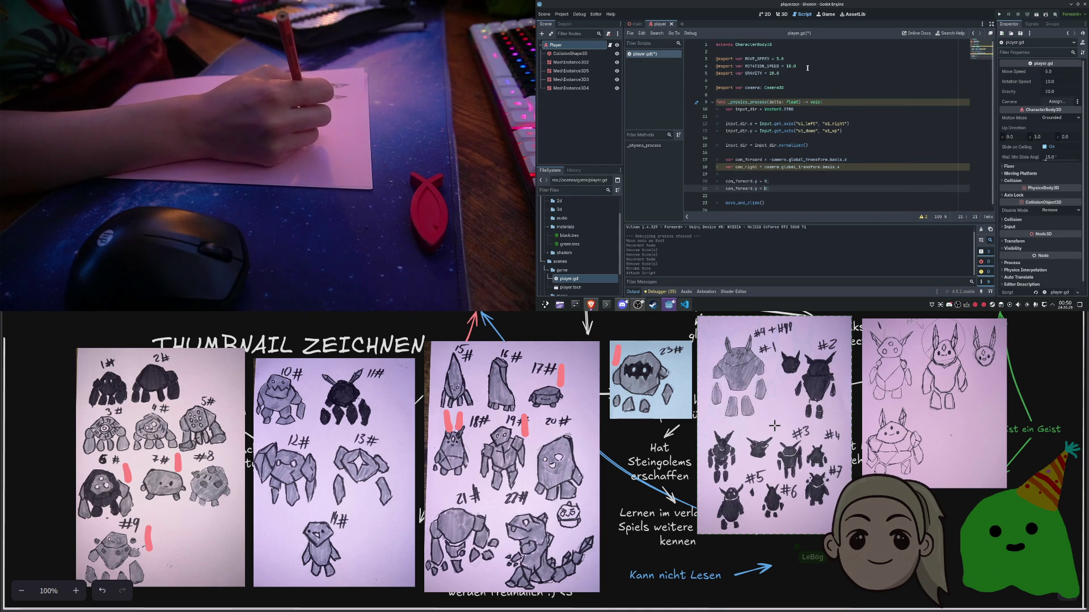
{"action": "key", "text": "BackSpace"}
{"action": "key", "text": "BackSpace"}
{"action": "key", "text": "BackSpace"}
{"action": "type", "text": "r"}
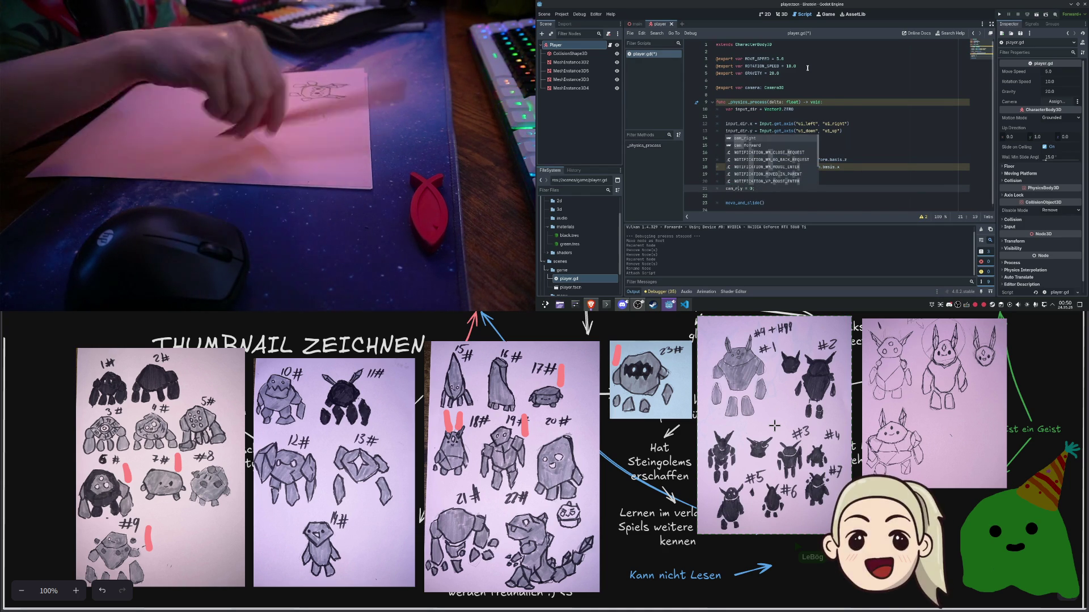
{"action": "key", "text": "Return"}
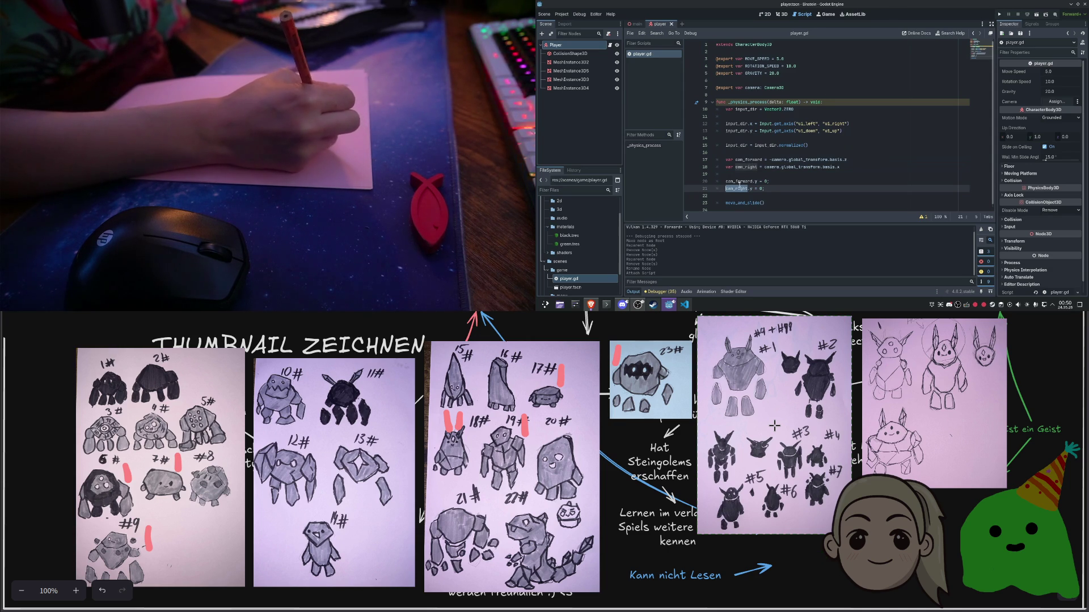
{"action": "left_click", "coordinate": [739, 185], "text": "ctrl"}
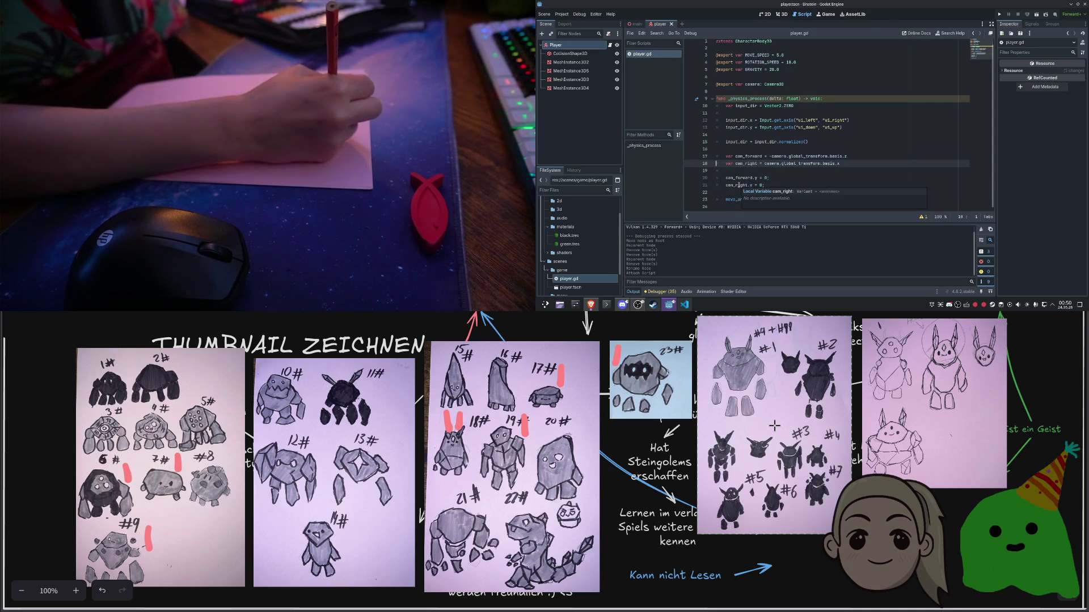
Step: After the flattening lines, add cam_forward = cam_forward.normalized()
{"action": "left_click", "coordinate": [739, 185]}
{"action": "mouse_move", "coordinate": [739, 185]}
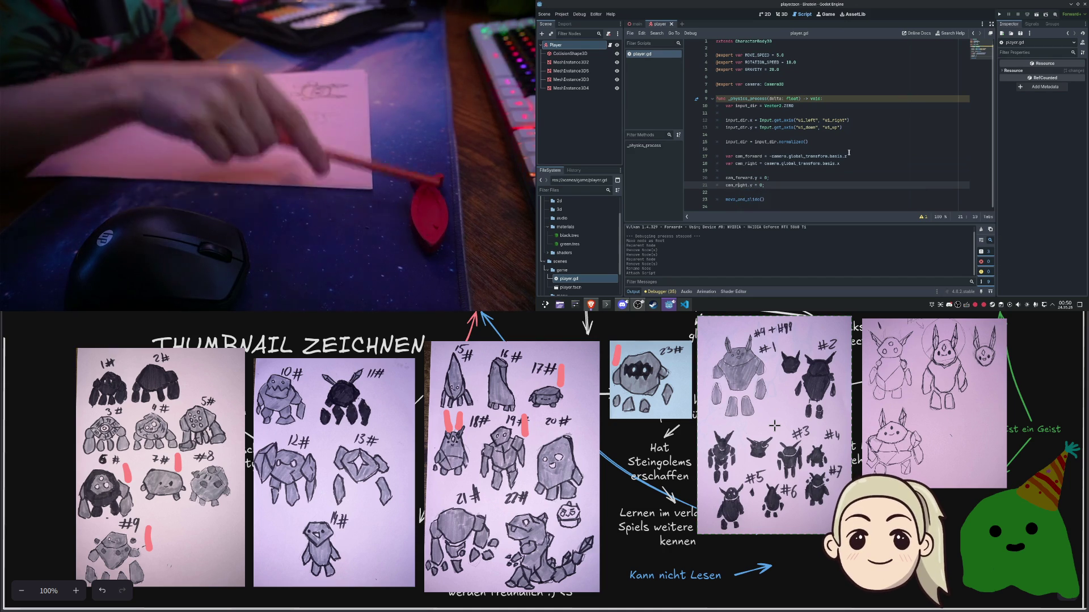
{"action": "mouse_move", "coordinate": [845, 154]}
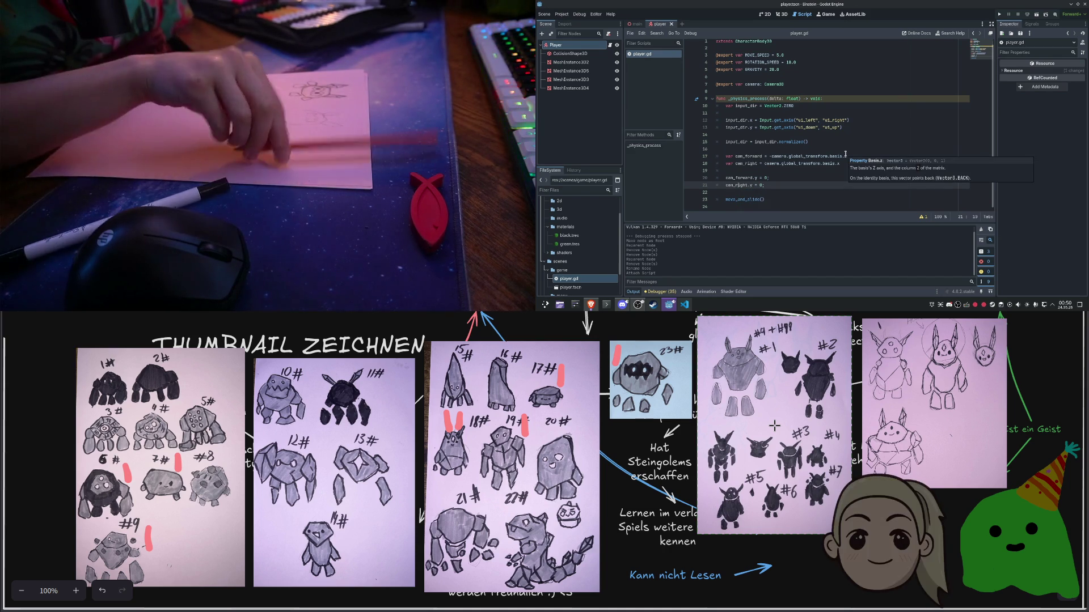
{"action": "left_click", "coordinate": [775, 182]}
{"action": "key", "text": "Return"}
{"action": "key", "text": "Return"}
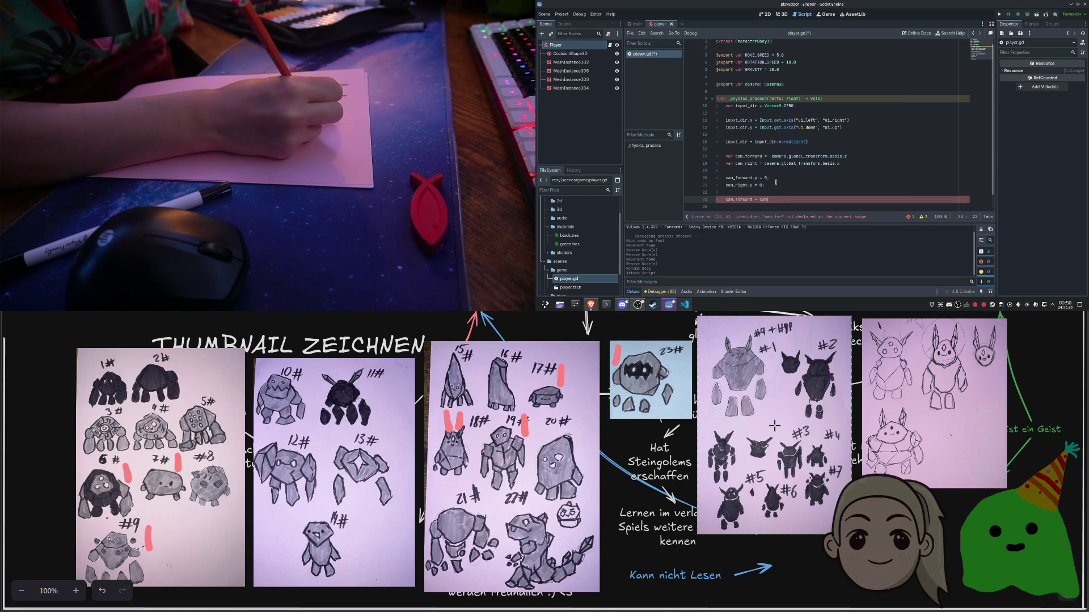
{"action": "type", "text": "rward.norm"}
Step: Duplicate the normalize line and change it to cam_right = cam_right.normalized()
{"action": "key", "text": "shift+Home"}
{"action": "key", "text": "shift+Home"}
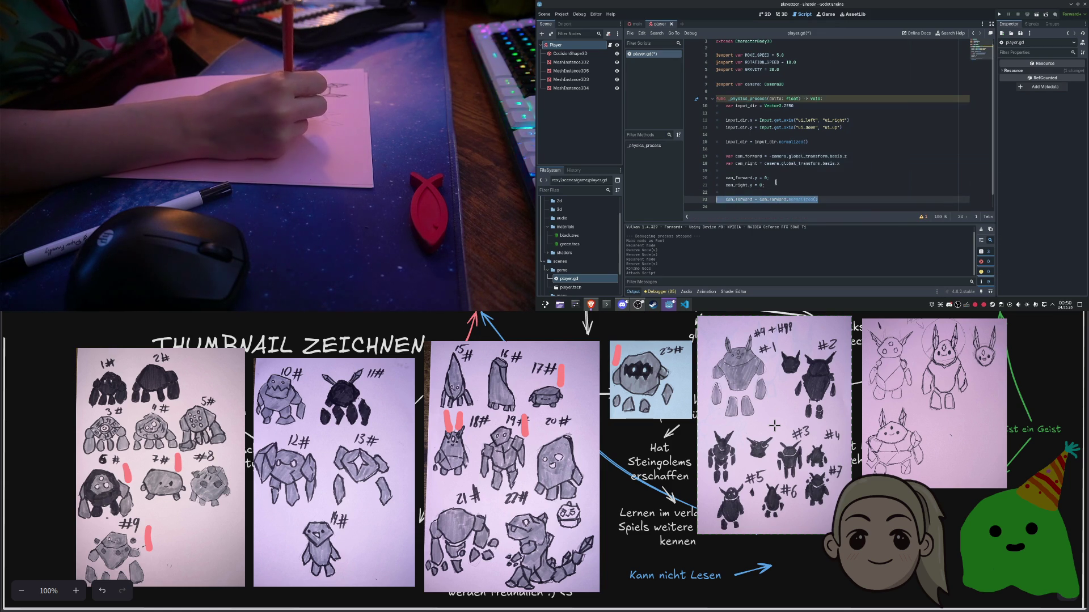
{"action": "key", "text": "ctrl+shift+d"}
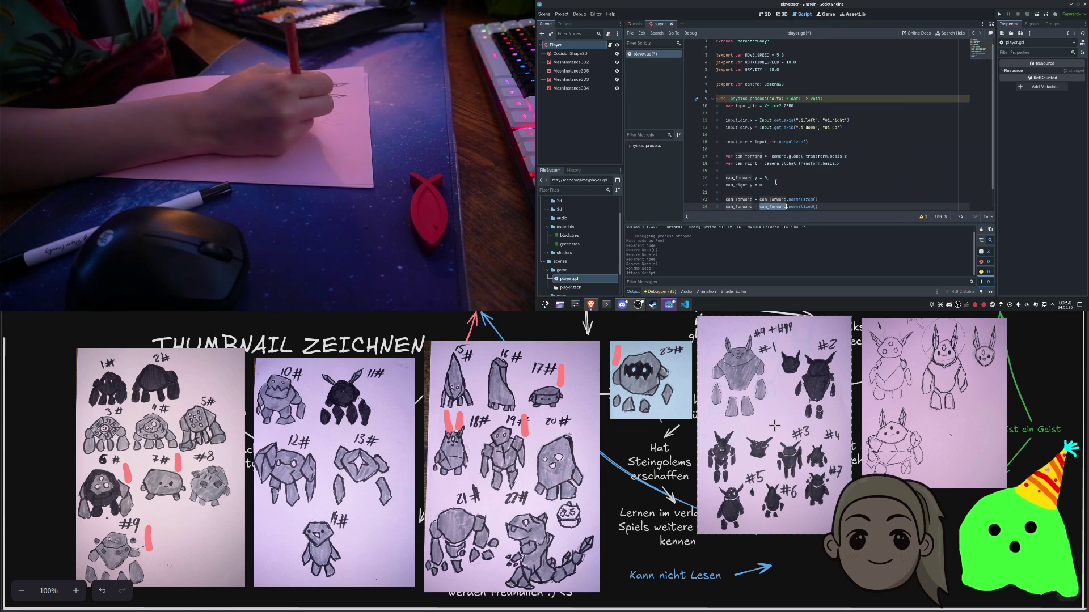
{"action": "type", "text": "_right"}
{"action": "key", "text": "Home"}
{"action": "key", "text": "Home"}
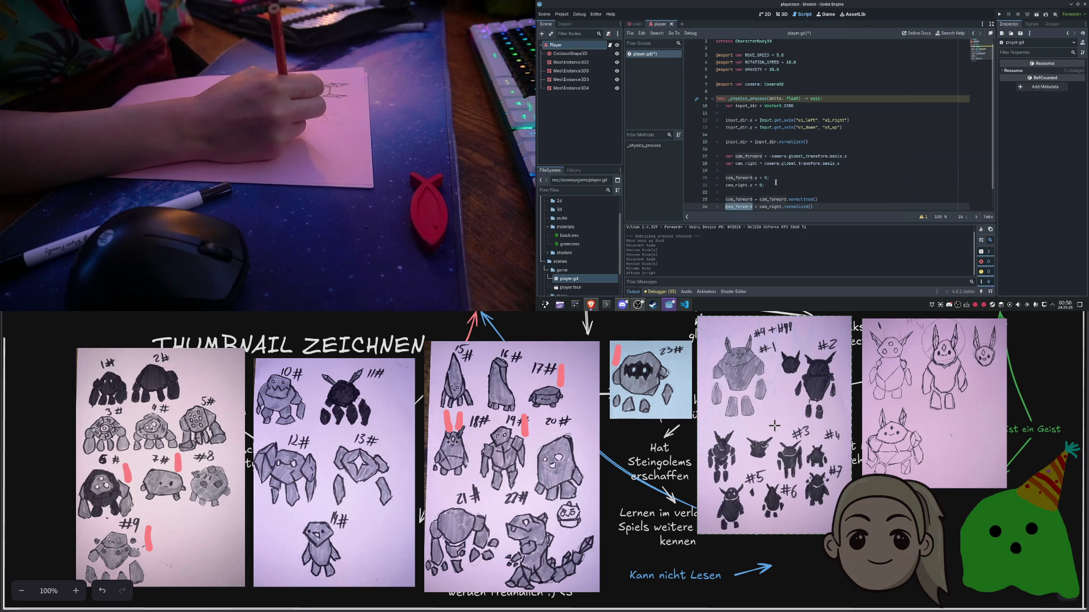
{"action": "type", "text": "cam_right"}
{"action": "key", "text": "Down"}
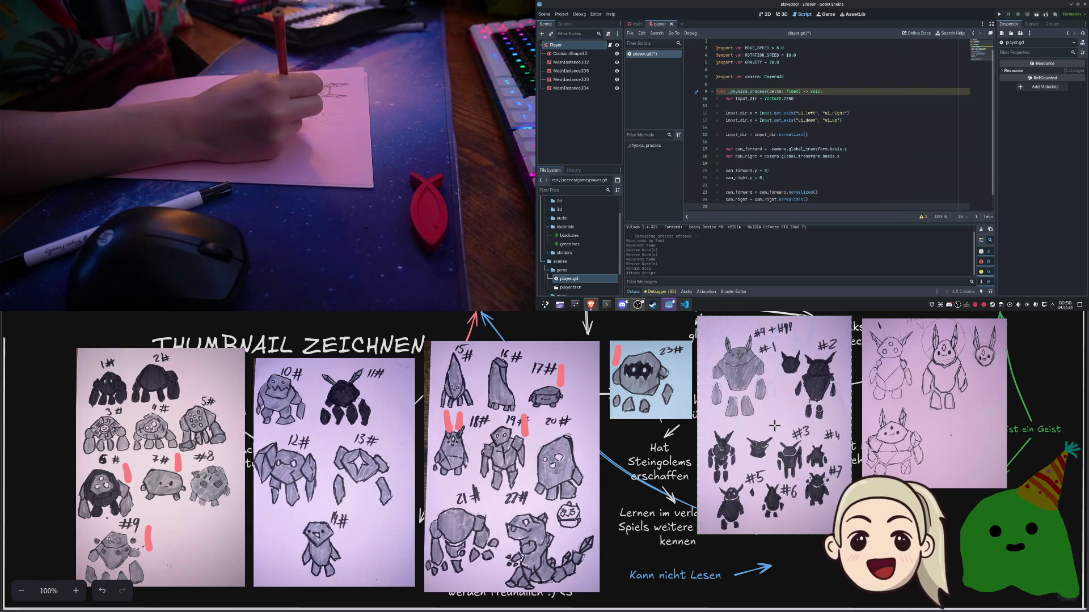
{"action": "left_click", "coordinate": [824, 197]}
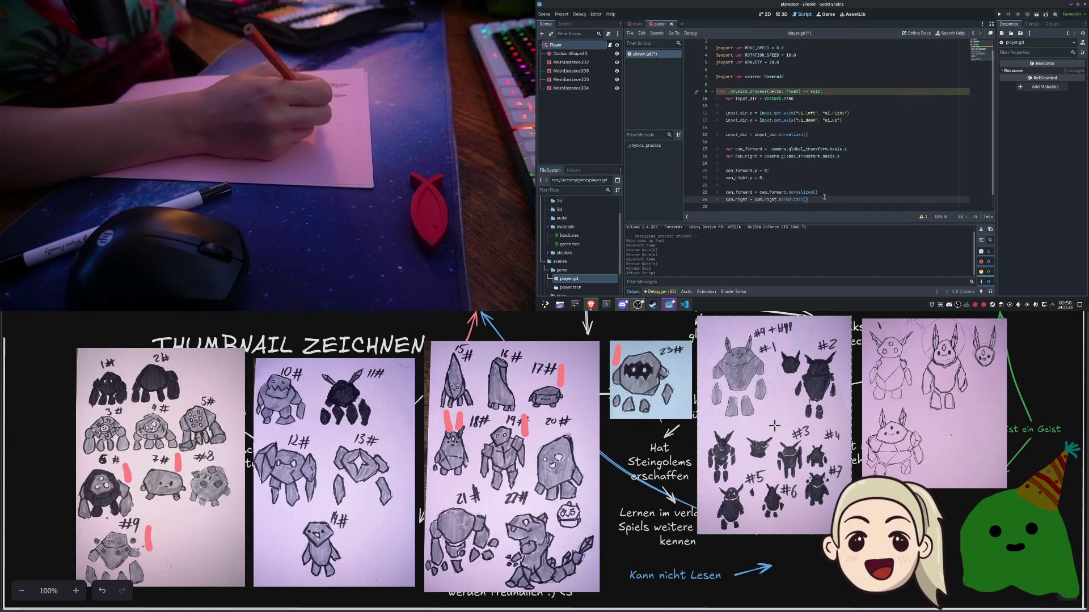
{"action": "key", "text": "Return"}
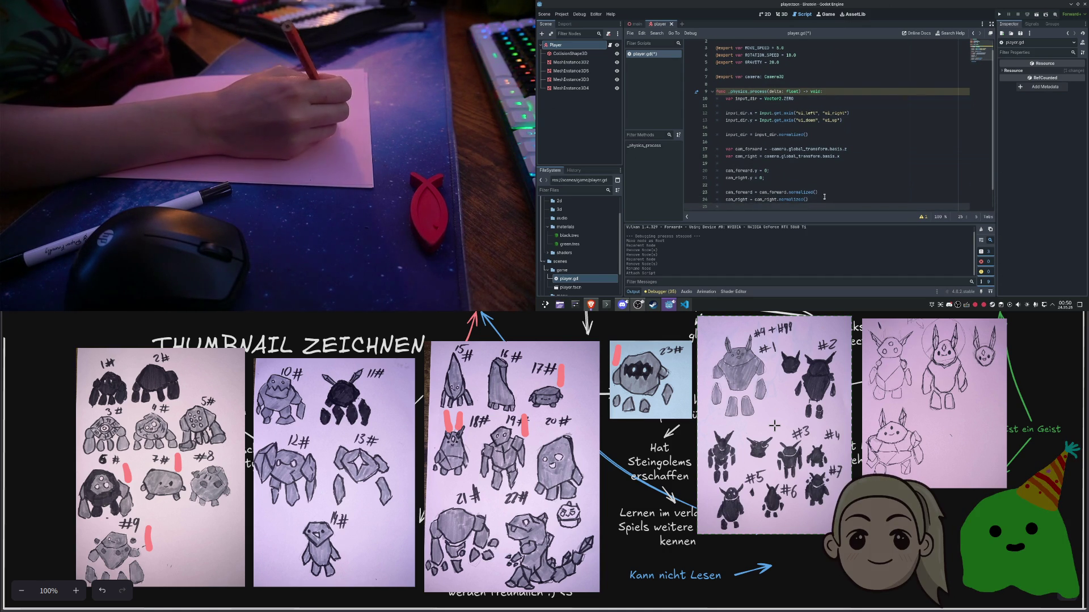
Step: Add var move_dir = (cam_forward * input_dir.y) + (cam_right * input_dir.x)
{"action": "key", "text": "Return"}
{"action": "type", "text": "var move_dir = "}
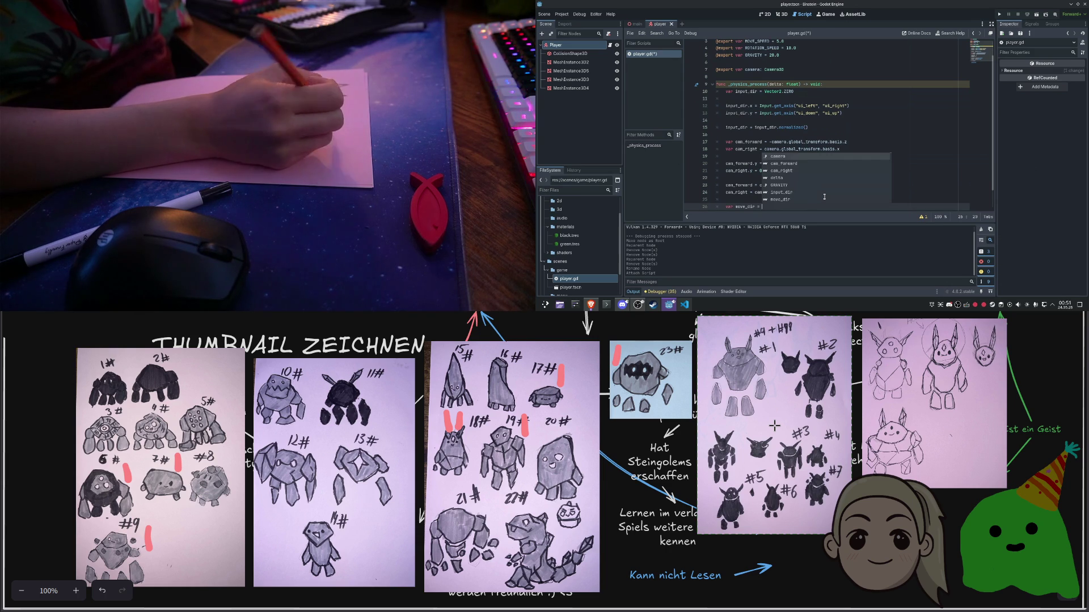
{"action": "type", "text": "(cam_forward"}
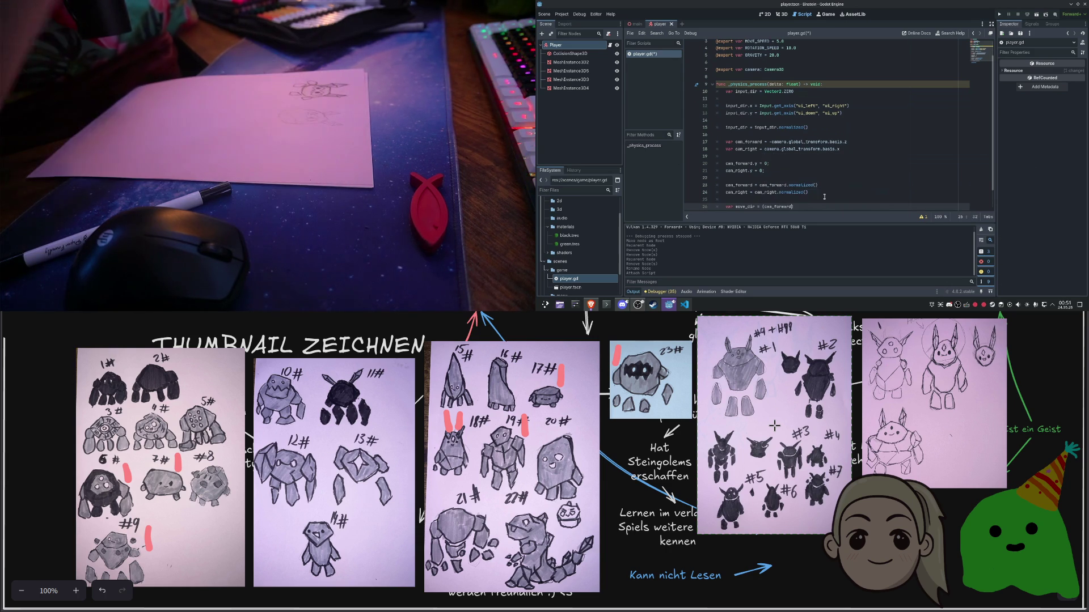
{"action": "type", "text": " * input_dir.y) "}
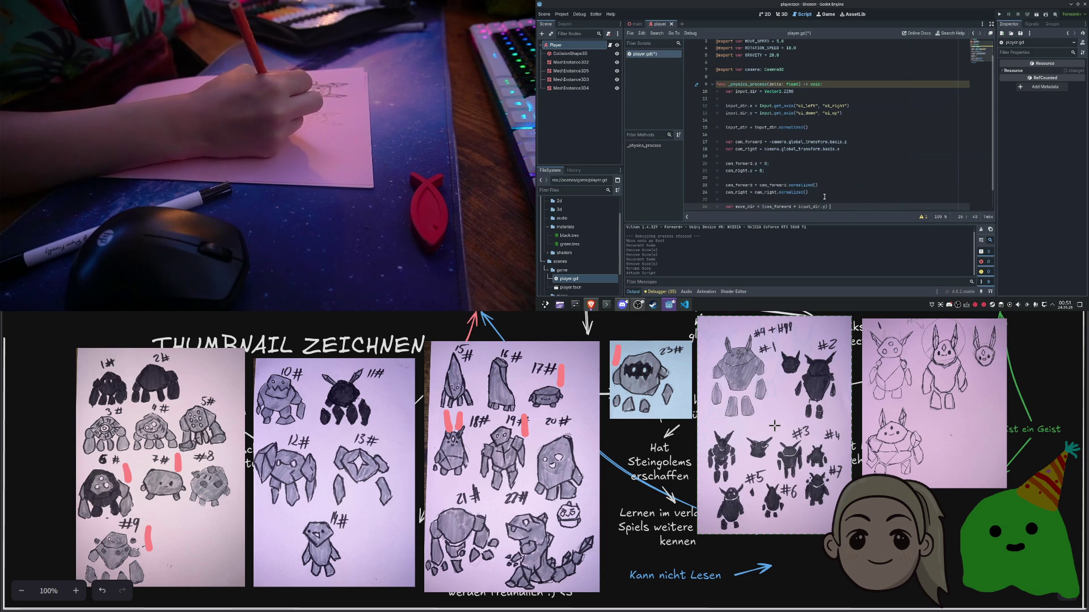
{"action": "type", "text": "+ (cam"}
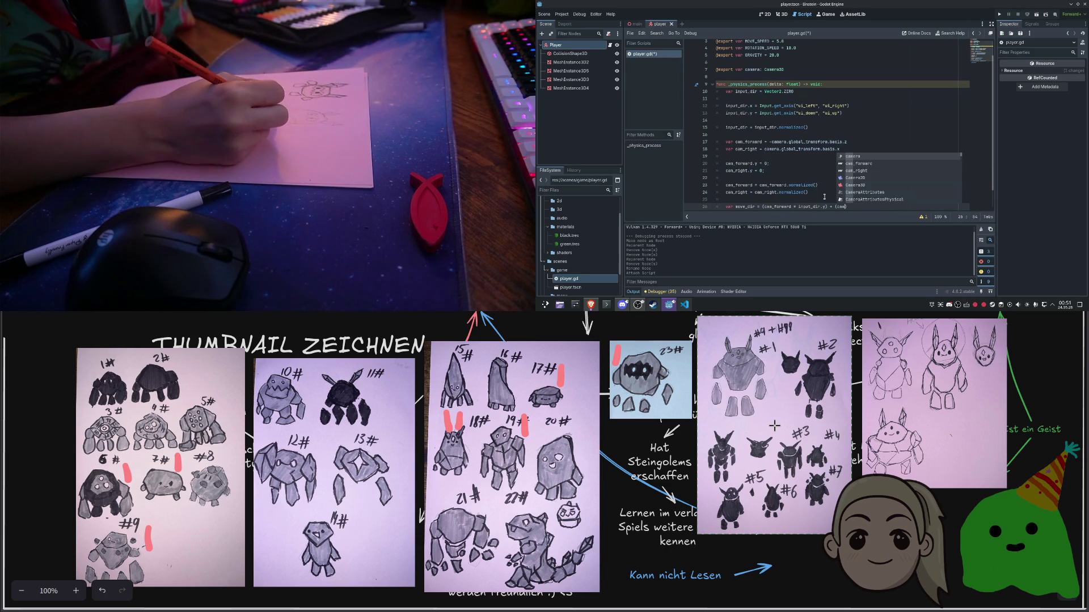
{"action": "type", "text": "_right * input"}
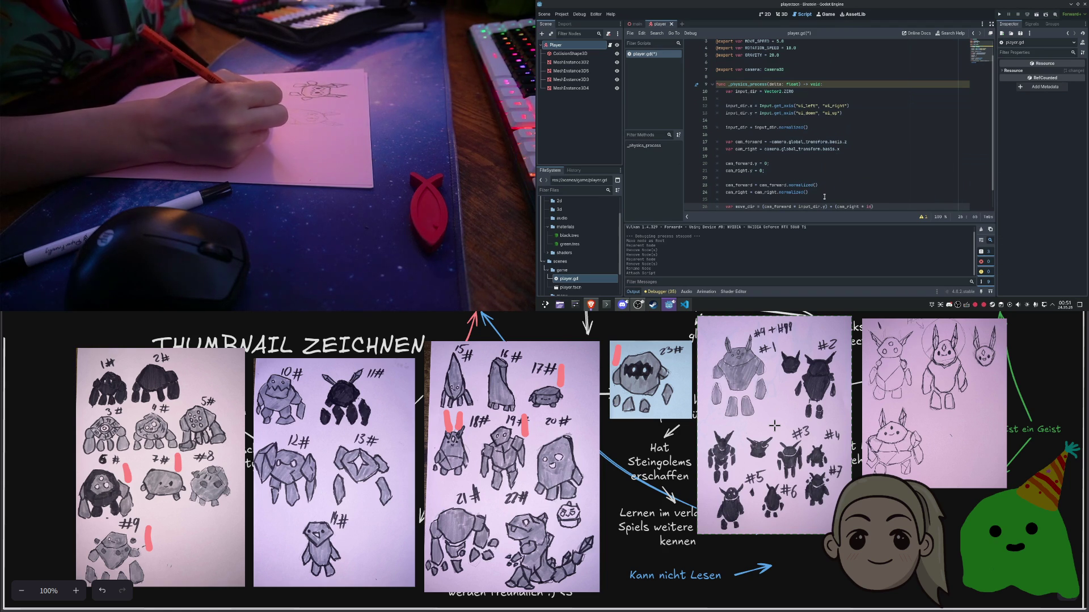
{"action": "type", "text": "_dir.x"}
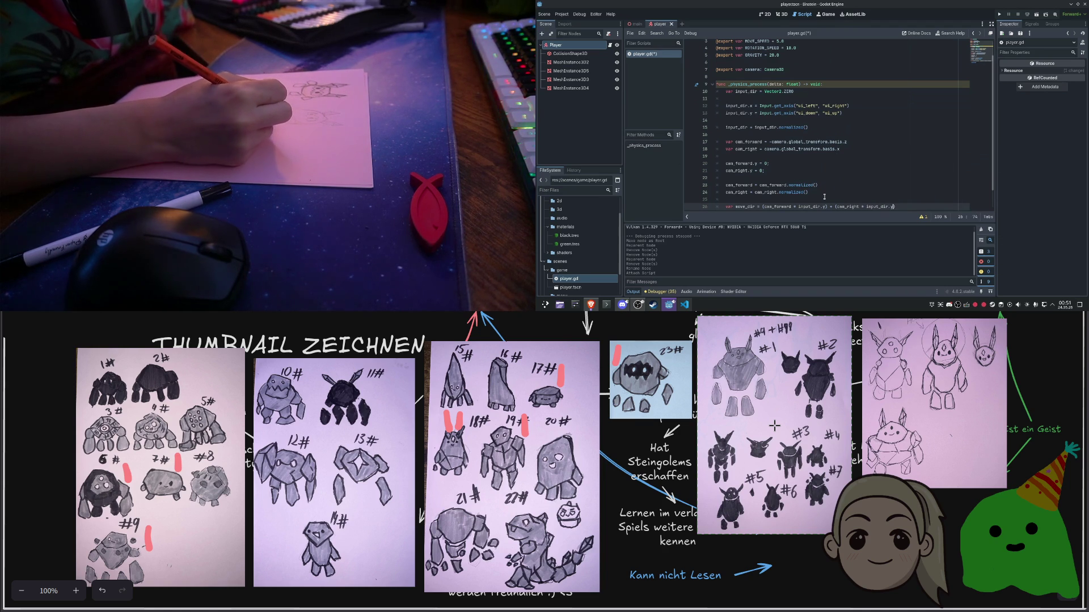
{"action": "type", "text": ")"}
{"action": "key", "text": "Return"}
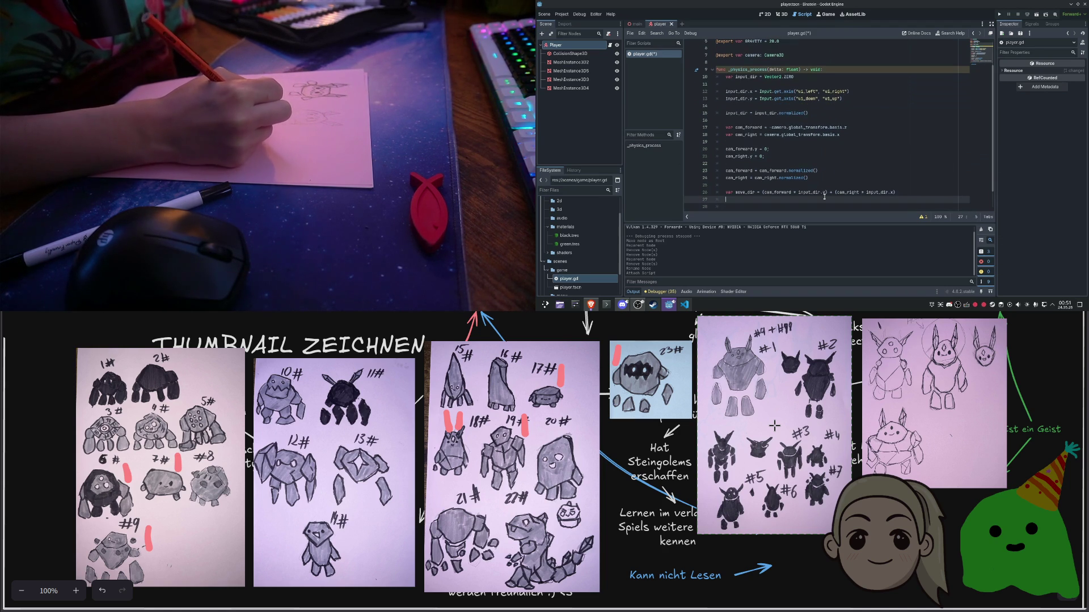
{"action": "key", "text": "Tab"}
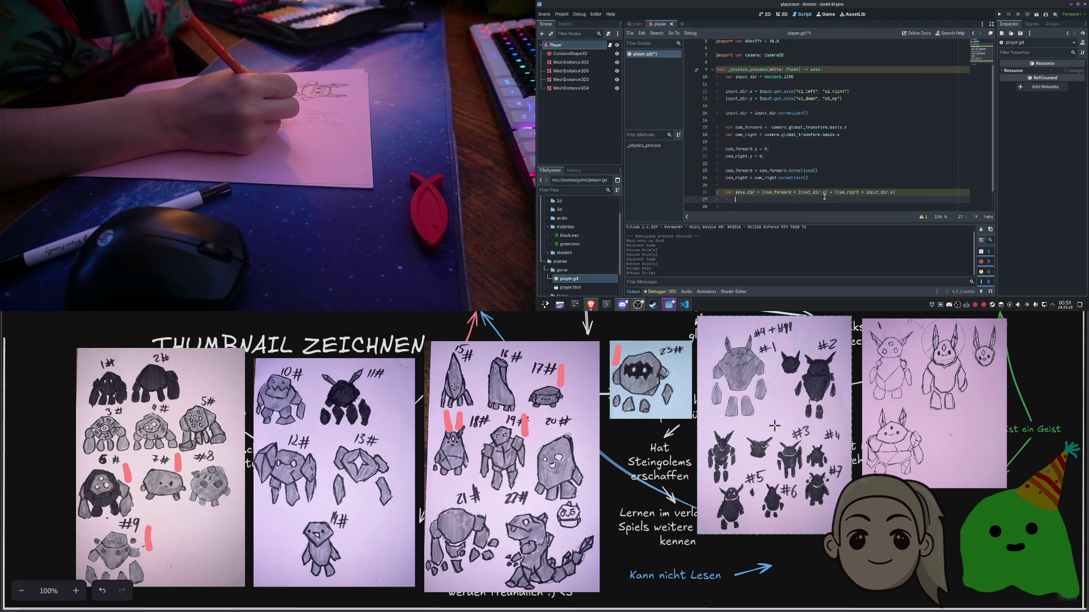
Step: Set velocity.x and velocity.z from move_dir times MOVE_SPEED, then run the game
{"action": "key", "text": "Return"}
{"action": "type", "text": "velocity."}
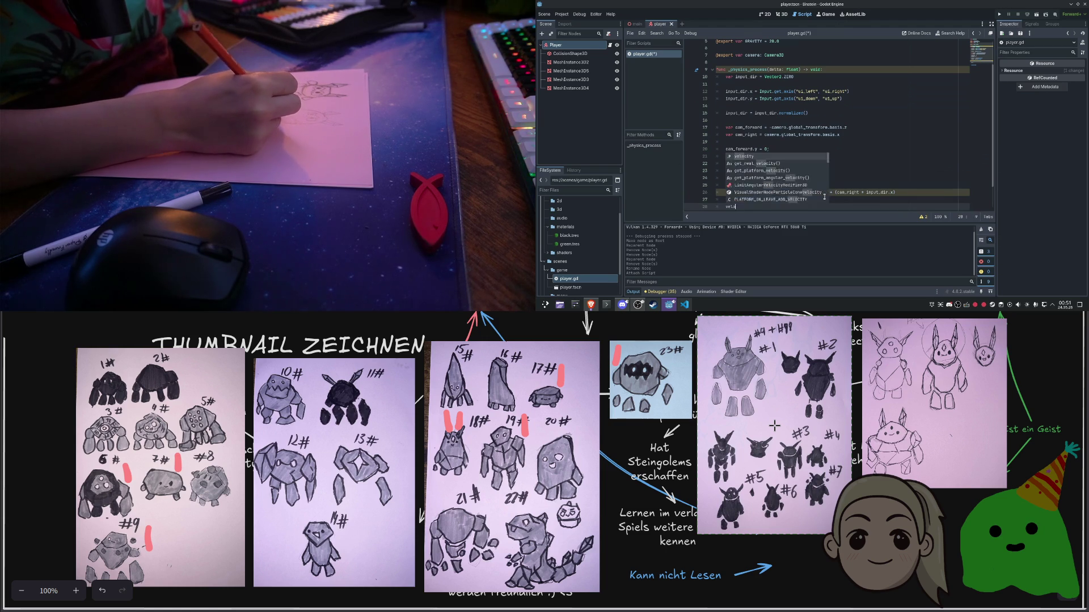
{"action": "type", "text": "x = move_dir."}
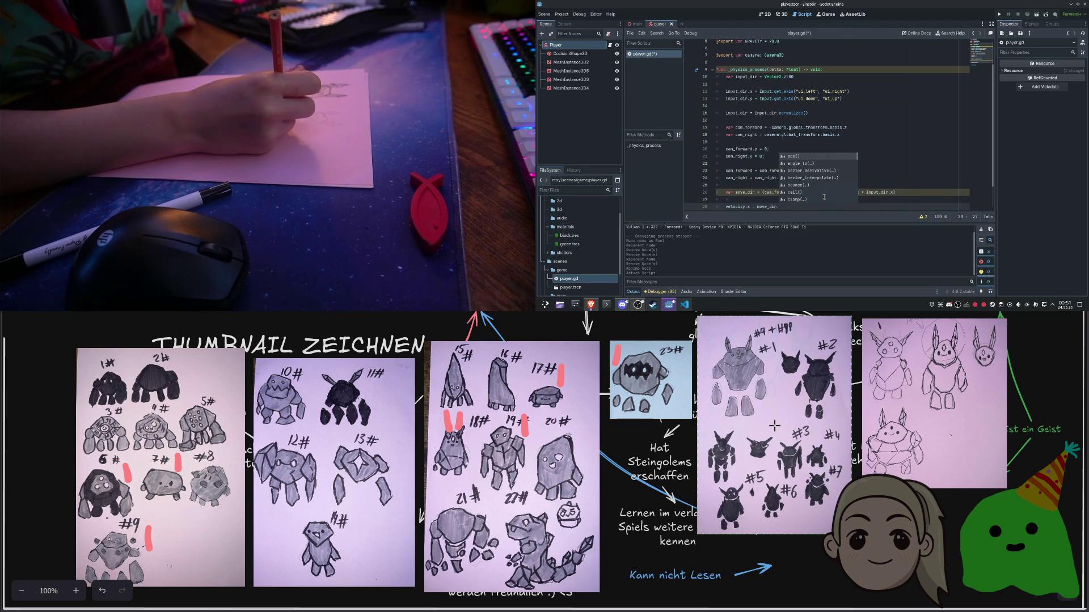
{"action": "type", "text": "x * move_"}
{"action": "key", "text": "Return"}
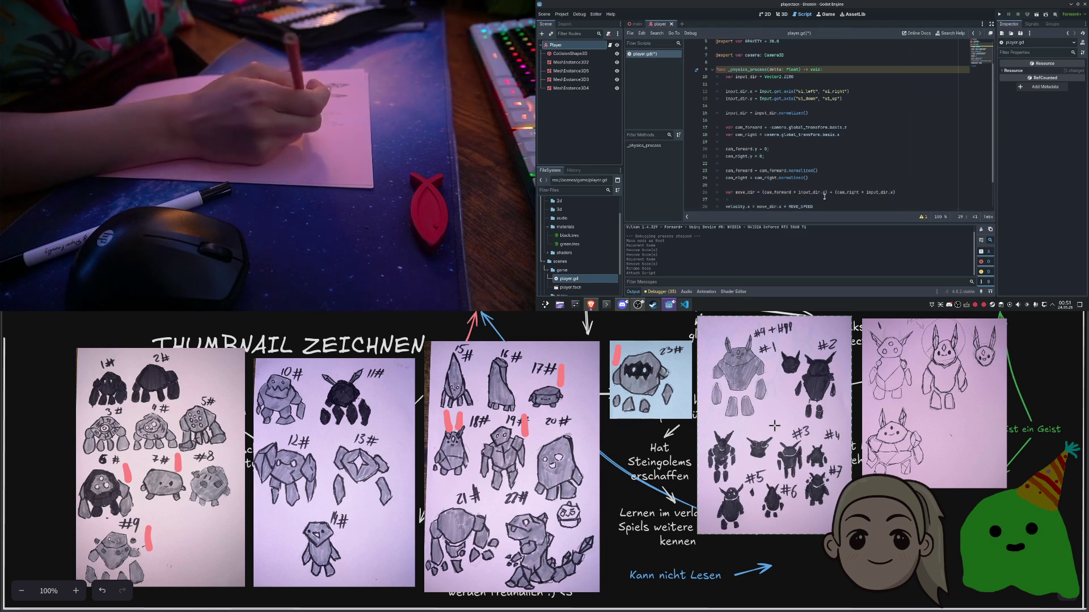
{"action": "key", "text": "ctrl+shift+d"}
{"action": "key", "text": "Return"}
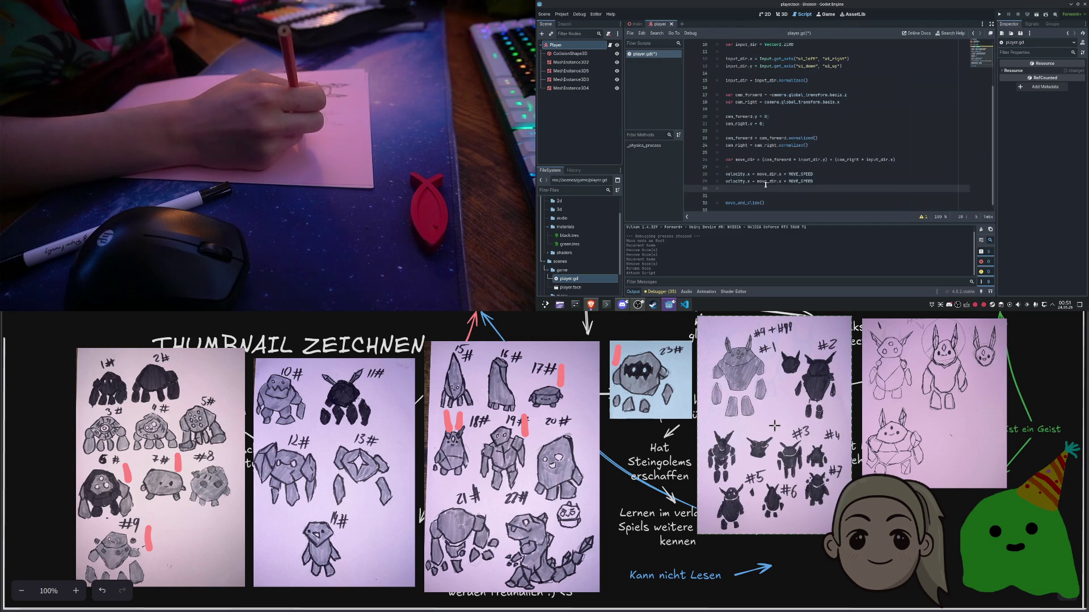
{"action": "left_click", "coordinate": [747, 181]}
{"action": "double_click", "coordinate": [747, 181]}
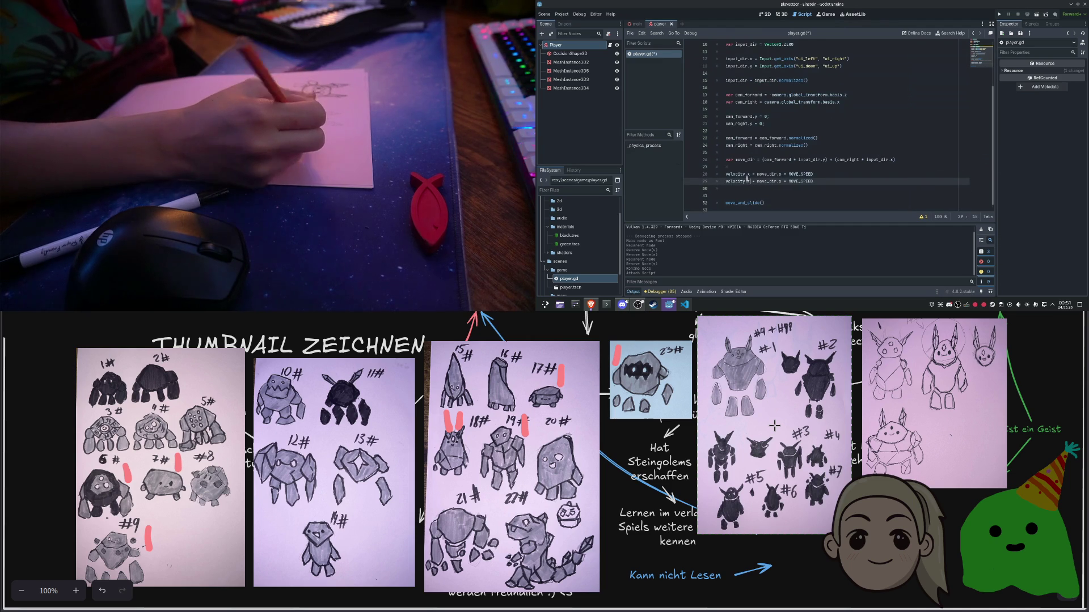
{"action": "key", "text": "Down"}
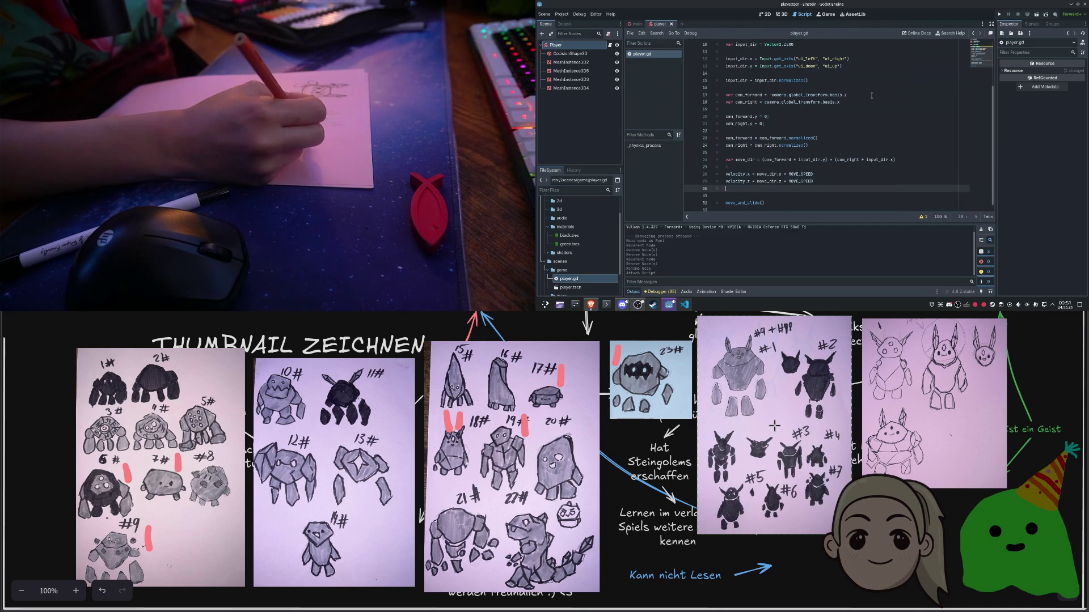
{"action": "left_click", "coordinate": [851, 134]}
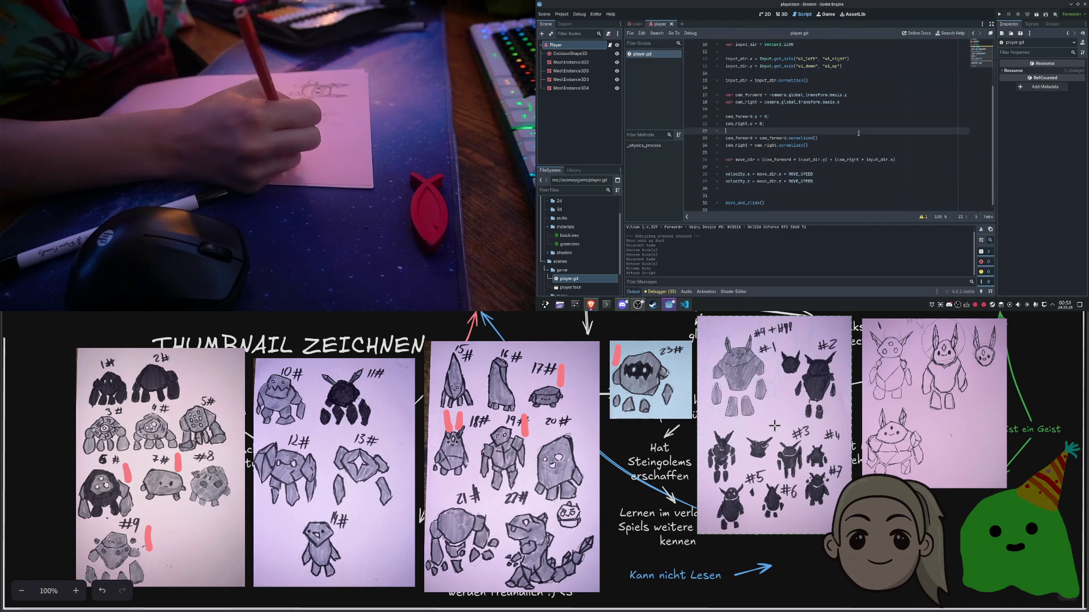
{"action": "key", "text": "F6"}
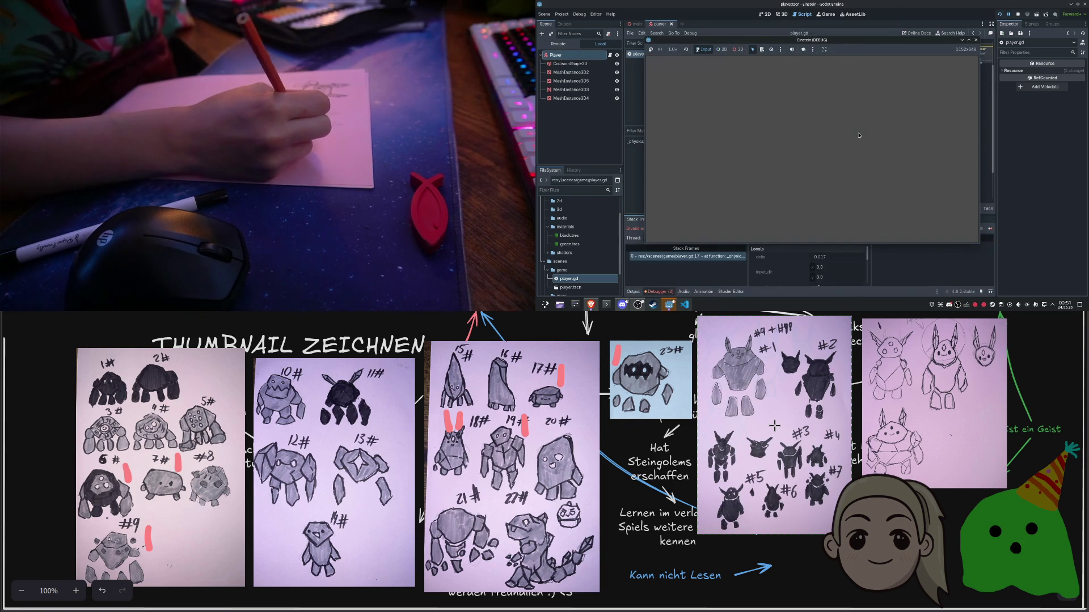
Step: Stop the game, drag Camera3D onto the Player's Camera property in the main scene, and rerun
{"action": "left_click", "coordinate": [976, 39]}
{"action": "left_click", "coordinate": [781, 15]}
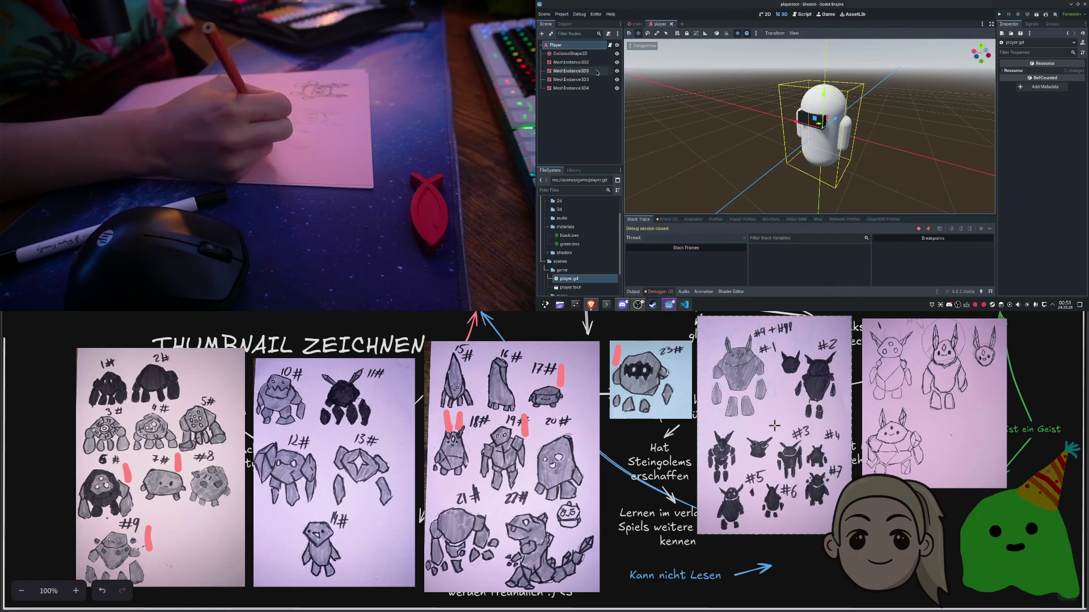
{"action": "left_click", "coordinate": [642, 25]}
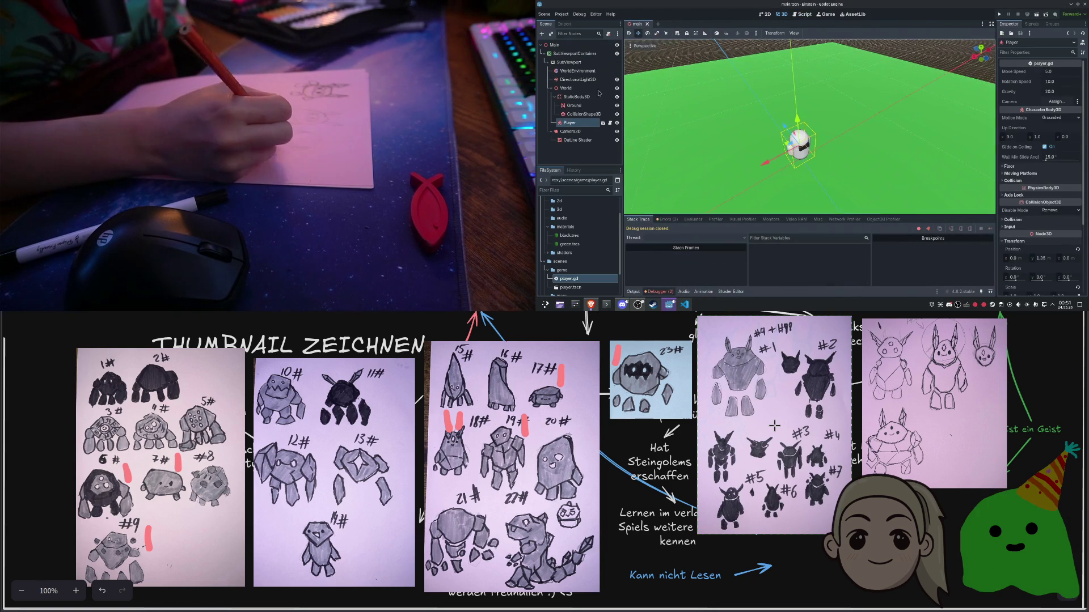
{"action": "left_click_drag", "start_coordinate": [571, 136], "coordinate": [572, 124]}
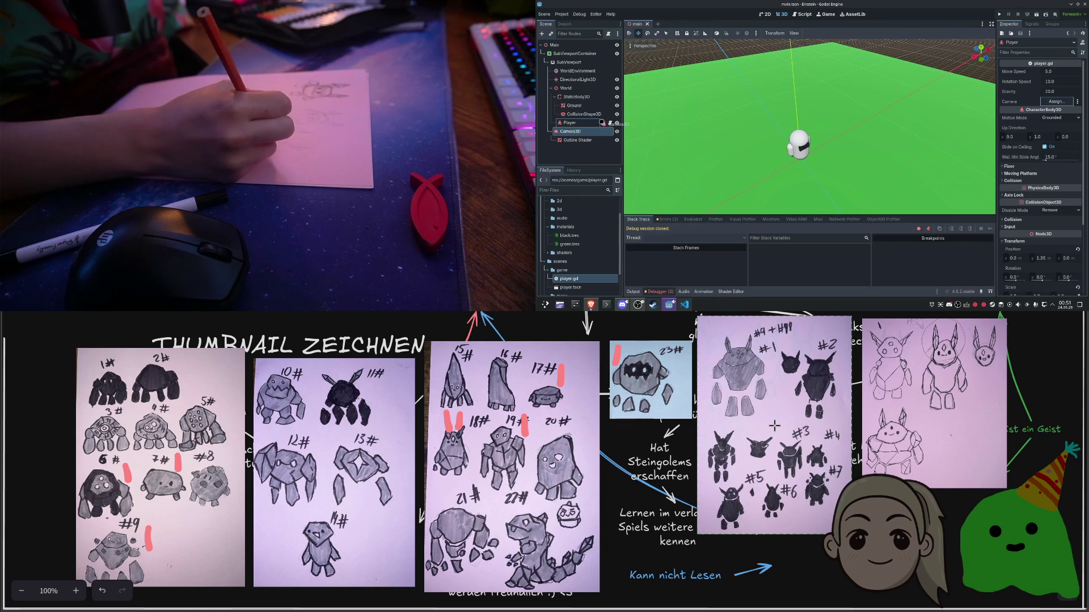
{"action": "left_click_drag", "start_coordinate": [761, 140], "coordinate": [1056, 101]}
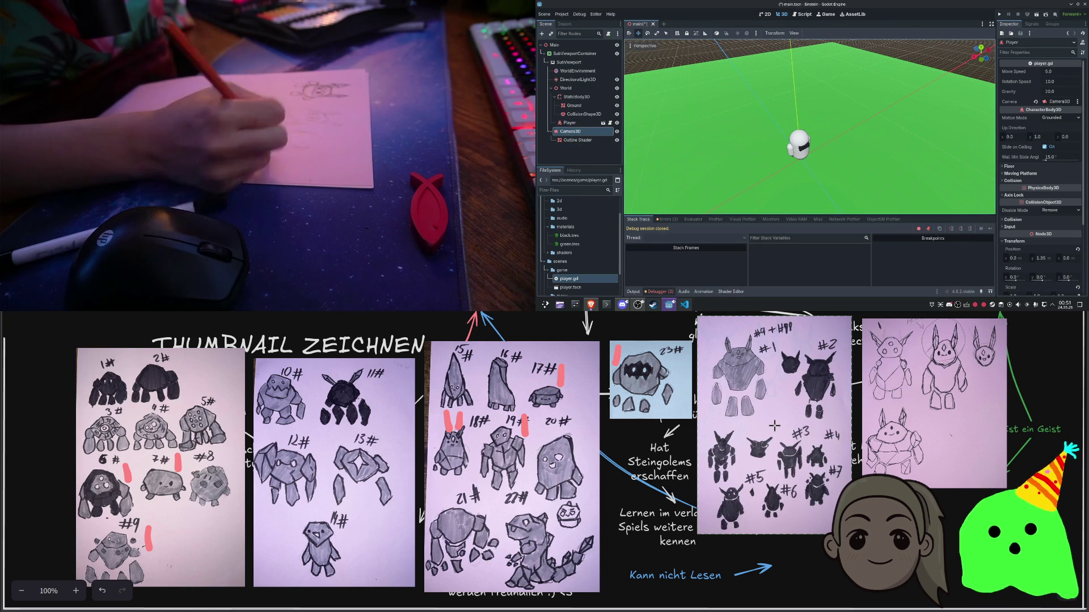
{"action": "key", "text": "F5"}
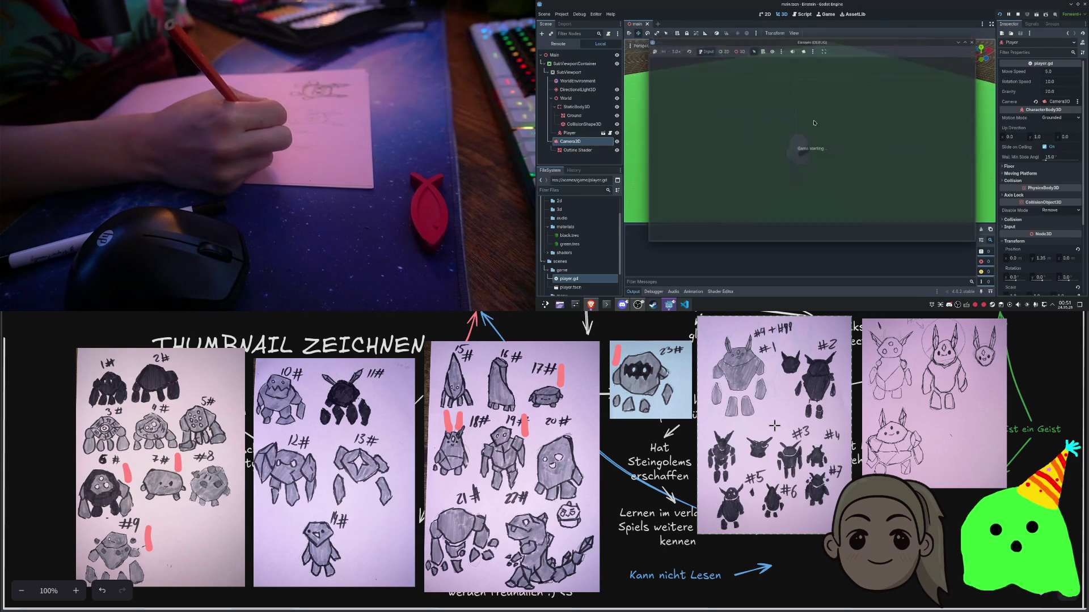
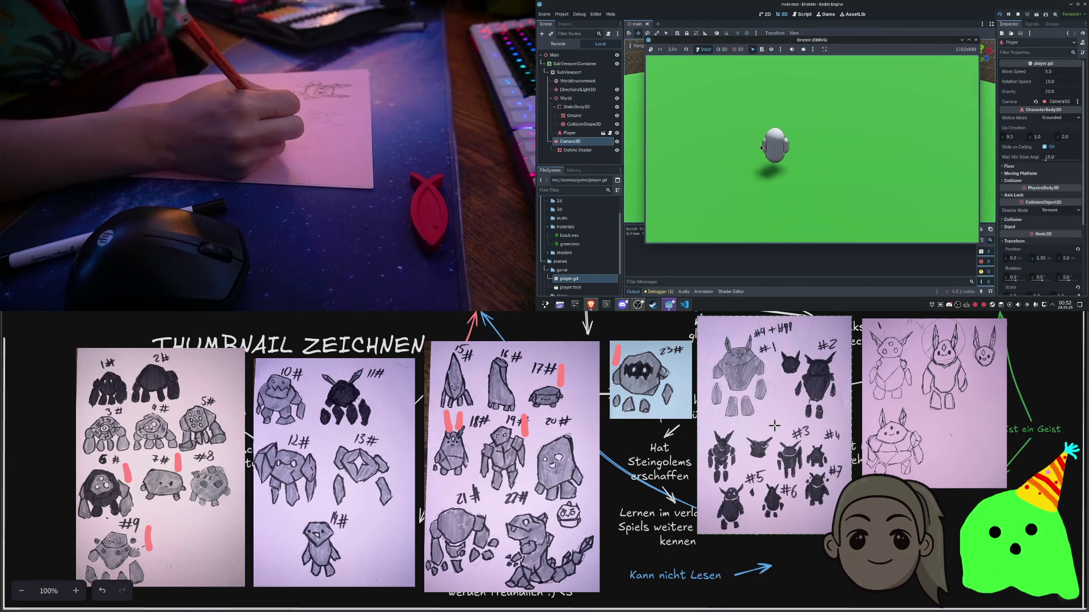
Step: Stop the game, drag Camera3D to a new position and angle, then save and run the scene
{"action": "left_click", "coordinate": [976, 40]}
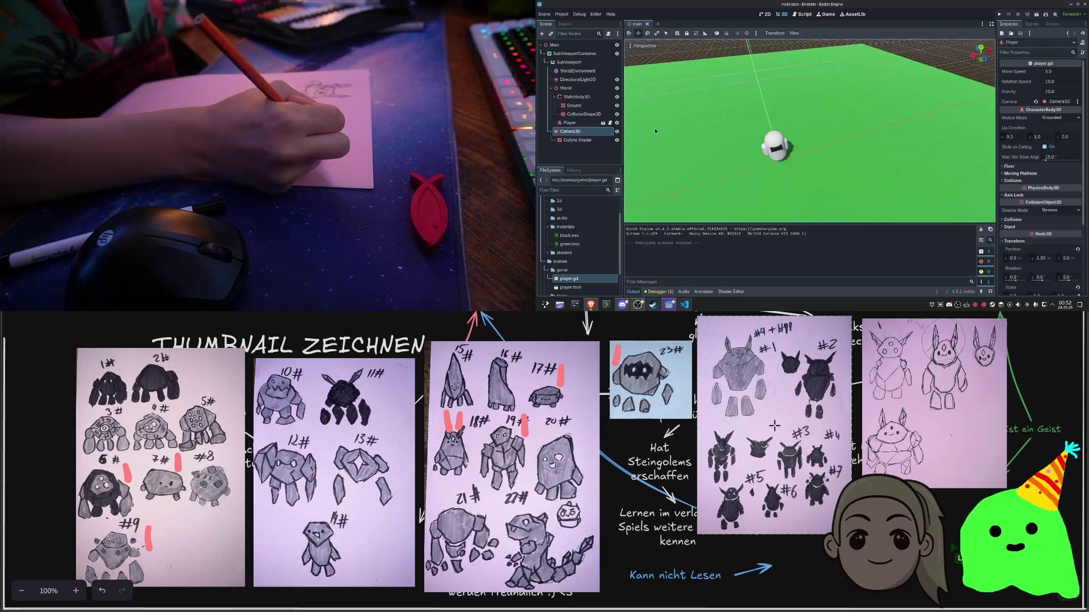
{"action": "scroll", "coordinate": [641, 132], "scroll_direction": "down", "scroll_amount": 5}
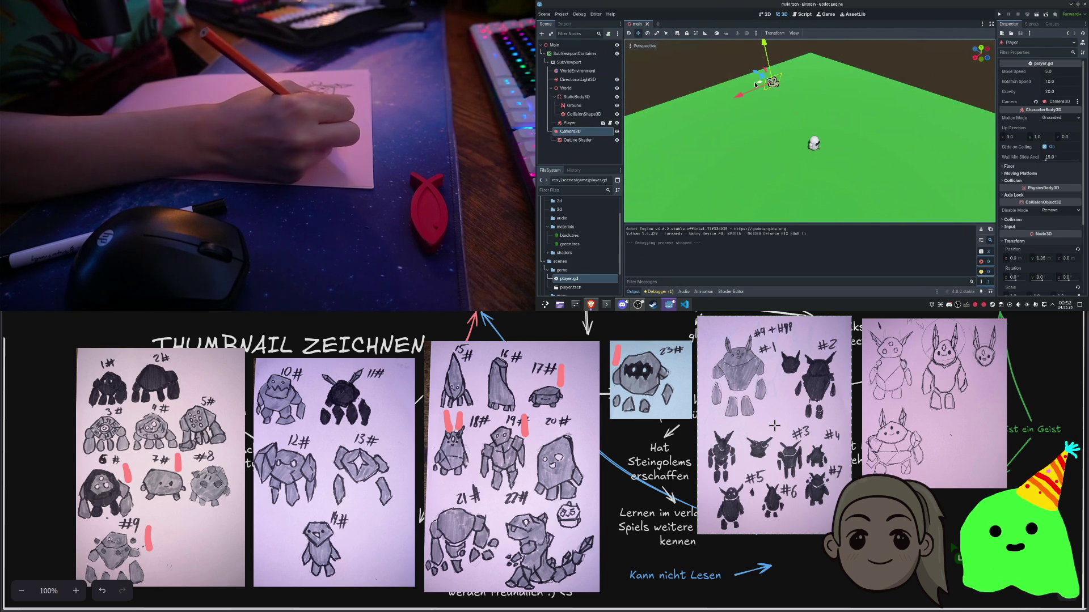
{"action": "mouse_move", "coordinate": [732, 127]}
{"action": "left_mouse_down"}
{"action": "mouse_move", "coordinate": [721, 171]}
{"action": "mouse_move", "coordinate": [748, 139]}
{"action": "mouse_move", "coordinate": [750, 162]}
{"action": "left_mouse_up"}
{"action": "key", "text": "f"}
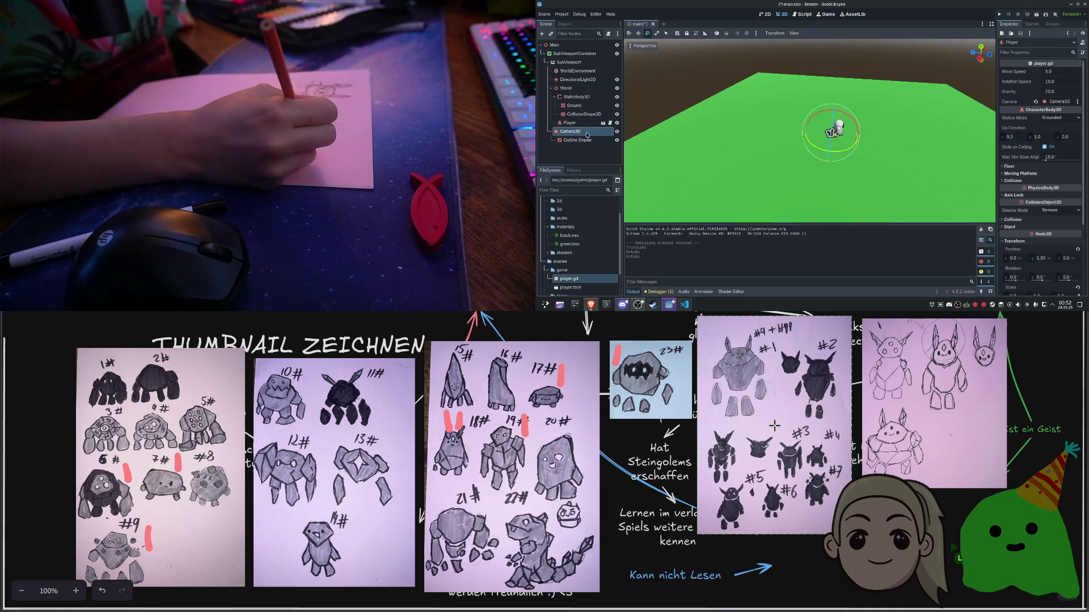
{"action": "left_click_drag", "start_coordinate": [692, 68], "coordinate": [715, 14]}
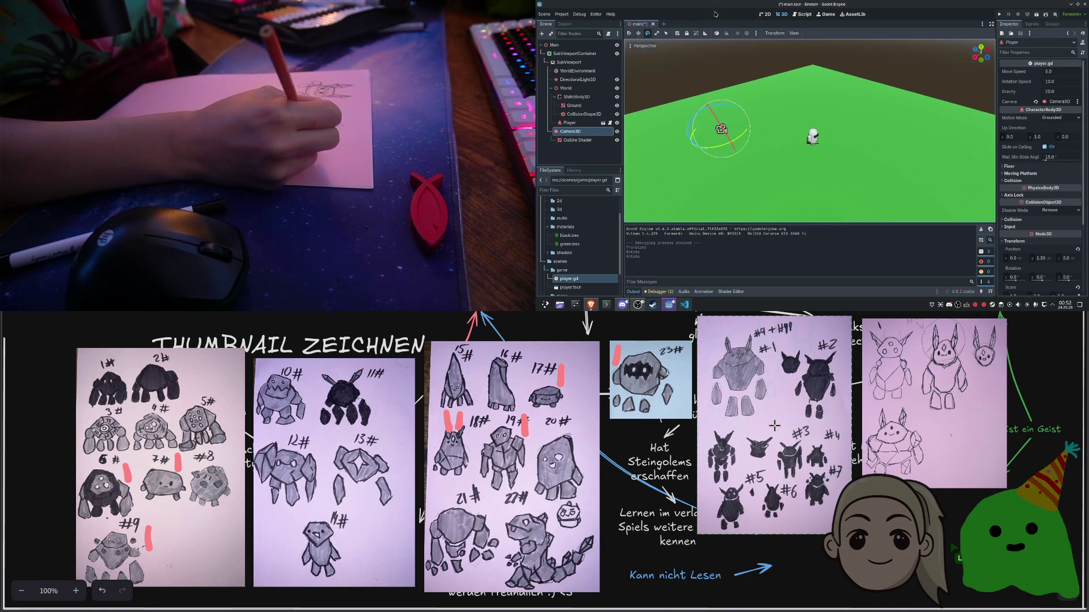
{"action": "left_click", "coordinate": [765, 14]}
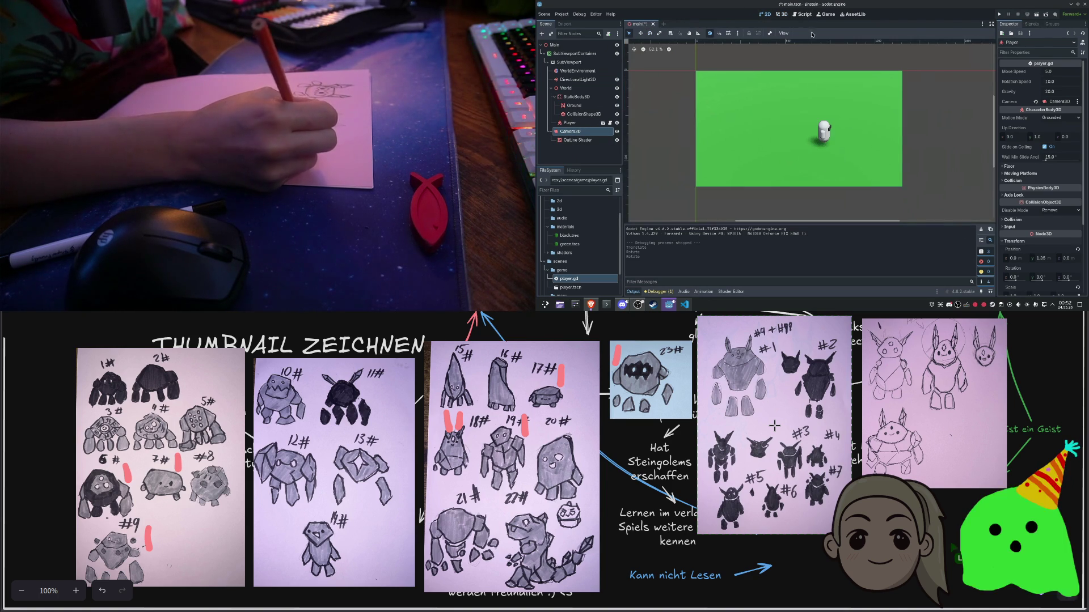
{"action": "key", "text": "F5"}
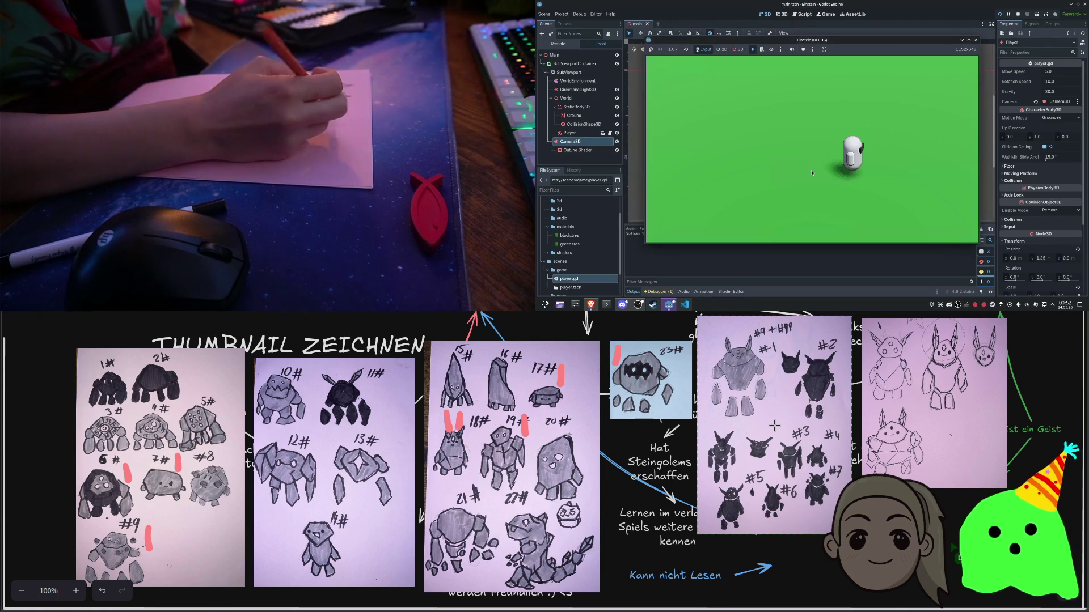
Step: Walk the capsule player forward, back, left and right with WASD, then stop the game
{"action": "key", "text": "w"}
{"action": "key", "text": "a"}
{"action": "key", "text": "s"}
{"action": "key", "text": "d"}
{"action": "key", "text": "w"}
{"action": "key", "text": "a"}
{"action": "key", "text": "d"}
{"action": "key", "text": "w"}
{"action": "key", "text": "a"}
{"action": "key", "text": "d"}
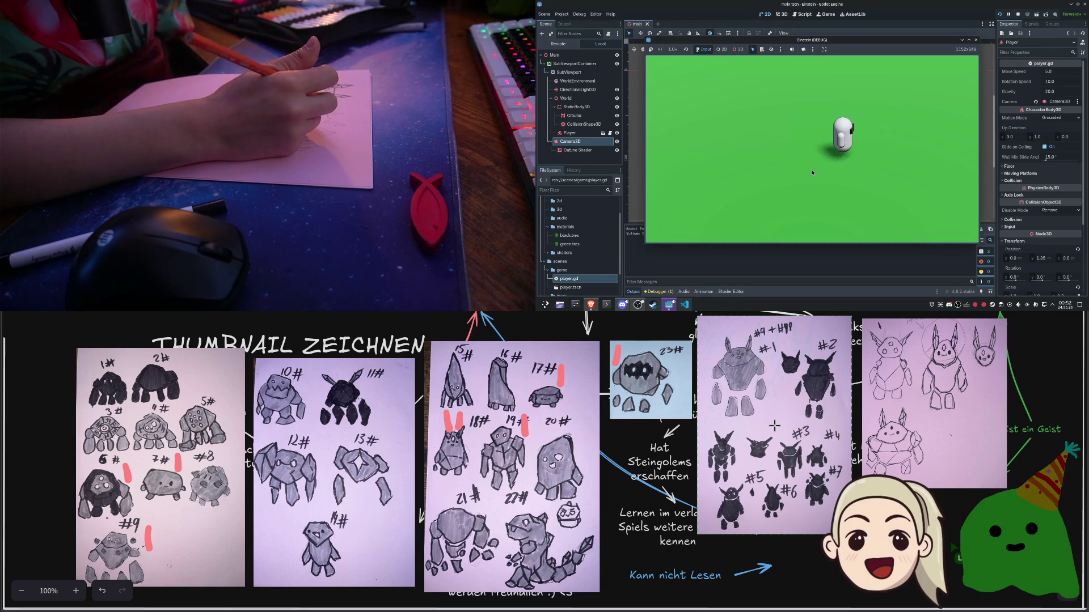
{"action": "key", "text": "a"}
{"action": "key", "text": "d"}
{"action": "key", "text": "a"}
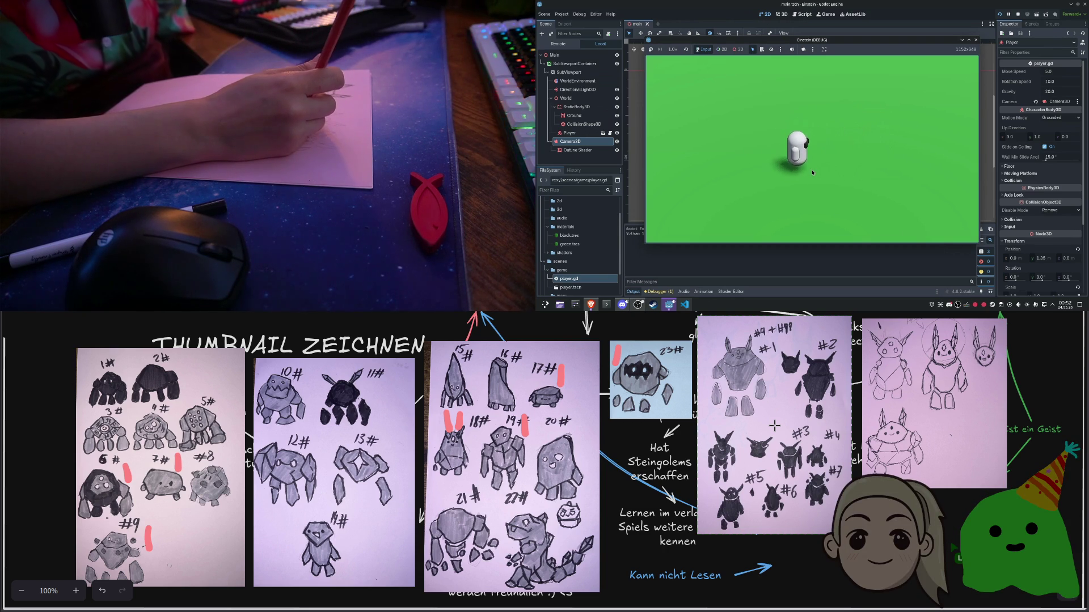
{"action": "key", "text": "w"}
{"action": "key", "text": "d"}
{"action": "key", "text": "a"}
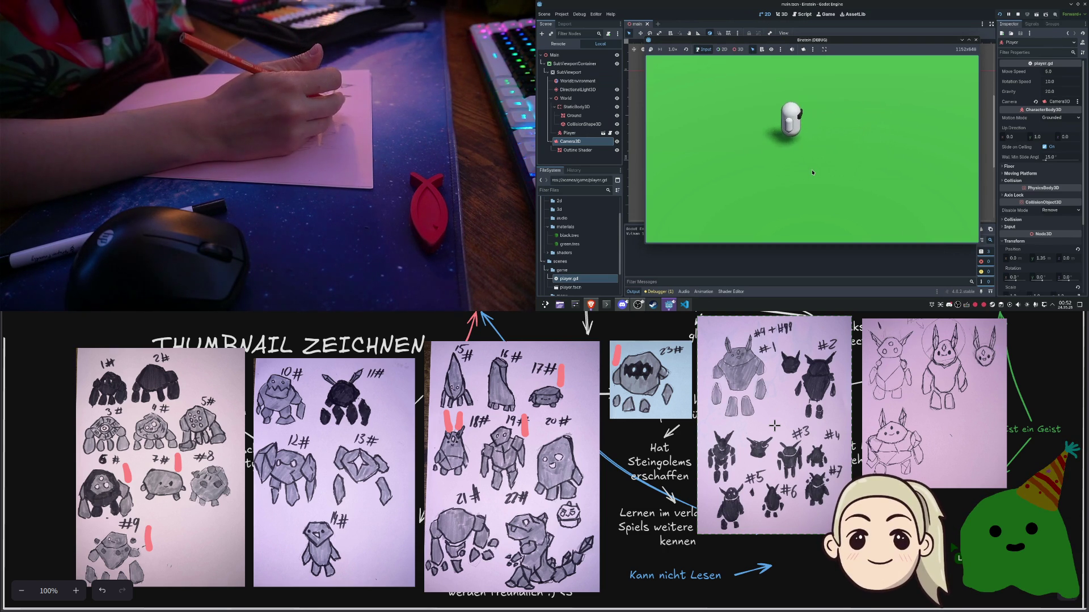
{"action": "key", "text": "s"}
{"action": "key", "text": "d"}
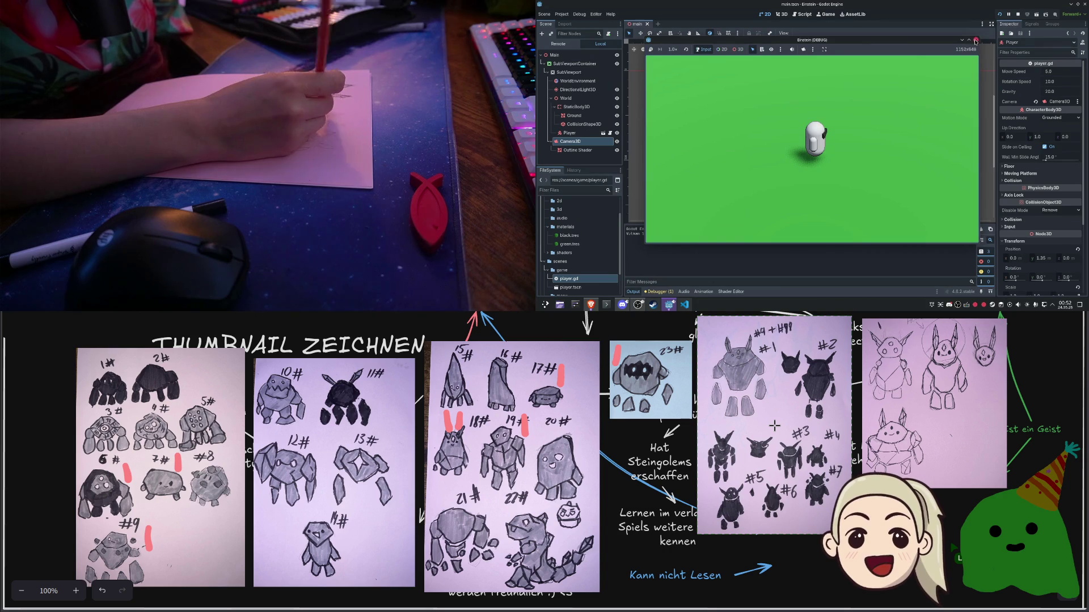
{"action": "left_click", "coordinate": [1018, 14]}
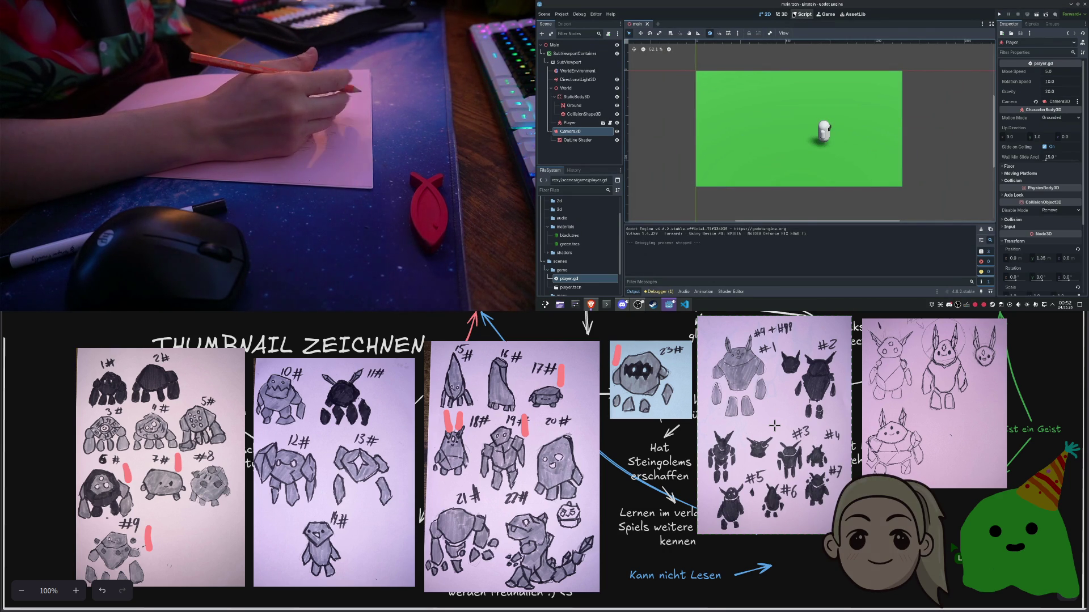
Step: In player.gd, add a move_dir.length() > 0.01 condition above move_and_slide()
{"action": "left_click", "coordinate": [794, 14]}
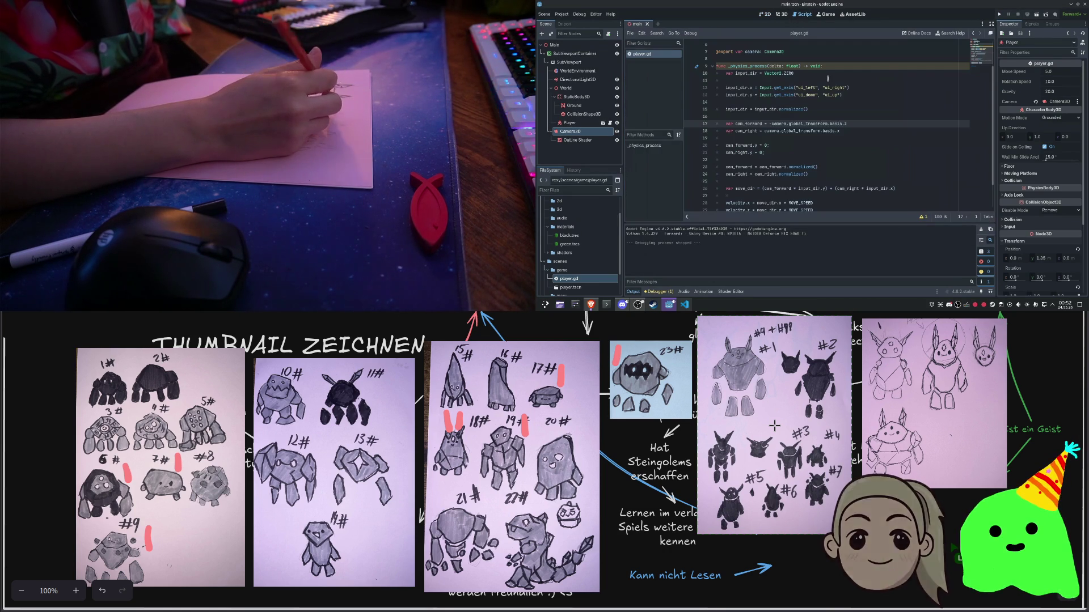
{"action": "left_click", "coordinate": [851, 134]}
{"action": "key", "text": "Down"}
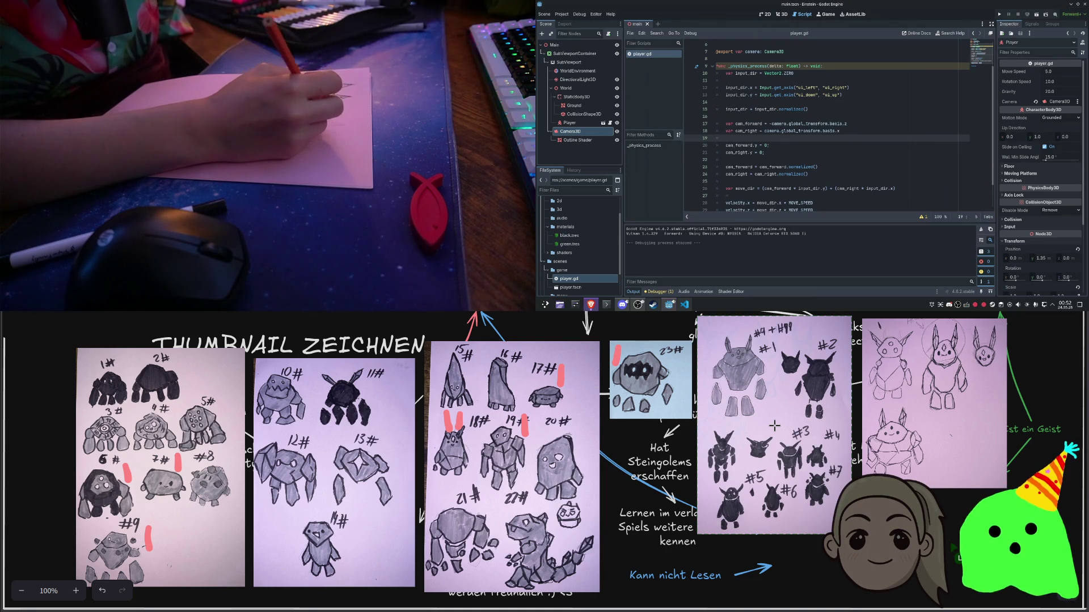
{"action": "key", "text": "Down"}
{"action": "key", "text": "Down"}
{"action": "key", "text": "Down"}
{"action": "key", "text": "Return"}
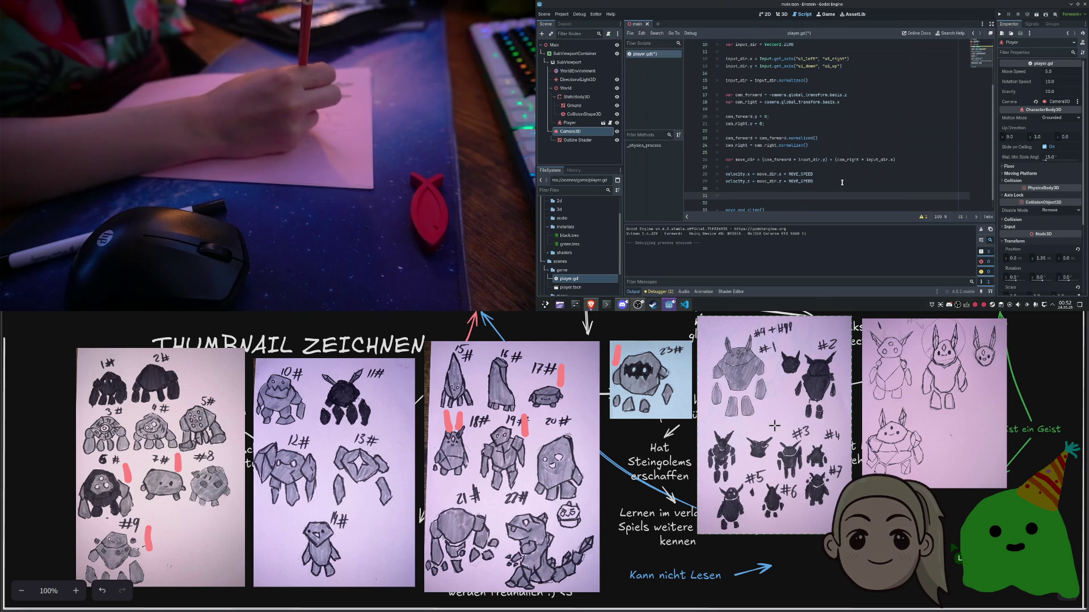
{"action": "type", "text": "move"}
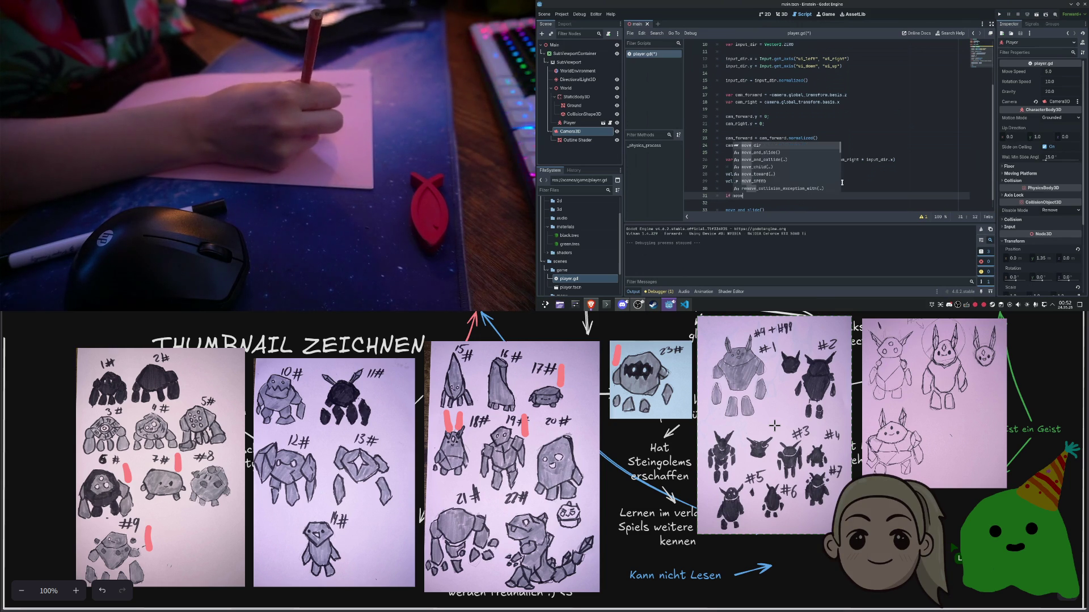
{"action": "type", "text": "_dir.length()"}
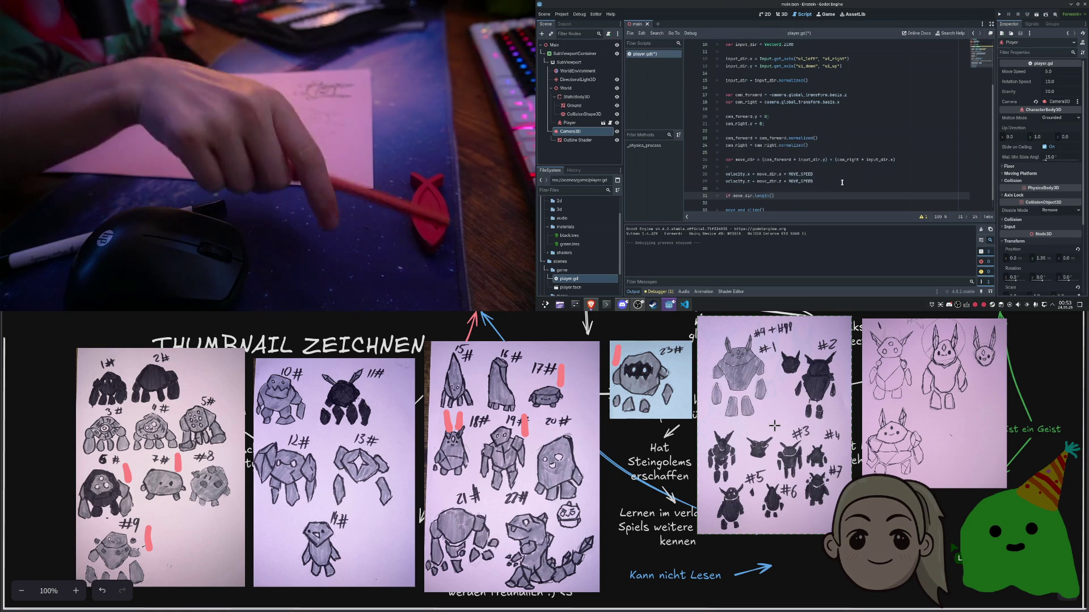
{"action": "type", "text": " > 0.0"}
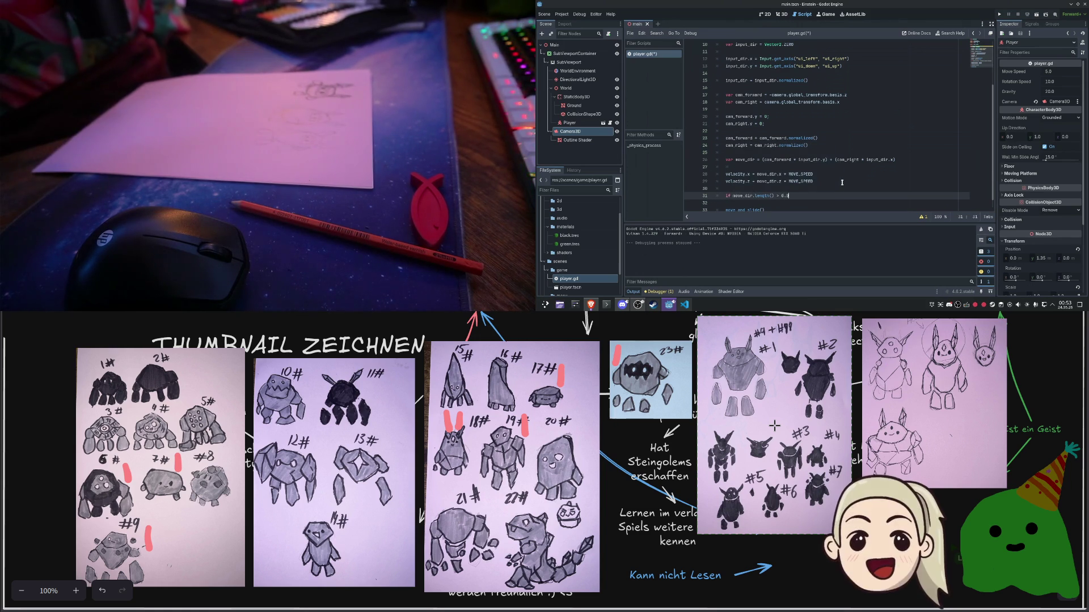
{"action": "type", "text": "1:"}
{"action": "key", "text": "Return"}
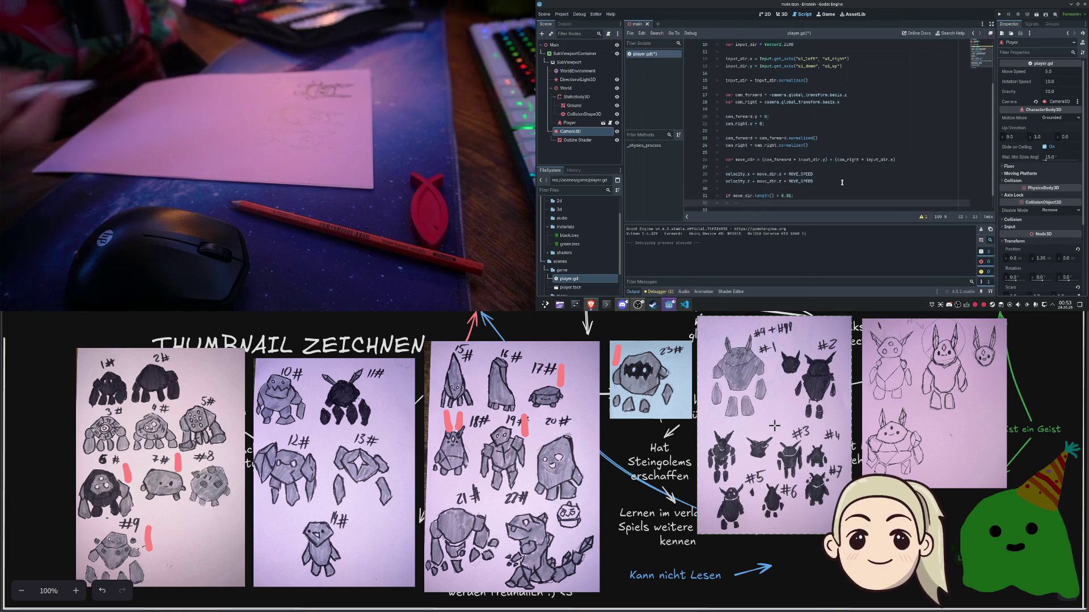
Step: Declare var target_angle = atan2(move_dir.x, move_dir.z) inside the condition
{"action": "type", "text": "var t"}
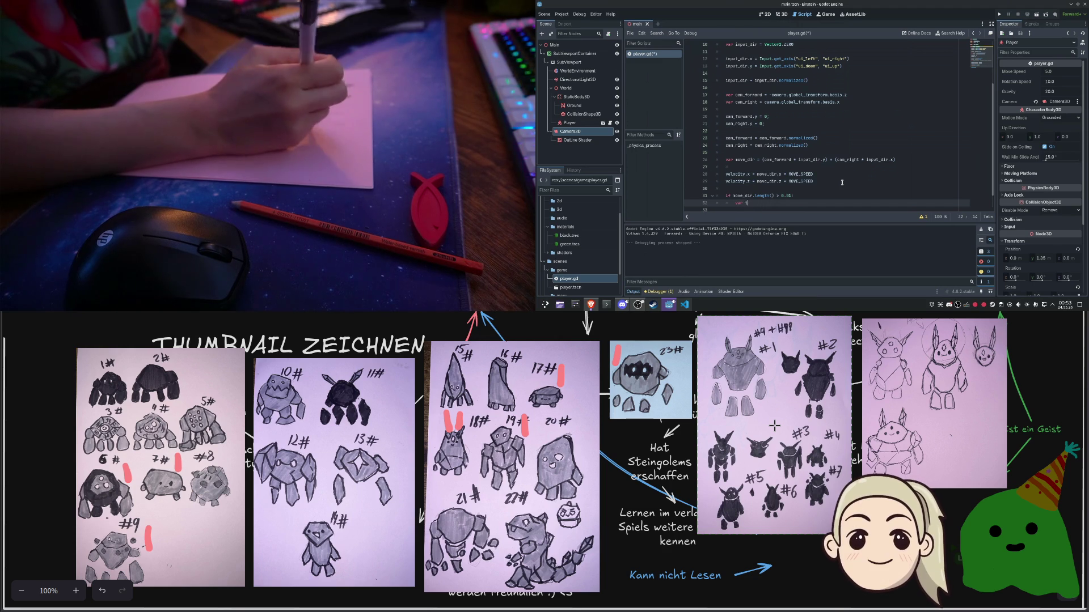
{"action": "type", "text": "et_angle ="}
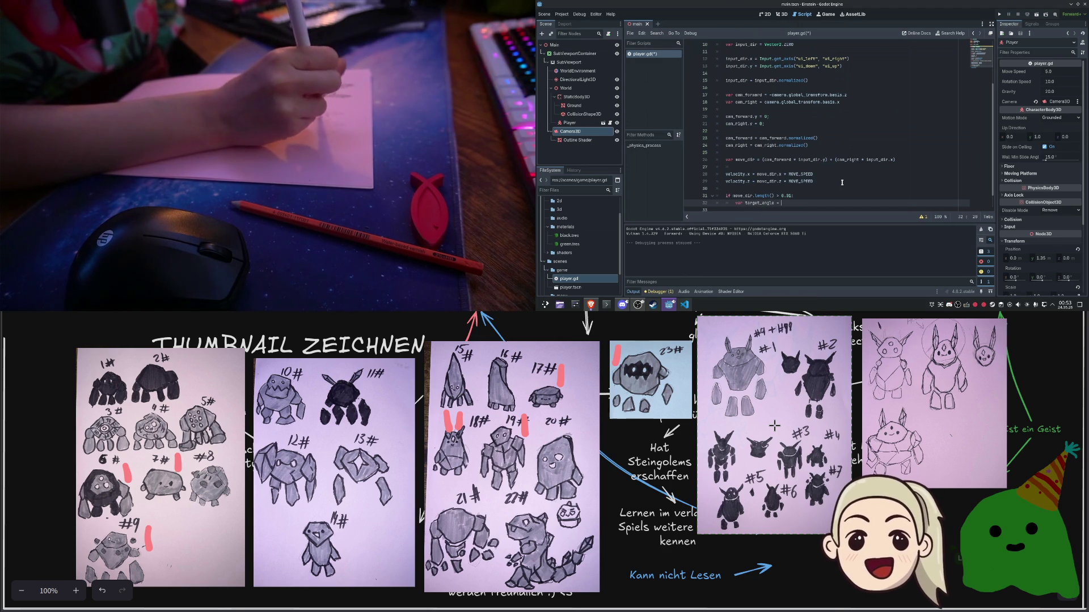
{"action": "type", "text": "atan"}
{"action": "key", "text": "Return"}
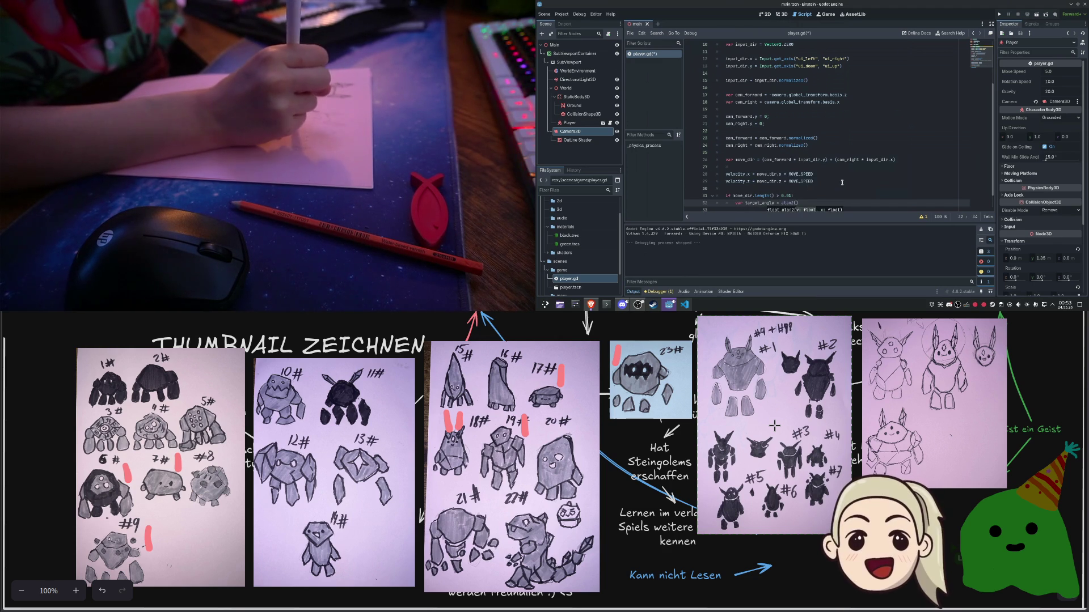
{"action": "type", "text": "move_dir."}
{"action": "type", "text": "x, move"}
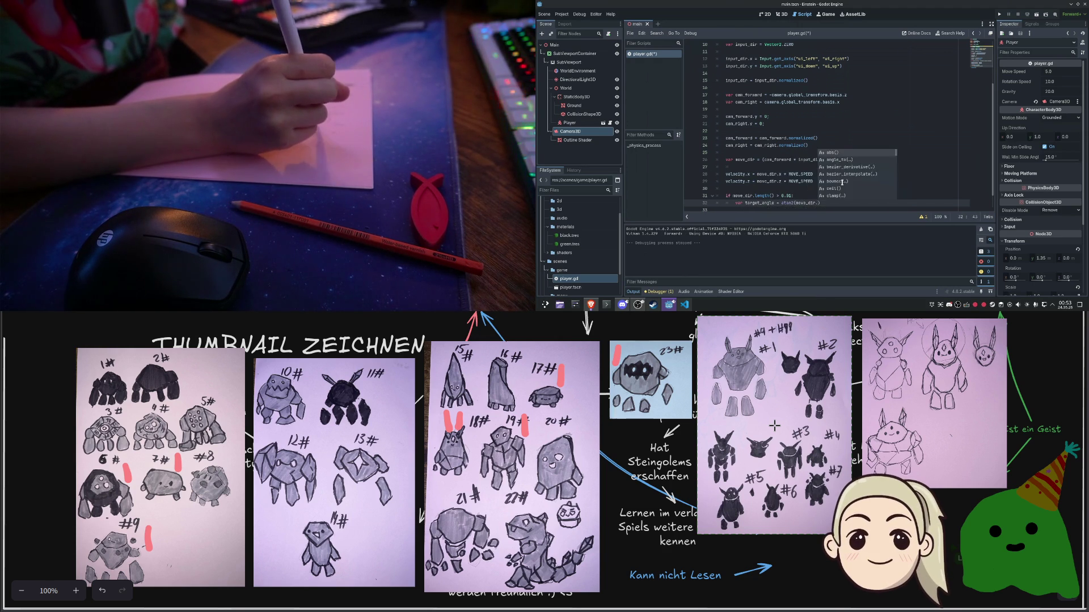
{"action": "type", "text": "_dir."}
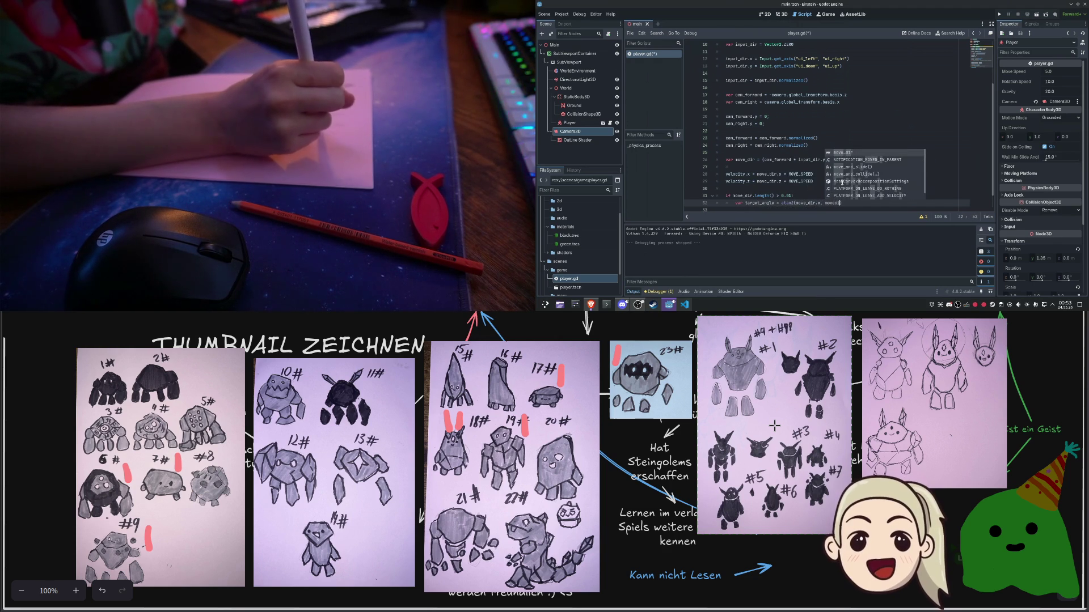
{"action": "type", "text": "z"}
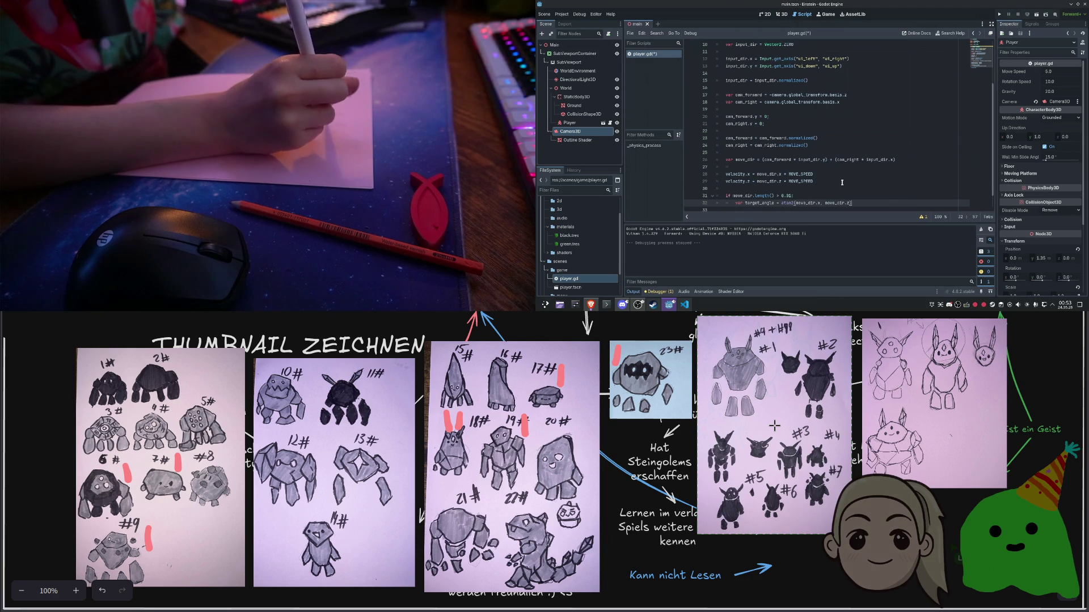
{"action": "key", "text": "Down"}
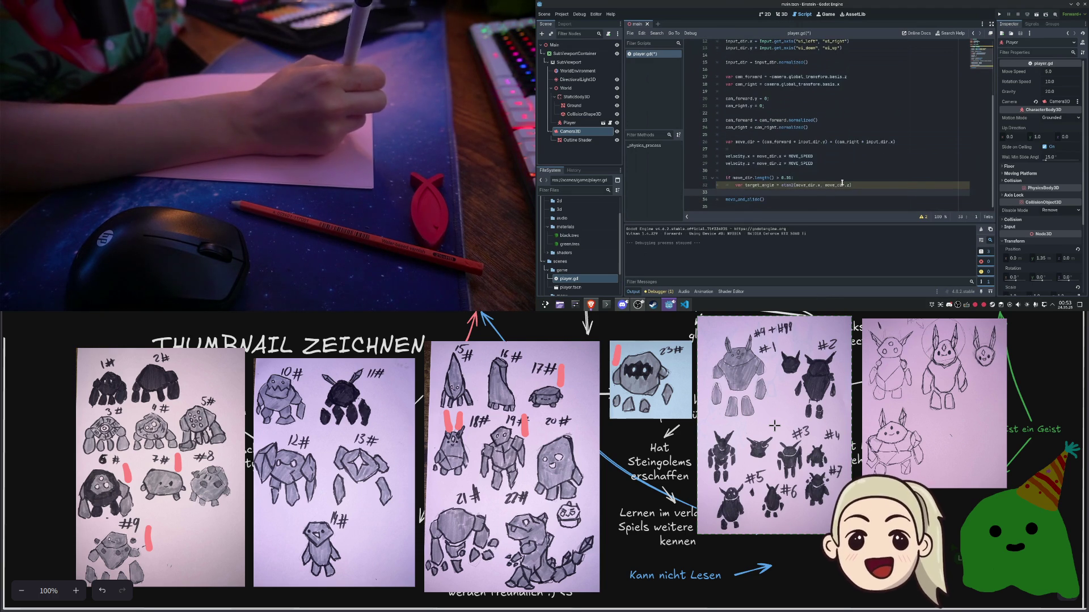
Step: Start a new line assigning rotation.y =, undoing an unwanted rotate completion
{"action": "key", "text": "Return"}
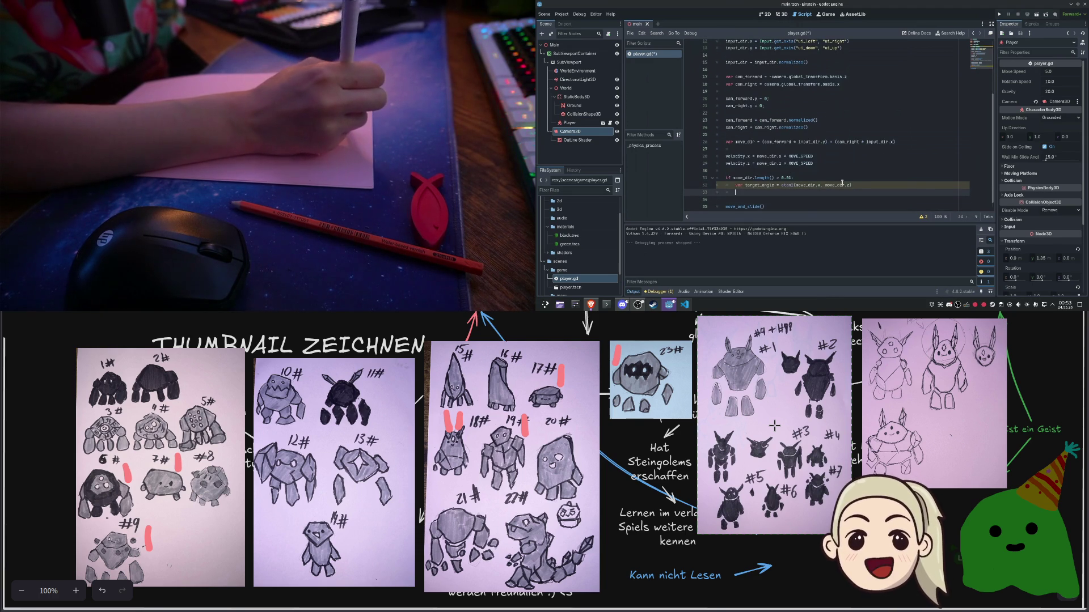
{"action": "type", "text": "rotate"}
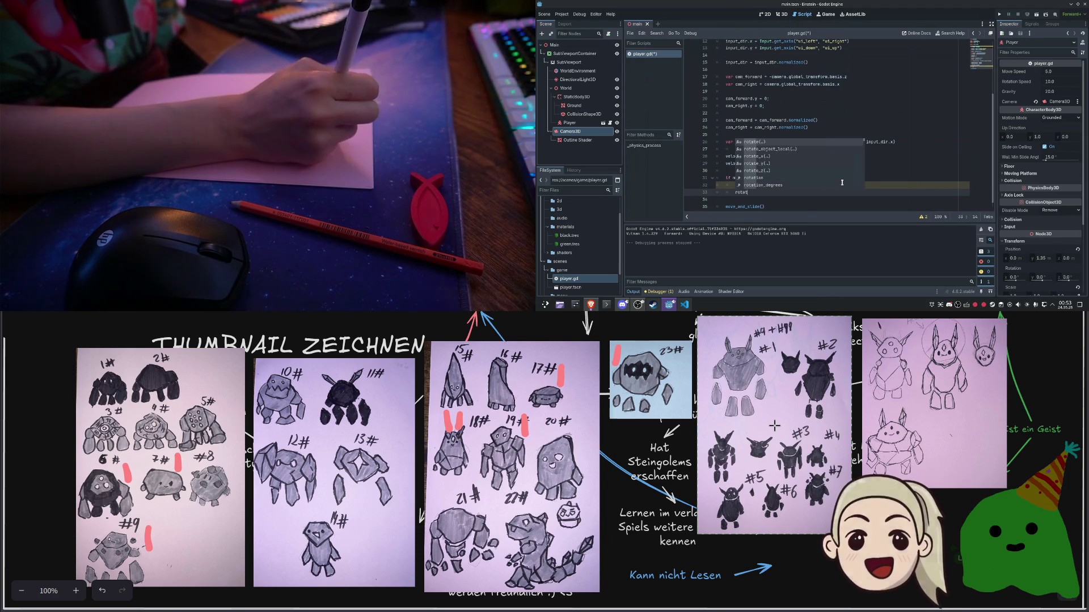
{"action": "key", "text": "Return"}
{"action": "key", "text": "ctrl+z"}
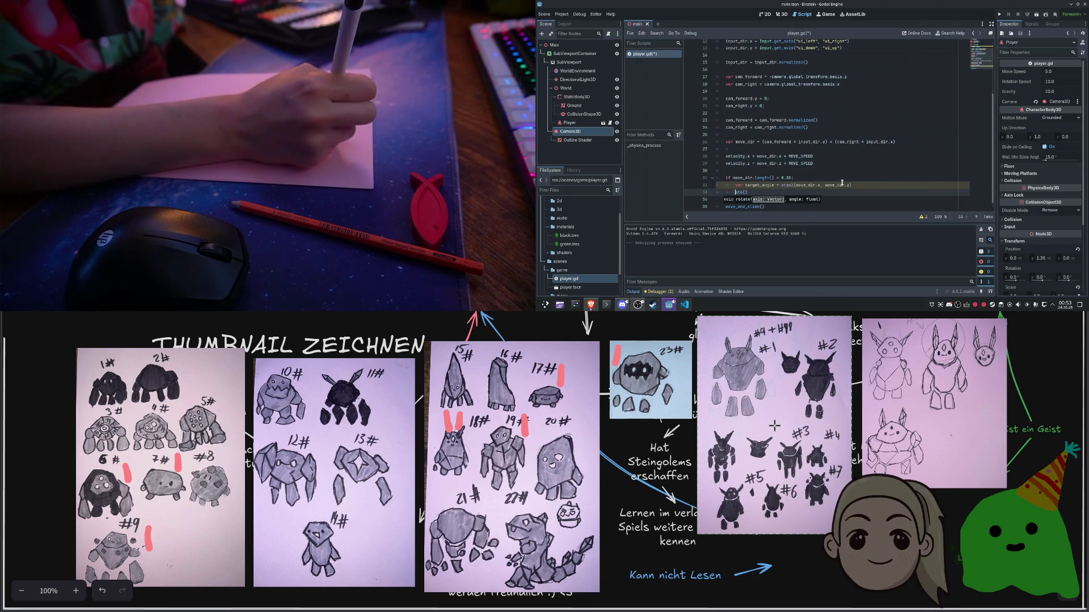
{"action": "type", "text": "tion."}
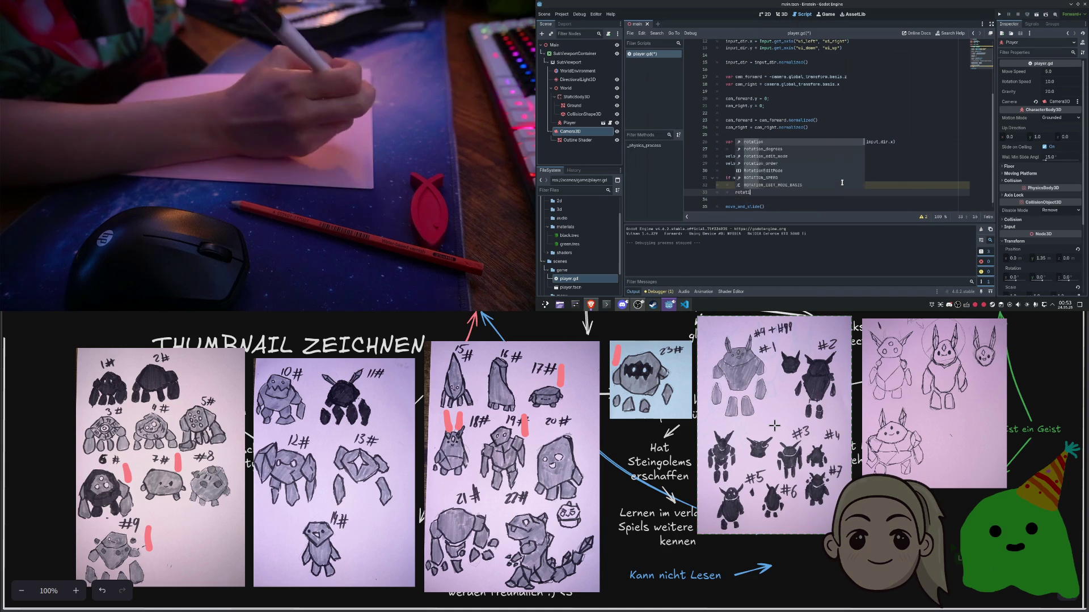
{"action": "type", "text": "y ="}
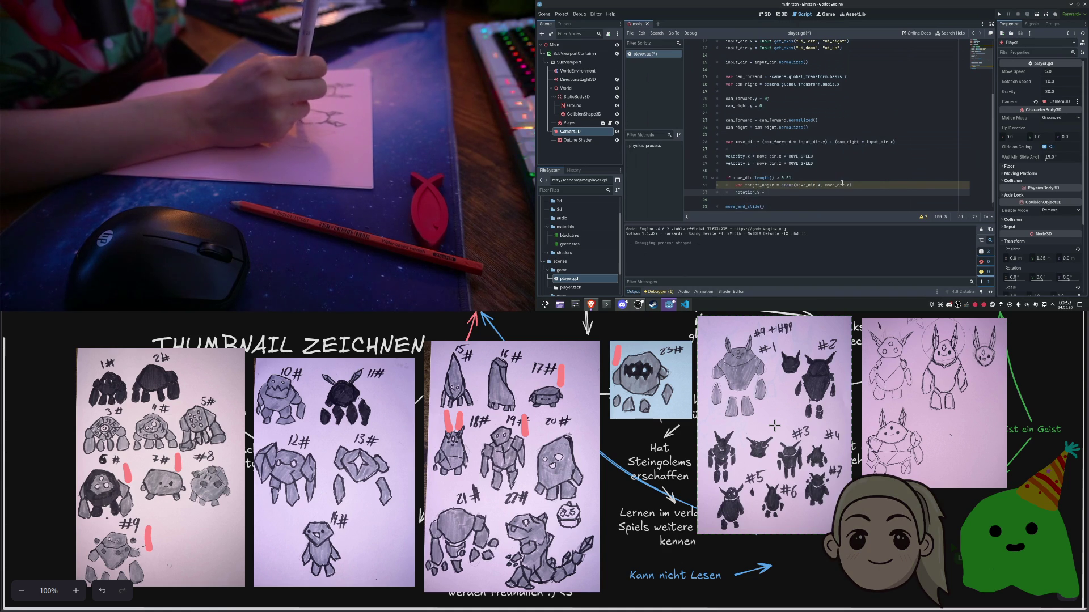
Step: Finish rotation.y = lerp_angle(rotation.y, target_angle, ROTATION_SPEED * delta), save player.gd, and run
{"action": "key", "text": "Down"}
{"action": "key", "text": "Down"}
{"action": "key", "text": "Down"}
{"action": "key", "text": "Up"}
{"action": "key", "text": "Return"}
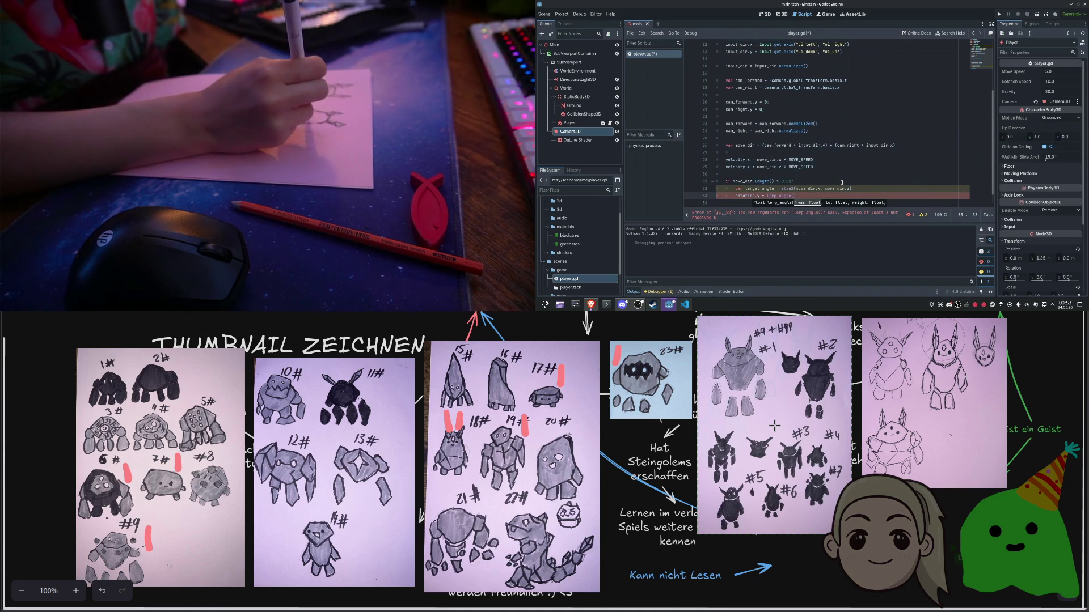
{"action": "type", "text": "at"}
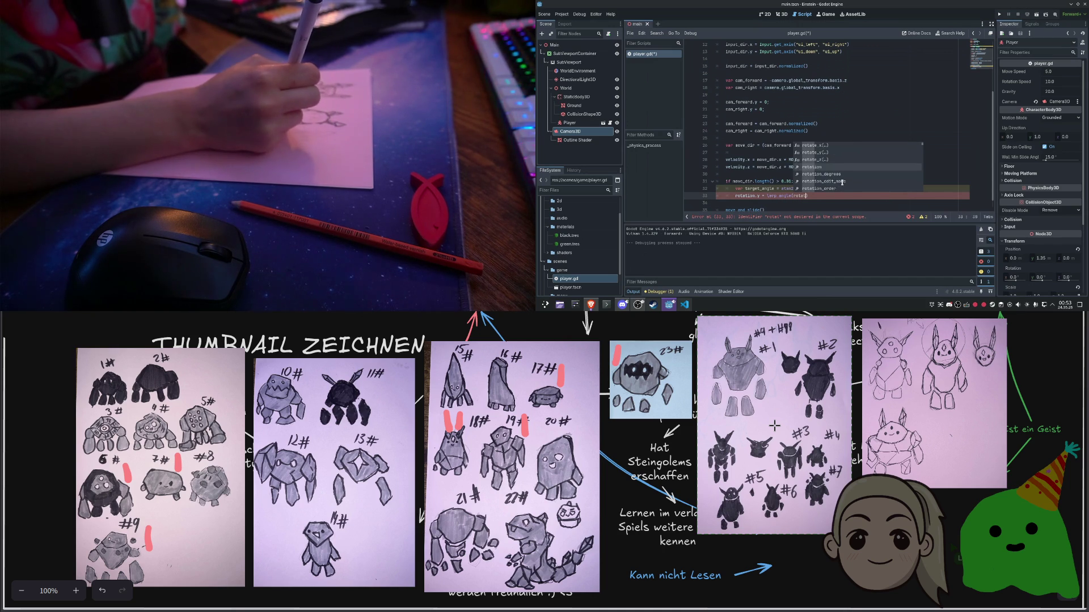
{"action": "type", "text": "ion.y = le"}
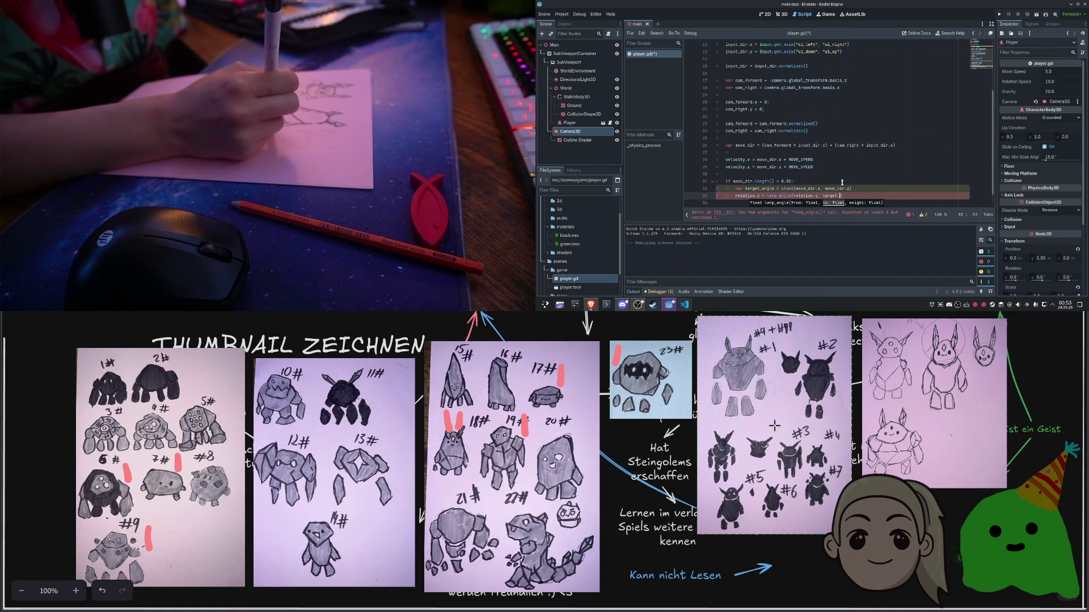
{"action": "type", "text": "rp_angle(rotat"}
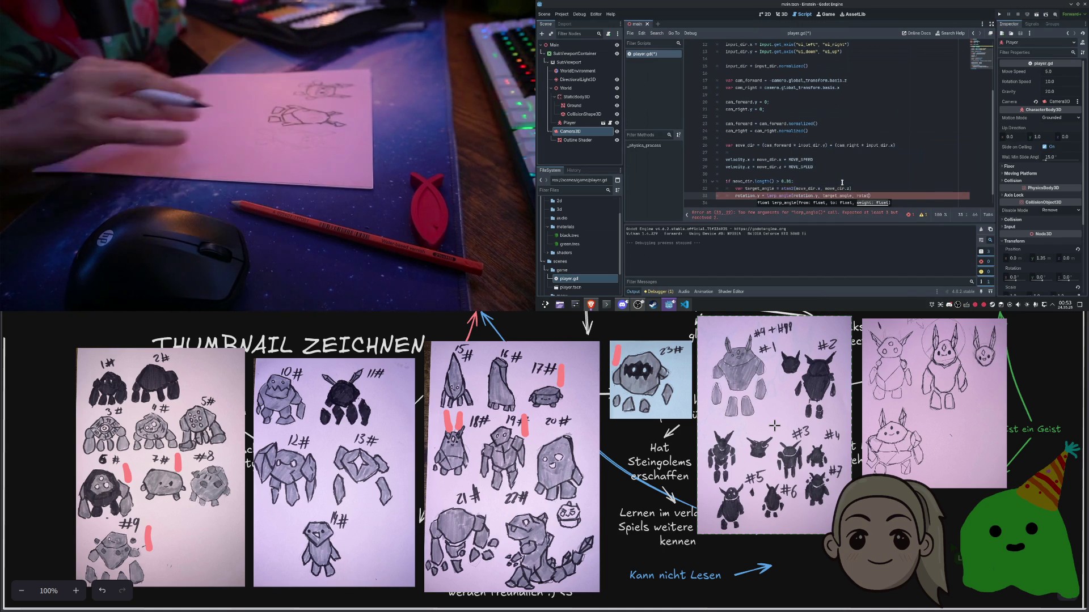
{"action": "key", "text": "BackSpace"}
{"action": "key", "text": "BackSpace"}
{"action": "key", "text": "BackSpace"}
{"action": "type", "text": "ROTAT"}
{"action": "key", "text": "Return"}
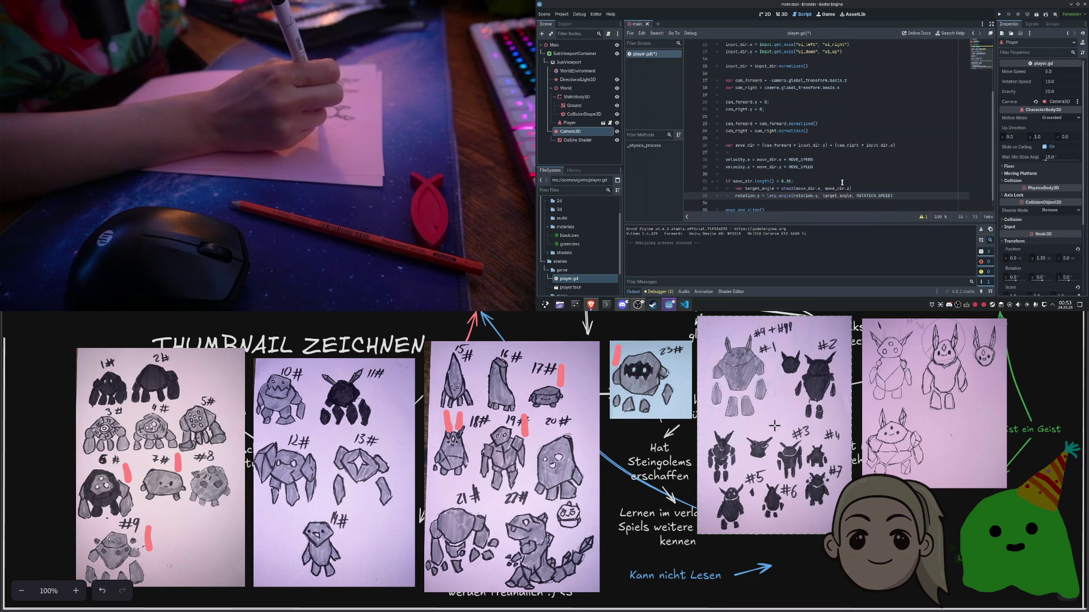
{"action": "type", "text": "a"}
{"action": "key", "text": "Down"}
{"action": "key", "text": "ctrl+s"}
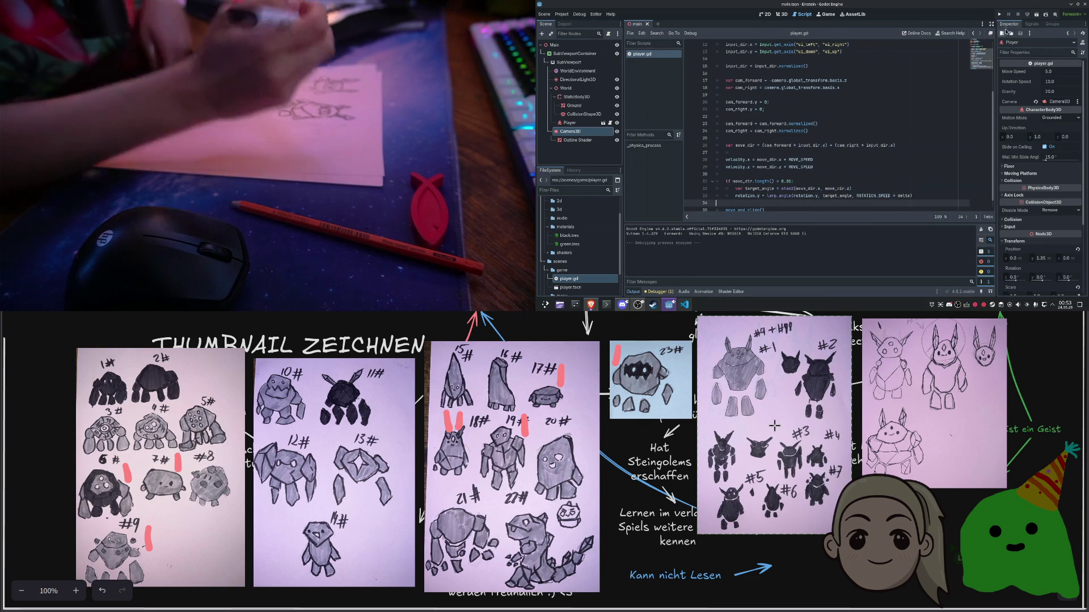
{"action": "key", "text": "F5"}
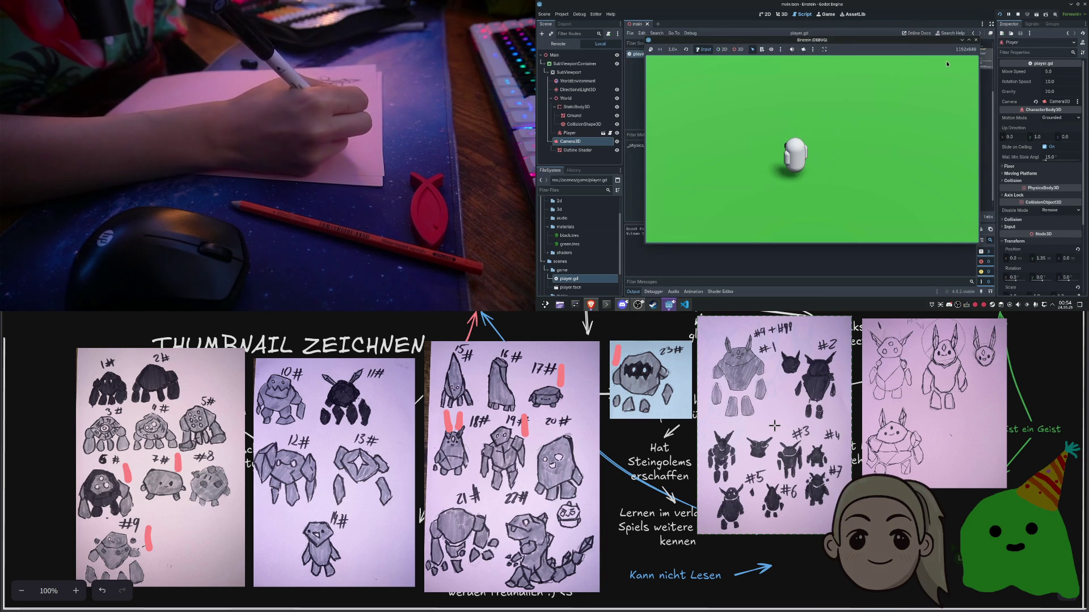
Step: Stop the test run, return to the rotation.y line, and switch to the 3D view
{"action": "left_click", "coordinate": [976, 42]}
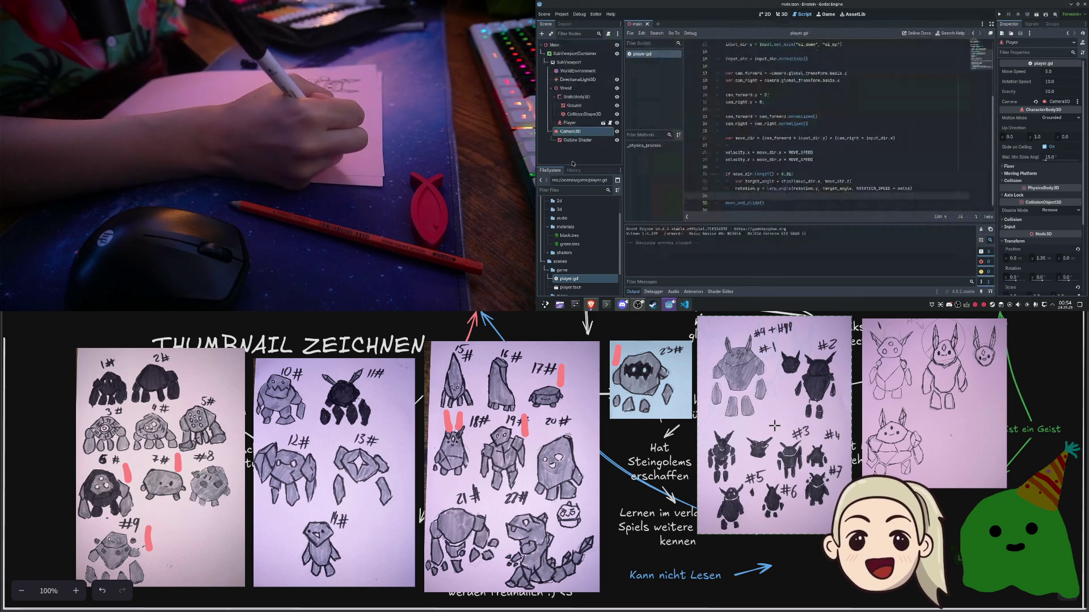
{"action": "left_click", "coordinate": [815, 188]}
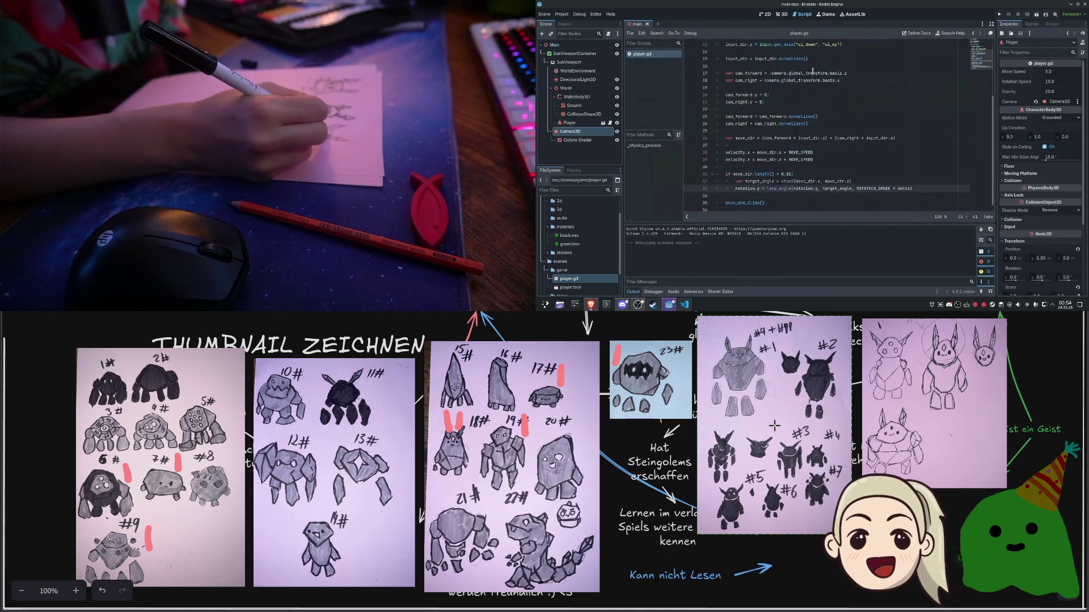
{"action": "left_click", "coordinate": [787, 15]}
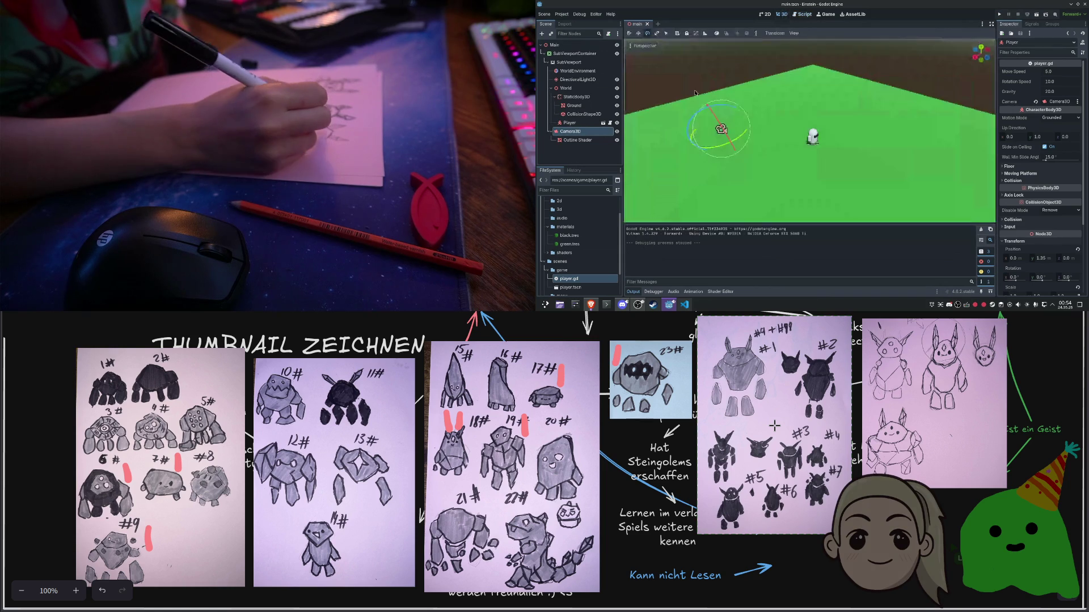
Step: Open the Player scene in its own tab, orbit around the capsule, and return to player.gd
{"action": "double_click", "coordinate": [584, 120]}
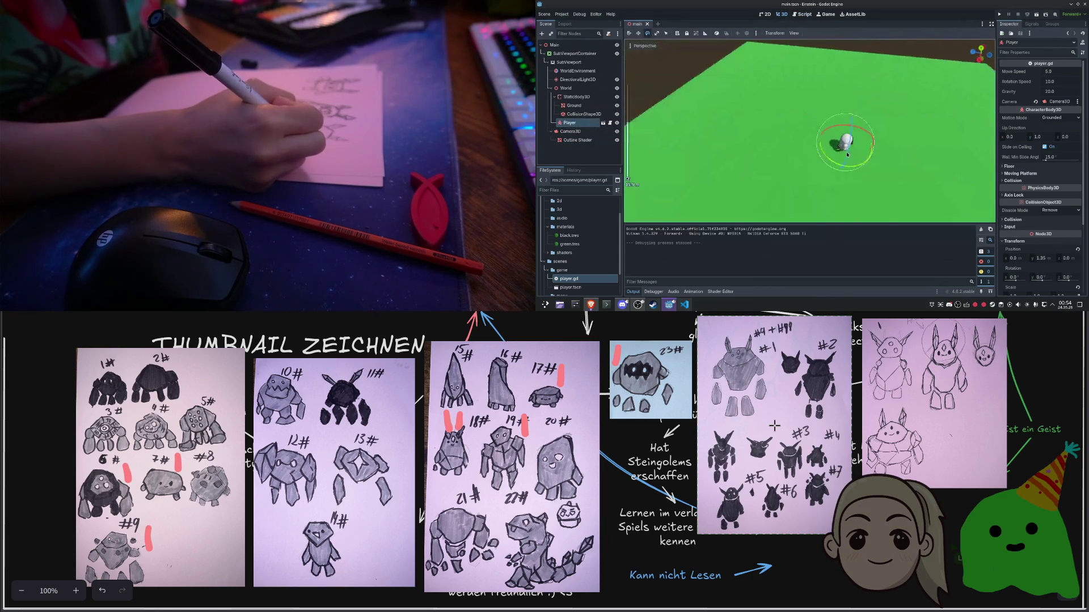
{"action": "left_click", "coordinate": [602, 123]}
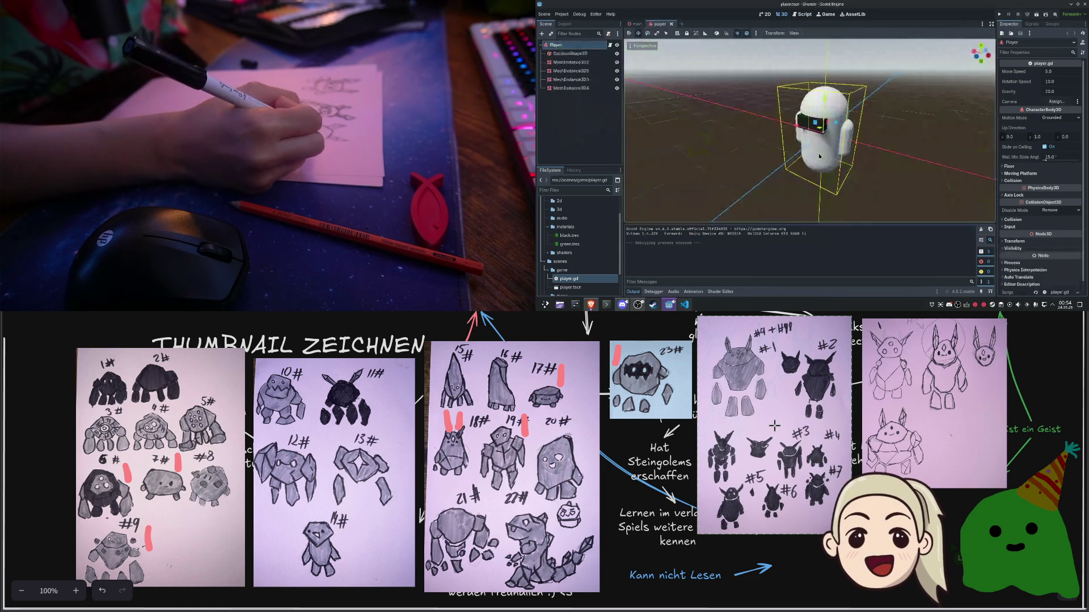
{"action": "mouse_move", "coordinate": [819, 156]}
{"action": "left_mouse_down"}
{"action": "mouse_move", "coordinate": [828, 167]}
{"action": "mouse_move", "coordinate": [846, 116]}
{"action": "left_mouse_up"}
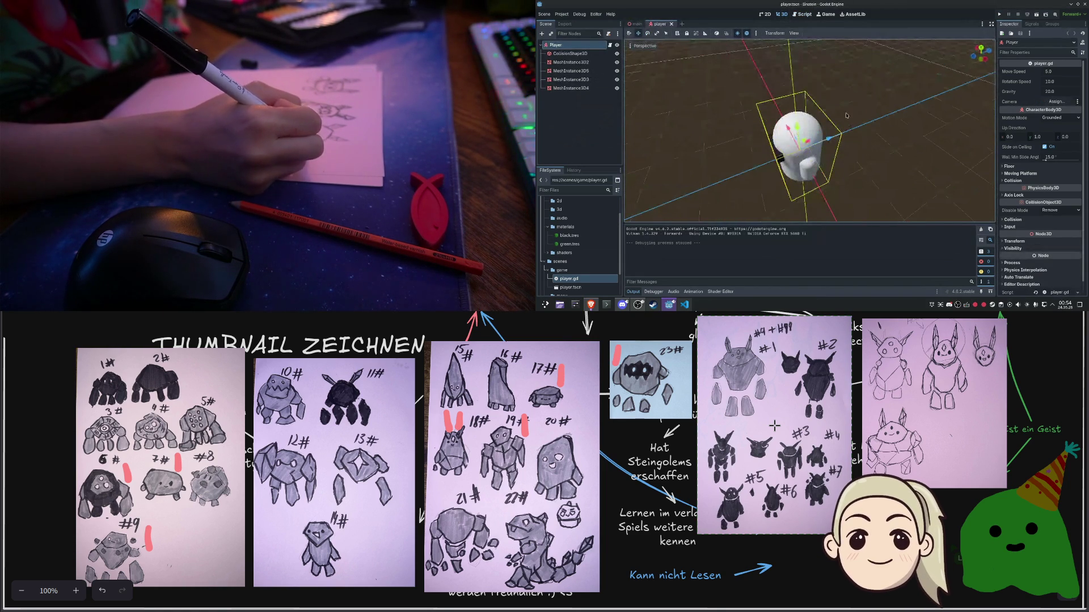
{"action": "left_click", "coordinate": [796, 14]}
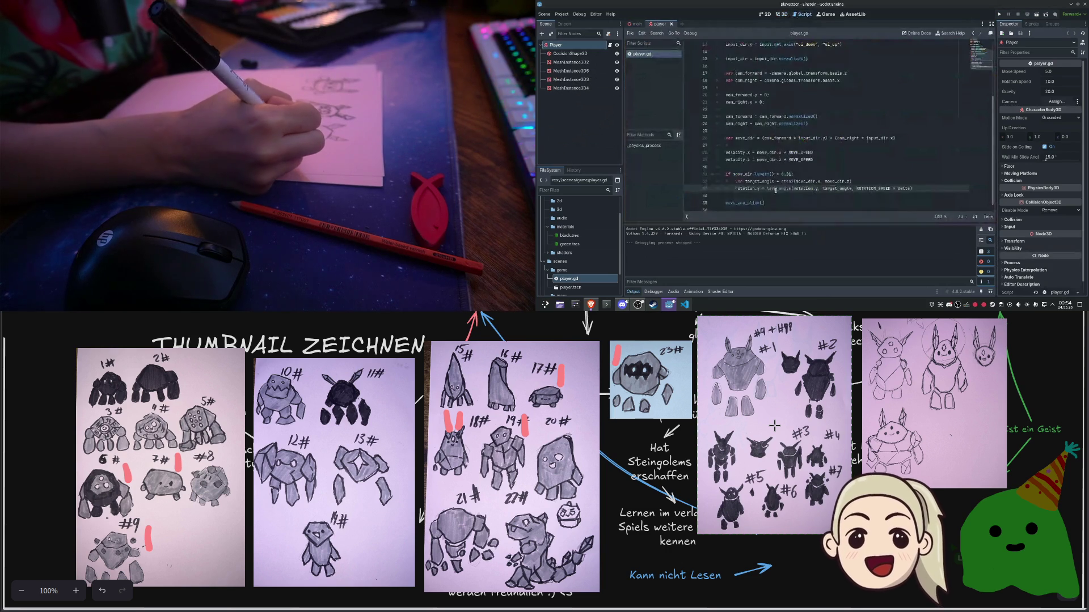
Step: Inspect the target-angle and rotation.y lines (32–33) in player.gd
{"action": "left_click", "coordinate": [872, 182]}
{"action": "left_click", "coordinate": [804, 189]}
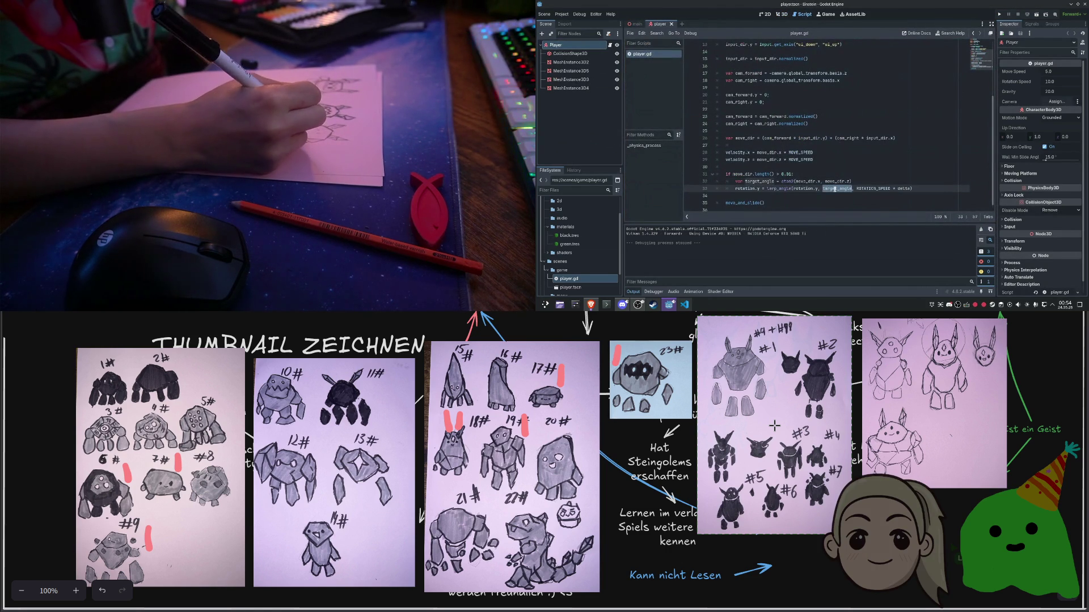
{"action": "left_click", "coordinate": [795, 182]}
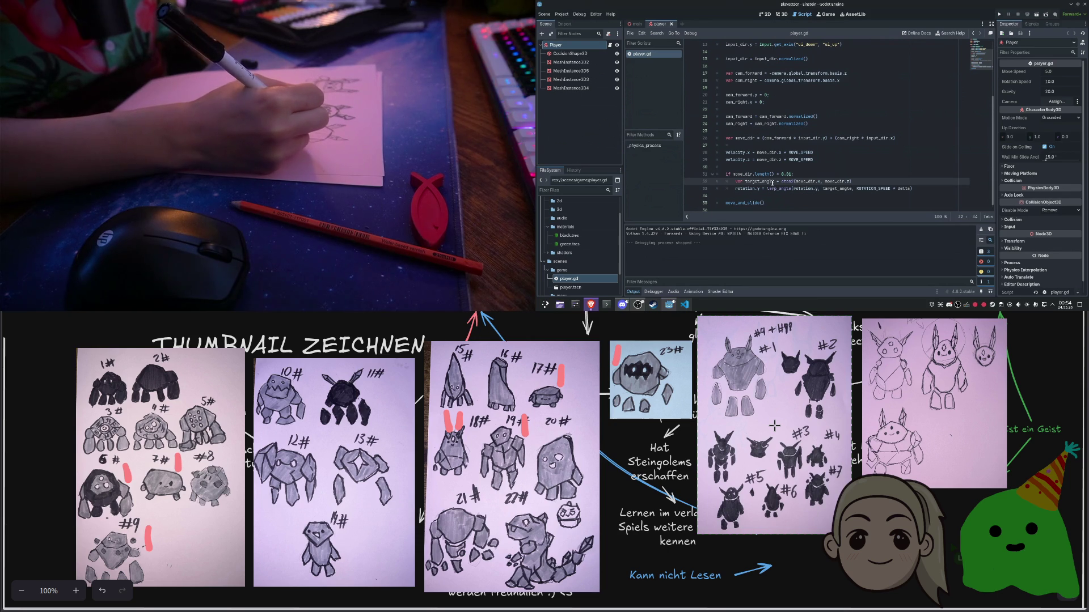
{"action": "key", "text": "Left"}
{"action": "key", "text": "Left"}
{"action": "key", "text": "Left"}
Step: Run the game, move the player left to test turning, then stop it with F8
{"action": "key", "text": "F5"}
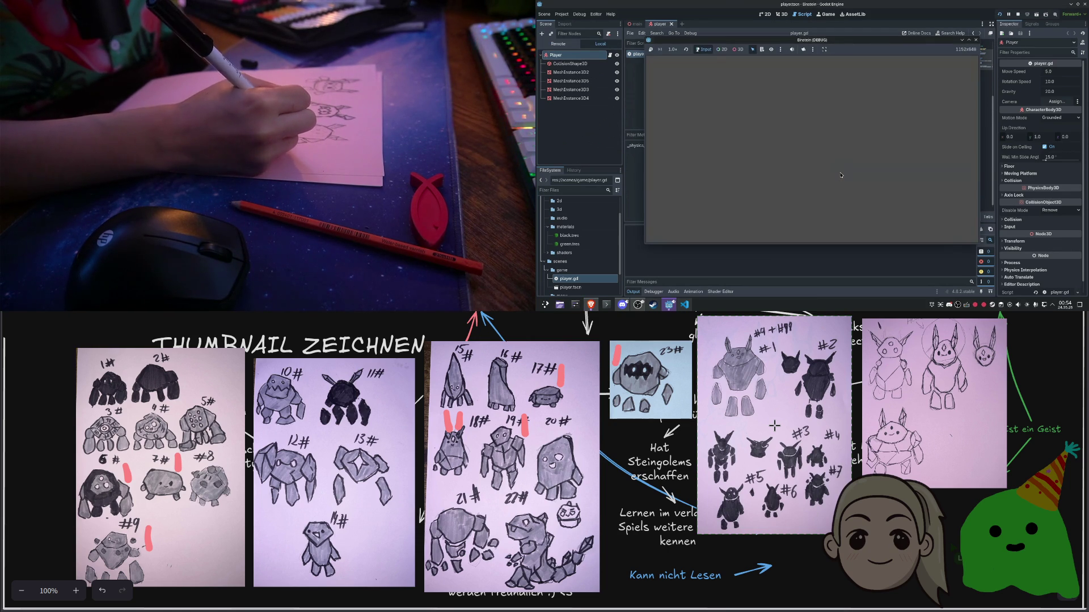
{"action": "key", "text": "a"}
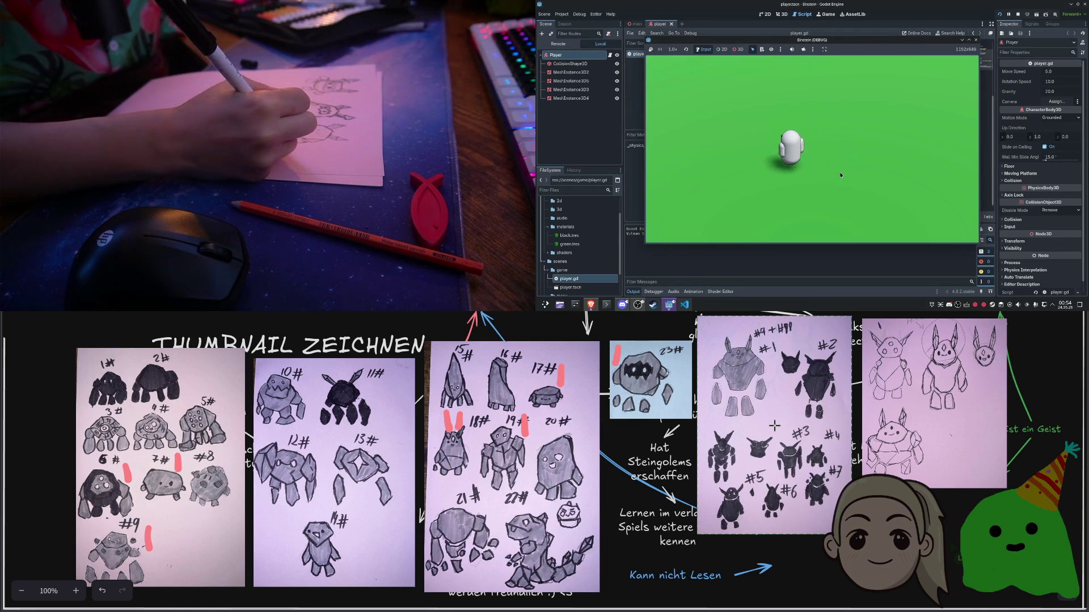
{"action": "key", "text": "F8"}
{"action": "key", "text": "Down"}
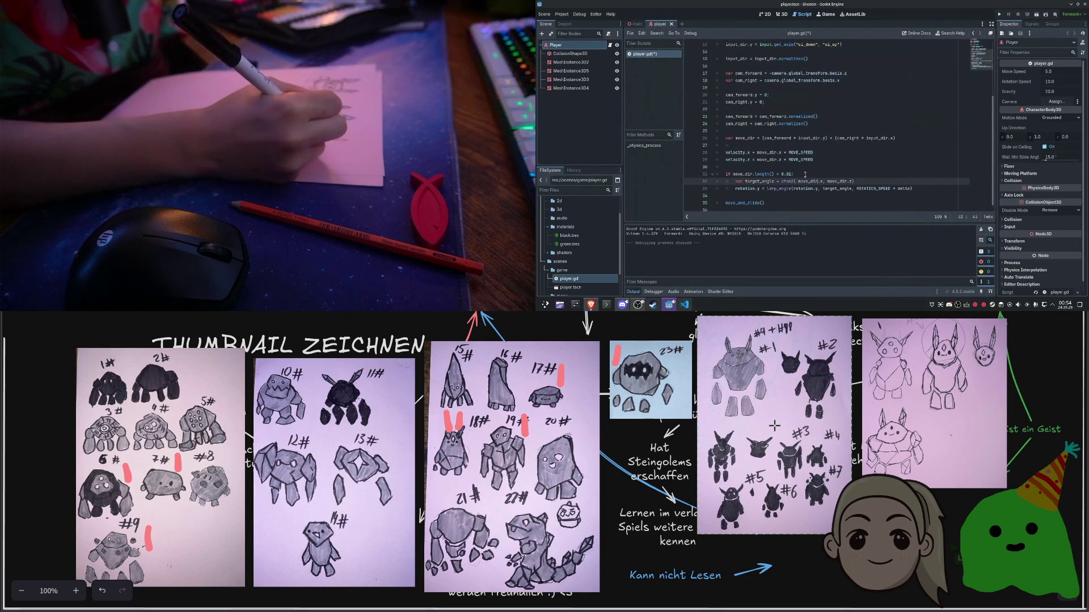
Step: Rerun the game, steer the capsule left, right and toward the camera to check facing, then stop
{"action": "key", "text": "F5"}
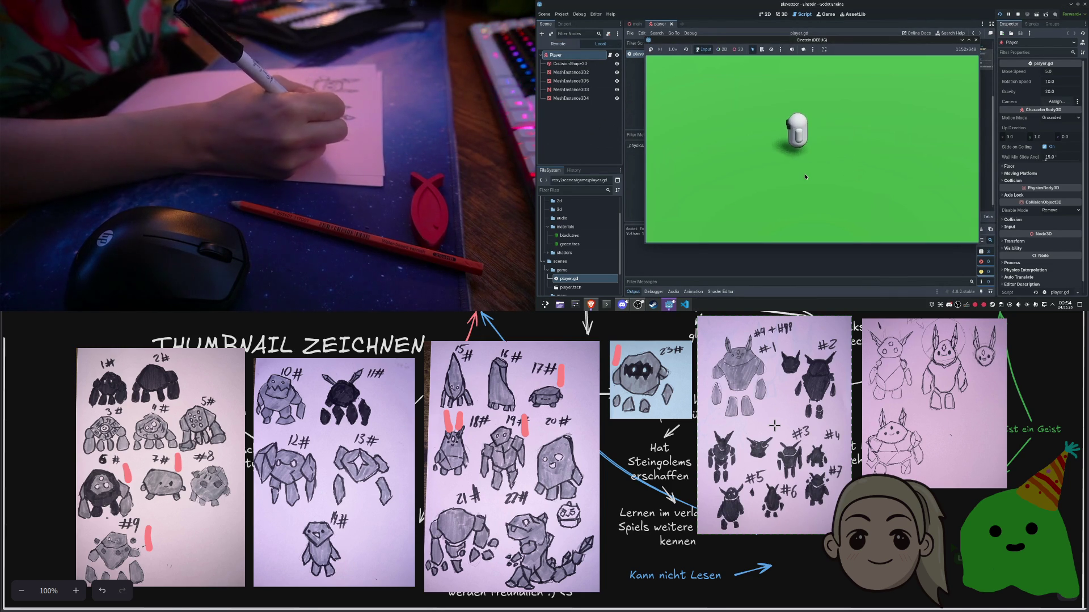
{"action": "key", "text": "d"}
{"action": "key", "text": "a"}
{"action": "key", "text": "d"}
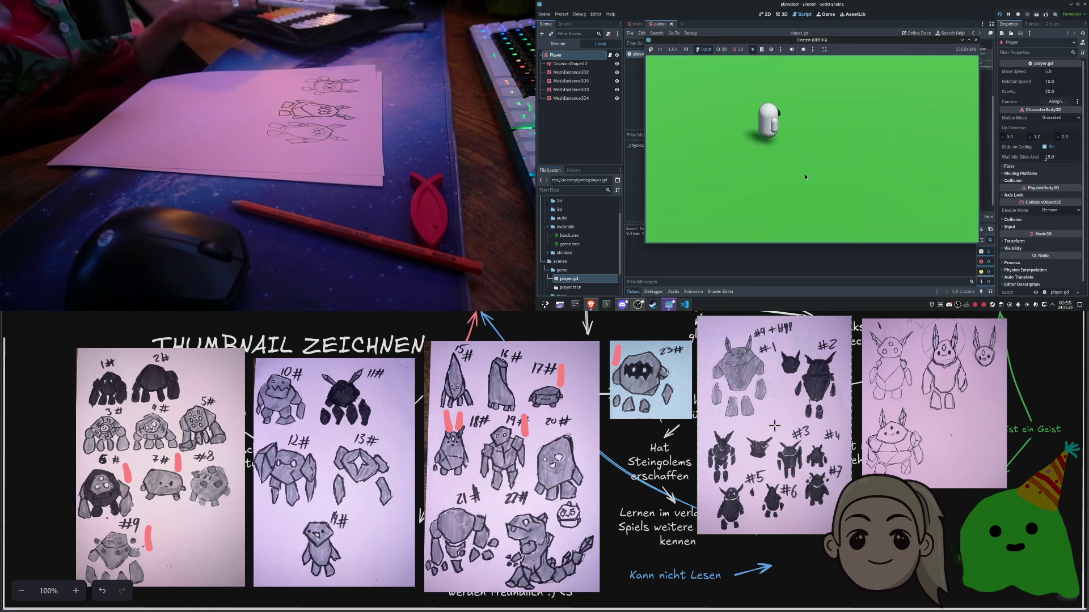
{"action": "key", "text": "d"}
{"action": "key", "text": "s"}
{"action": "key", "text": "d"}
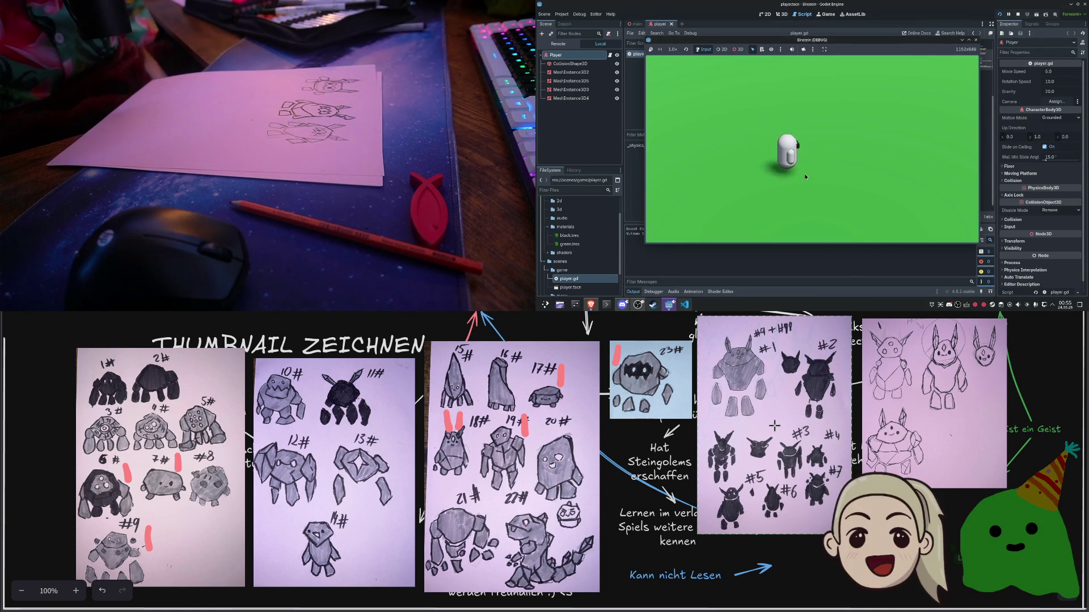
{"action": "key", "text": "a"}
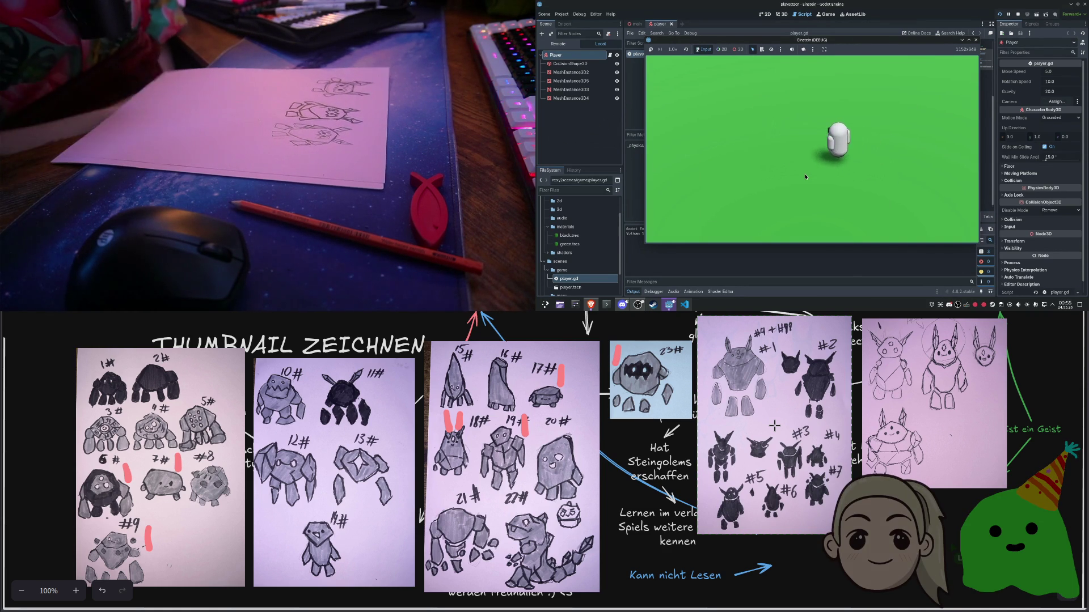
{"action": "key", "text": "d"}
{"action": "key", "text": "d"}
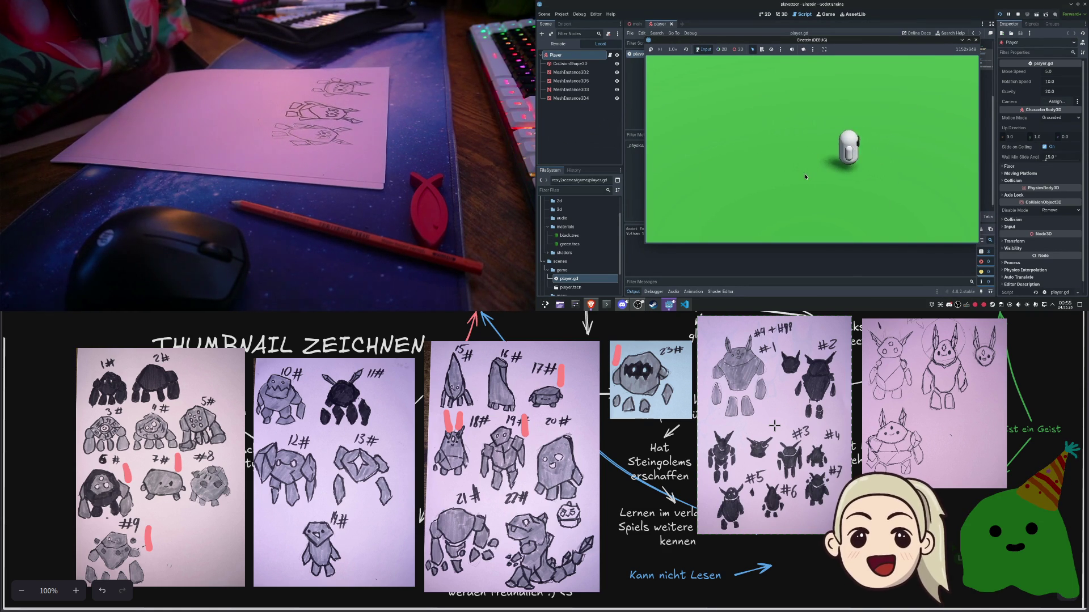
{"action": "key", "text": "a"}
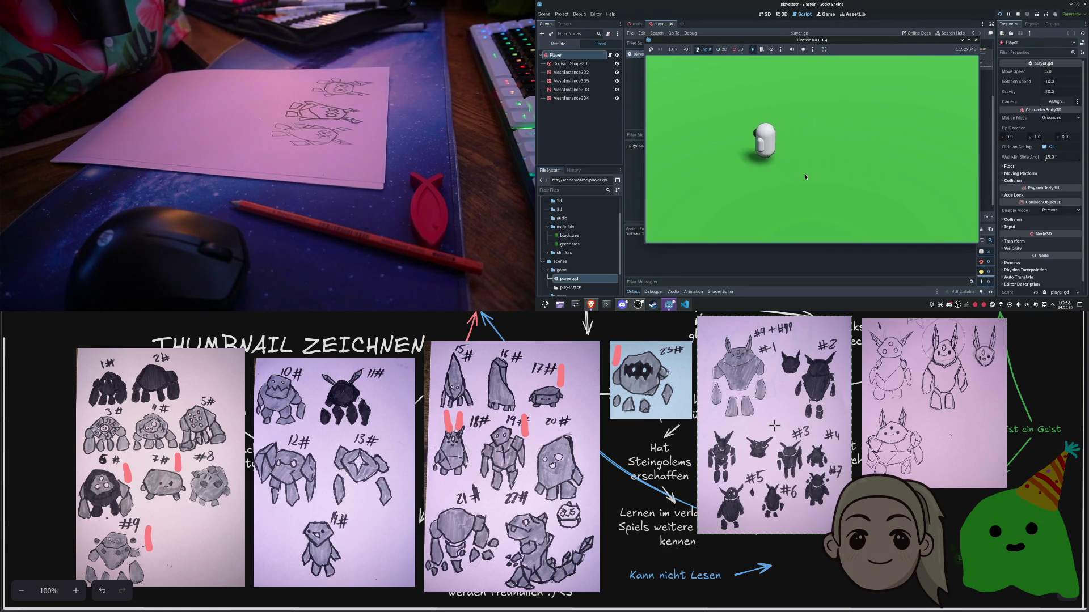
{"action": "key", "text": "a"}
{"action": "key", "text": "d"}
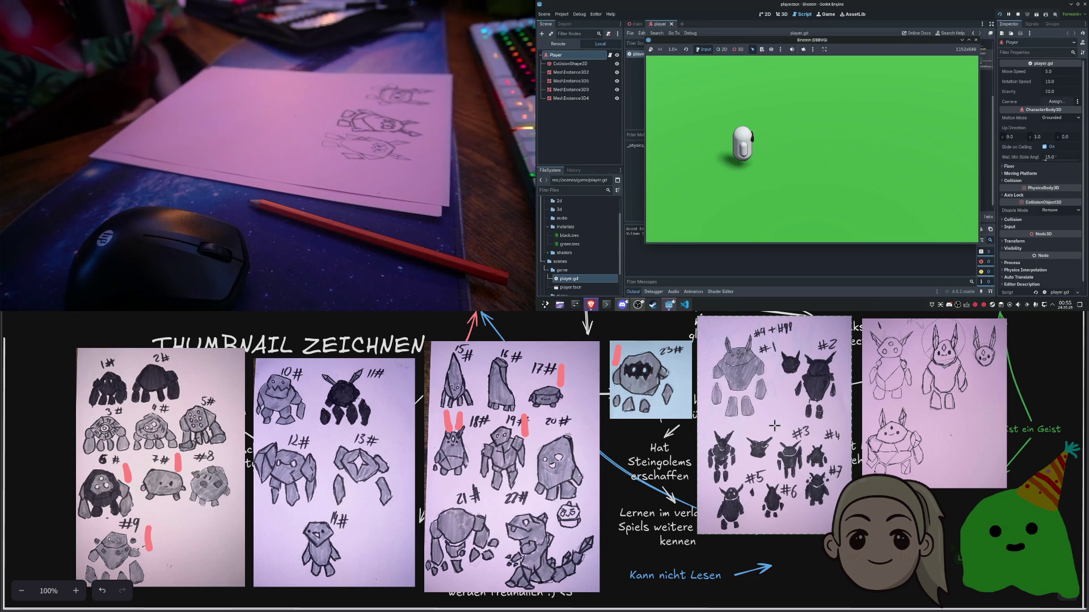
{"action": "left_click", "coordinate": [974, 41]}
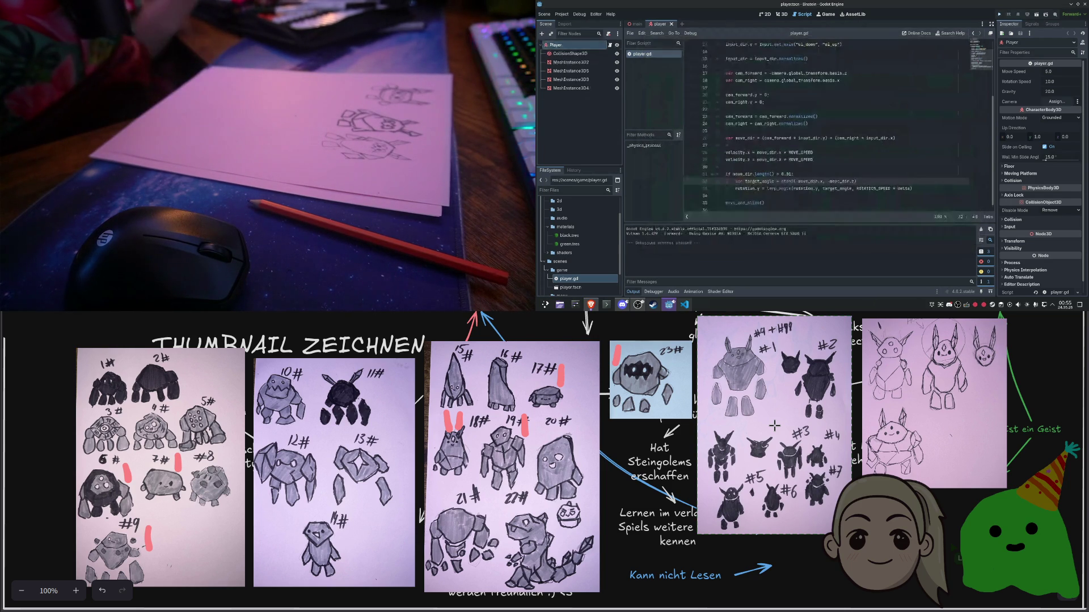
Step: Open Project Settings on the Input Map tab
{"action": "left_click", "coordinate": [560, 14]}
{"action": "left_click", "coordinate": [573, 22]}
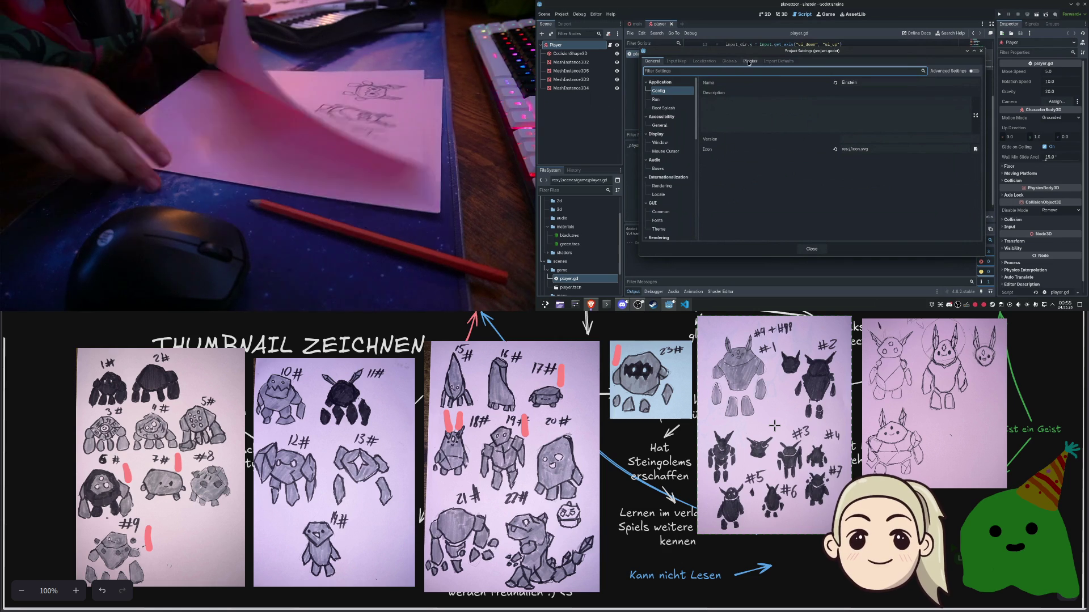
{"action": "left_click", "coordinate": [676, 61]}
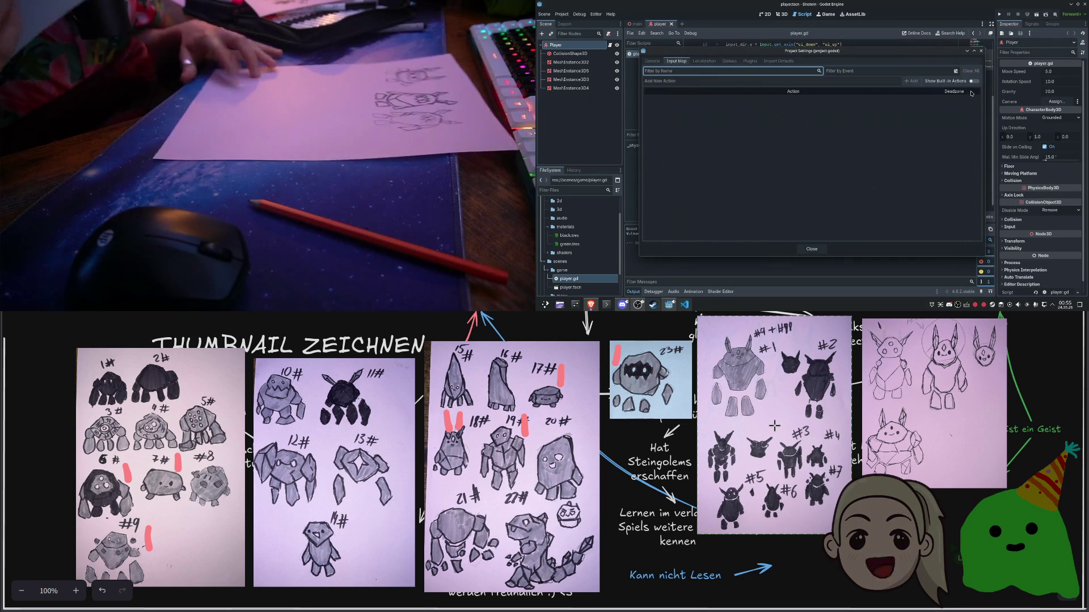
Step: Add input actions named forwards, backwards, left and right
{"action": "left_click", "coordinate": [763, 80]}
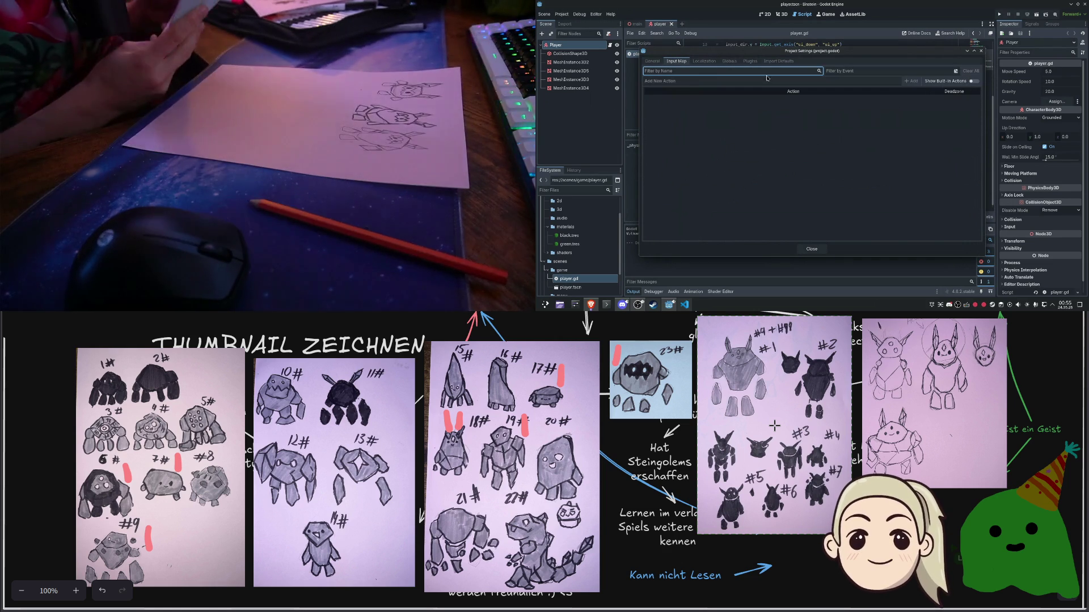
{"action": "type", "text": "forward"}
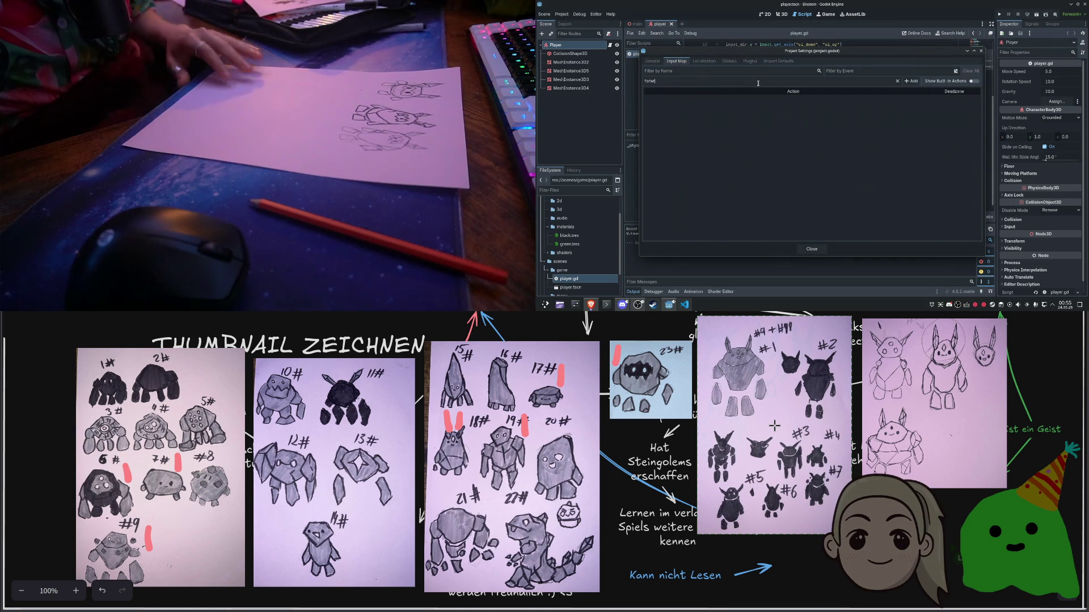
{"action": "type", "text": "s"}
{"action": "key", "text": "Return"}
{"action": "type", "text": "backward"}
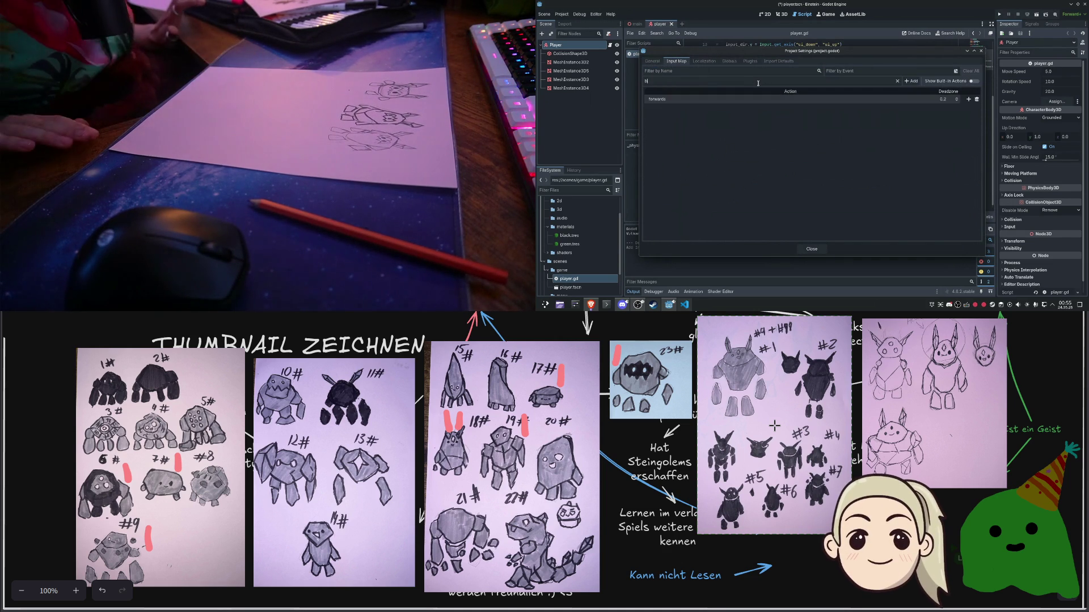
{"action": "type", "text": "s"}
{"action": "key", "text": "Return"}
{"action": "type", "text": "left"}
{"action": "key", "text": "Return"}
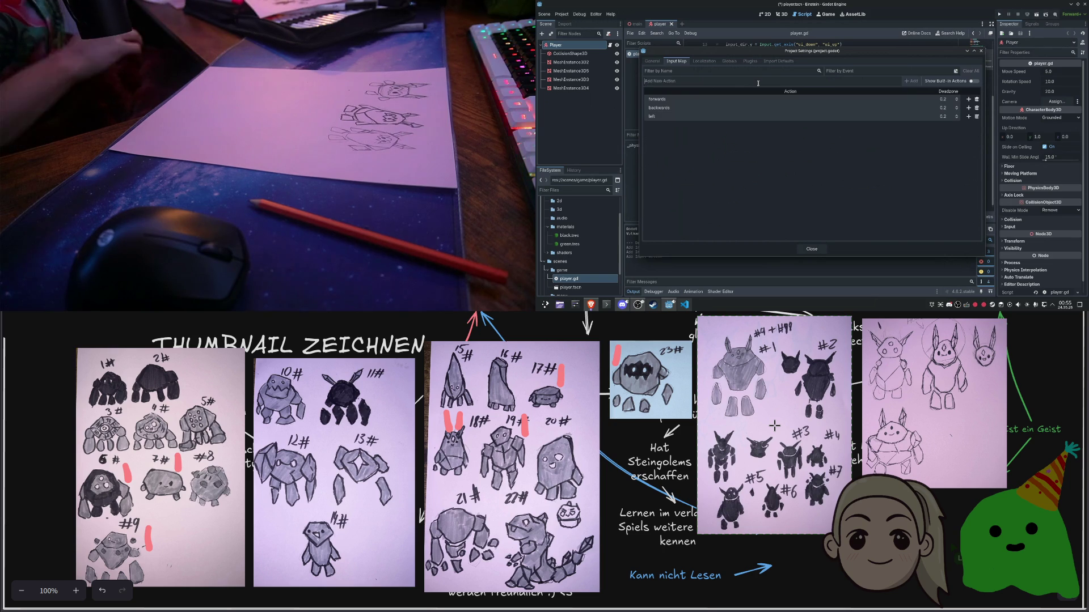
{"action": "type", "text": "right"}
{"action": "key", "text": "Return"}
Step: Bind W, S, A and D to forwards, backwards, left and right respectively
{"action": "left_click", "coordinate": [968, 99]}
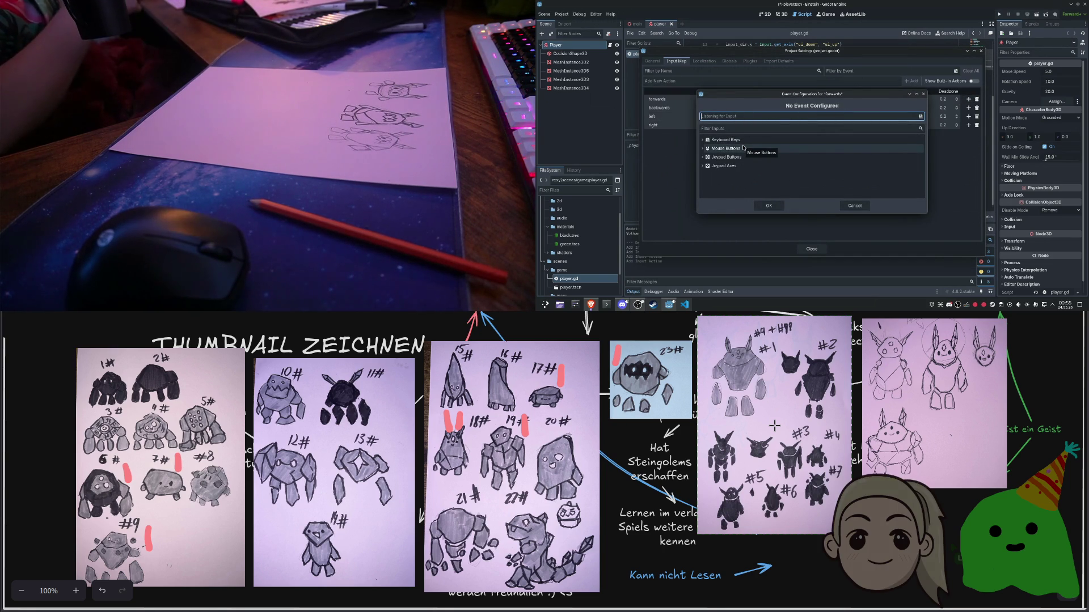
{"action": "key", "text": "w"}
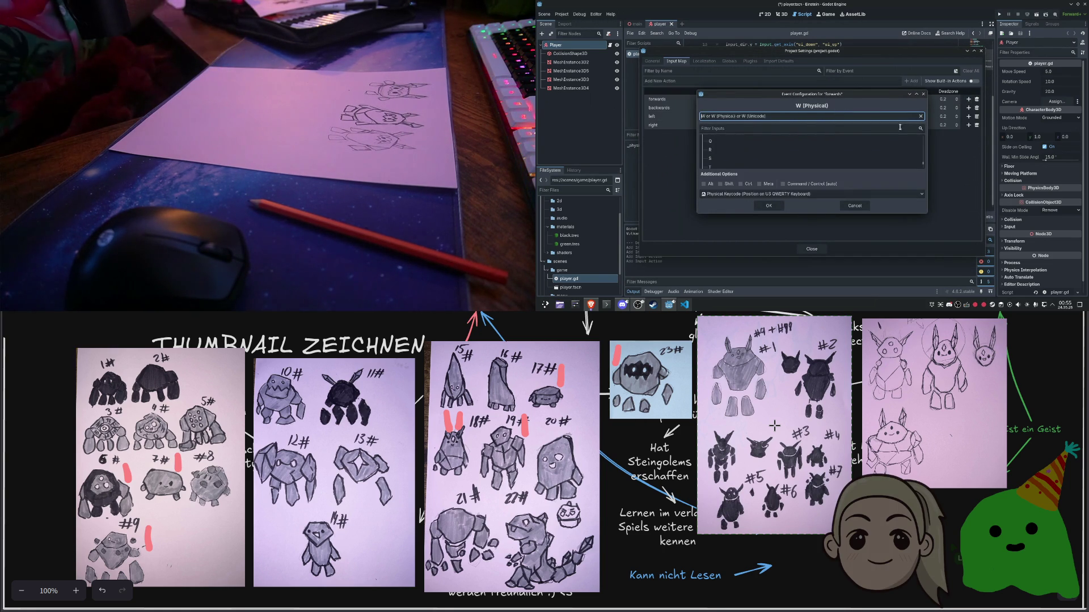
{"action": "left_click", "coordinate": [770, 206]}
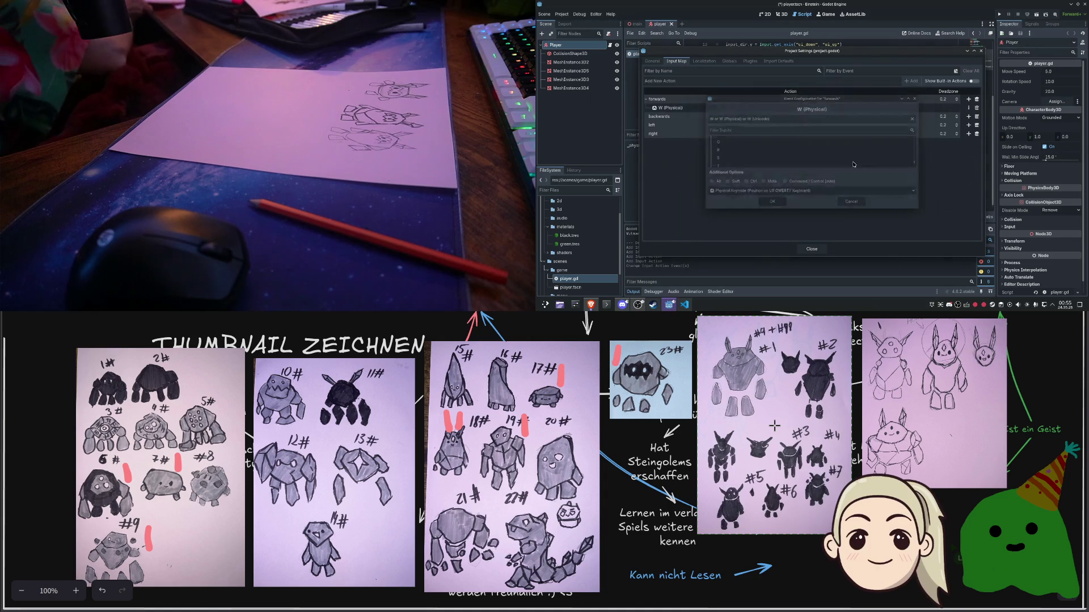
{"action": "left_click", "coordinate": [968, 116]}
{"action": "key", "text": "s"}
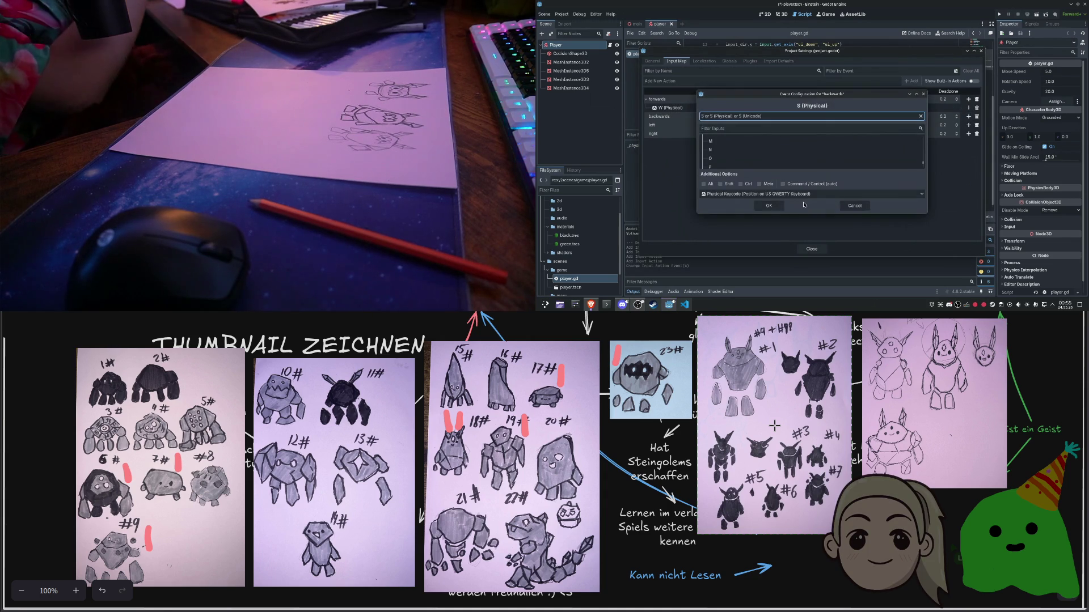
{"action": "left_click", "coordinate": [769, 205]}
{"action": "left_click", "coordinate": [969, 134]}
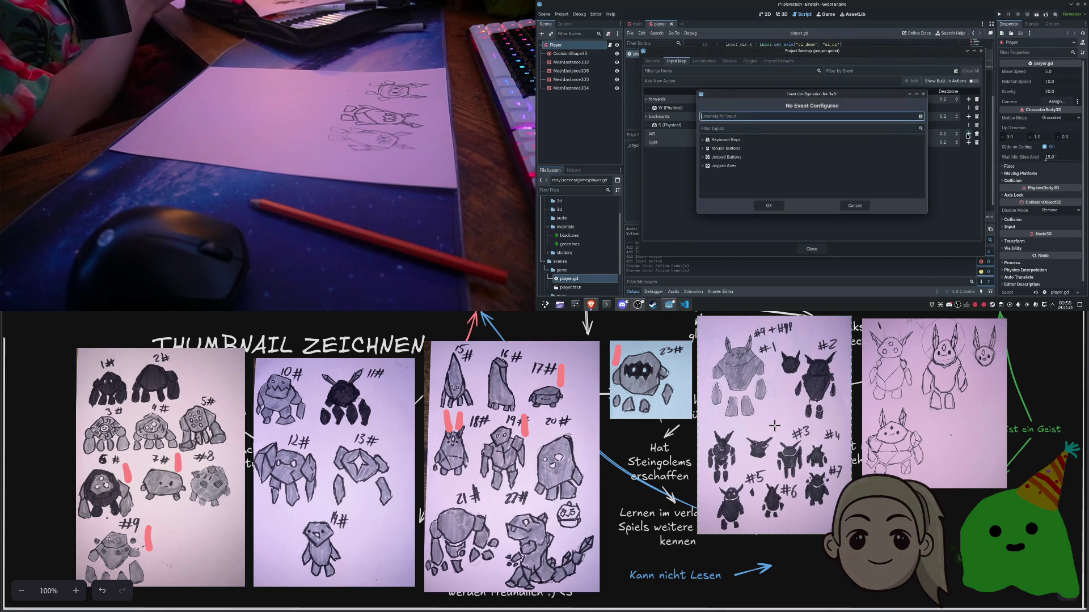
{"action": "key", "text": "a"}
{"action": "left_click", "coordinate": [769, 206]}
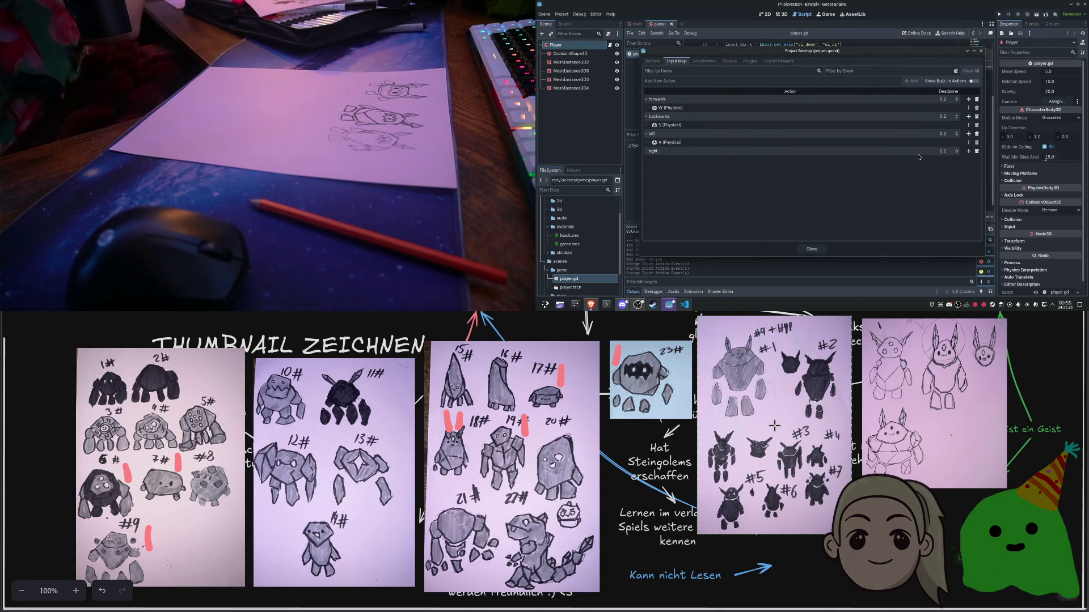
{"action": "left_click", "coordinate": [967, 151]}
{"action": "key", "text": "d"}
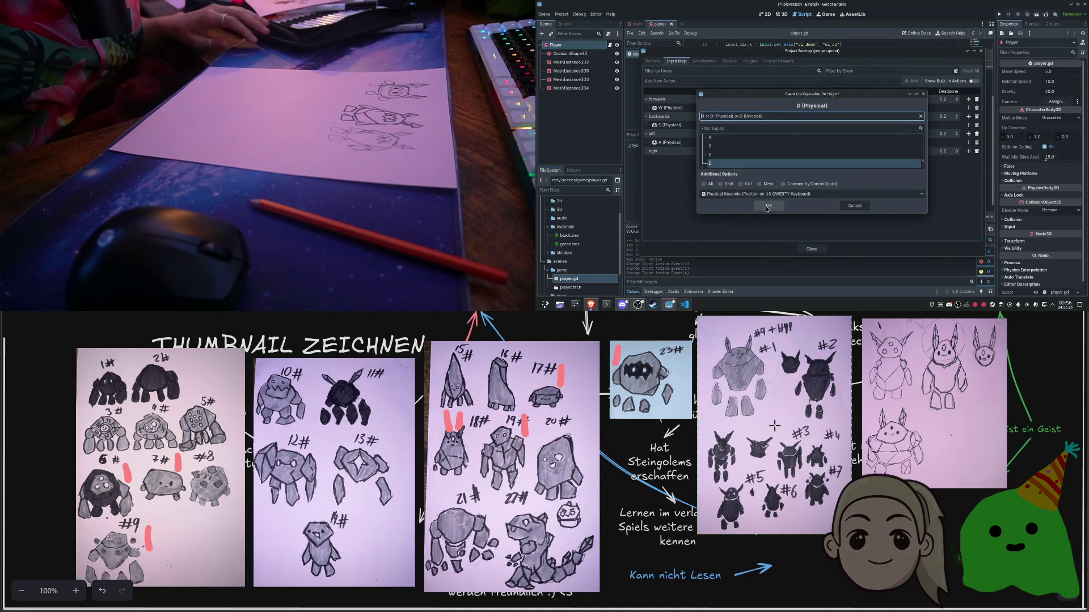
{"action": "left_click", "coordinate": [768, 206]}
Step: Add Up, Down, Left and Right arrow bindings to the matching actions and close Project Settings
{"action": "left_click", "coordinate": [968, 99]}
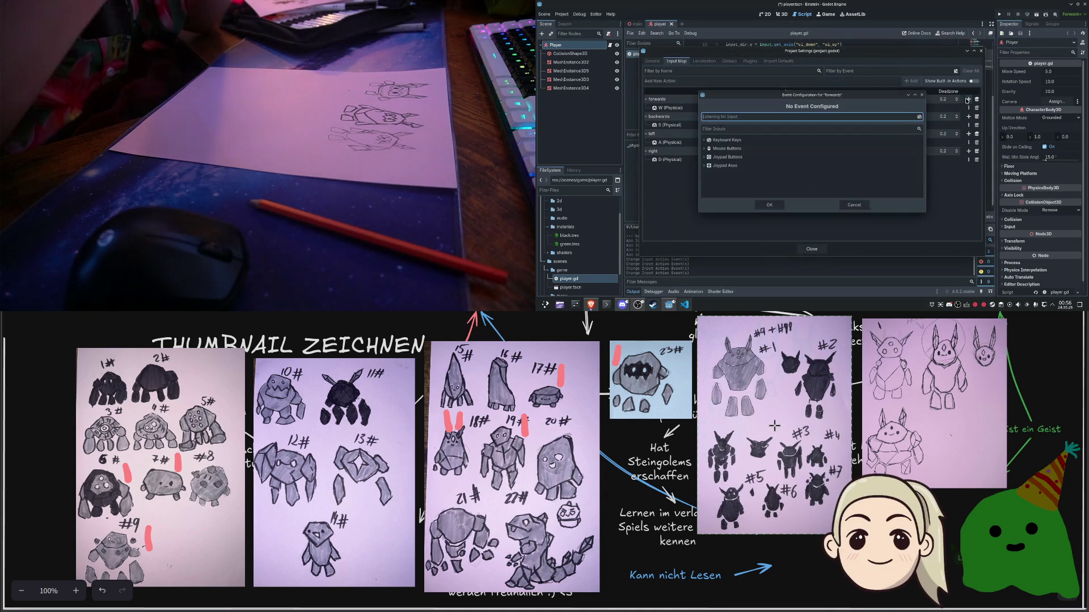
{"action": "key", "text": "Up"}
{"action": "left_click", "coordinate": [765, 206]}
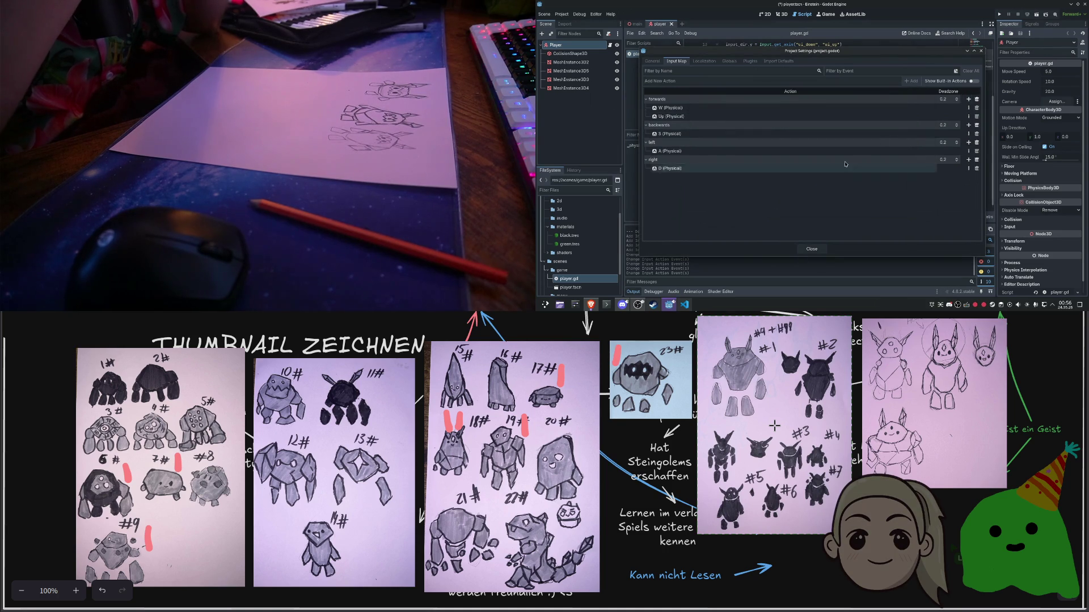
{"action": "left_click", "coordinate": [968, 125]}
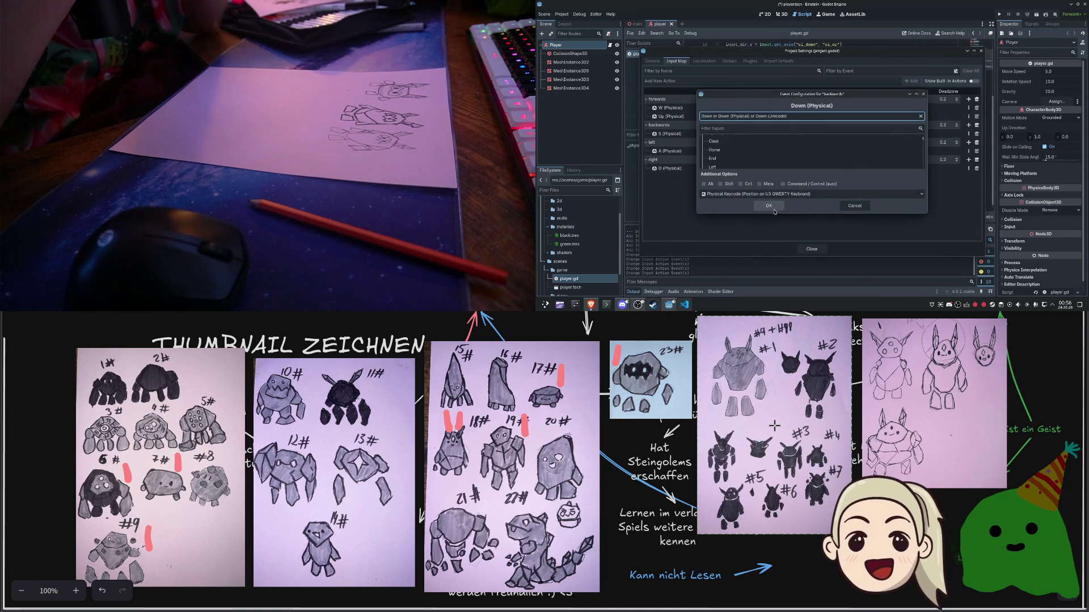
{"action": "key", "text": "Down"}
{"action": "key", "text": "Return"}
{"action": "left_click", "coordinate": [967, 151]}
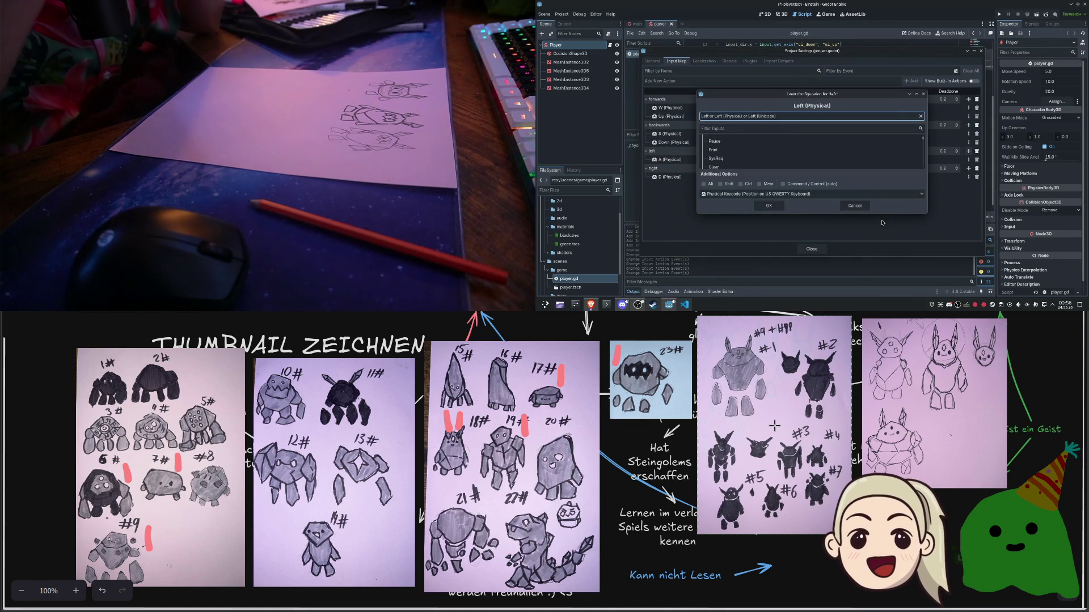
{"action": "key", "text": "Left"}
{"action": "key", "text": "Return"}
{"action": "left_click", "coordinate": [968, 177]}
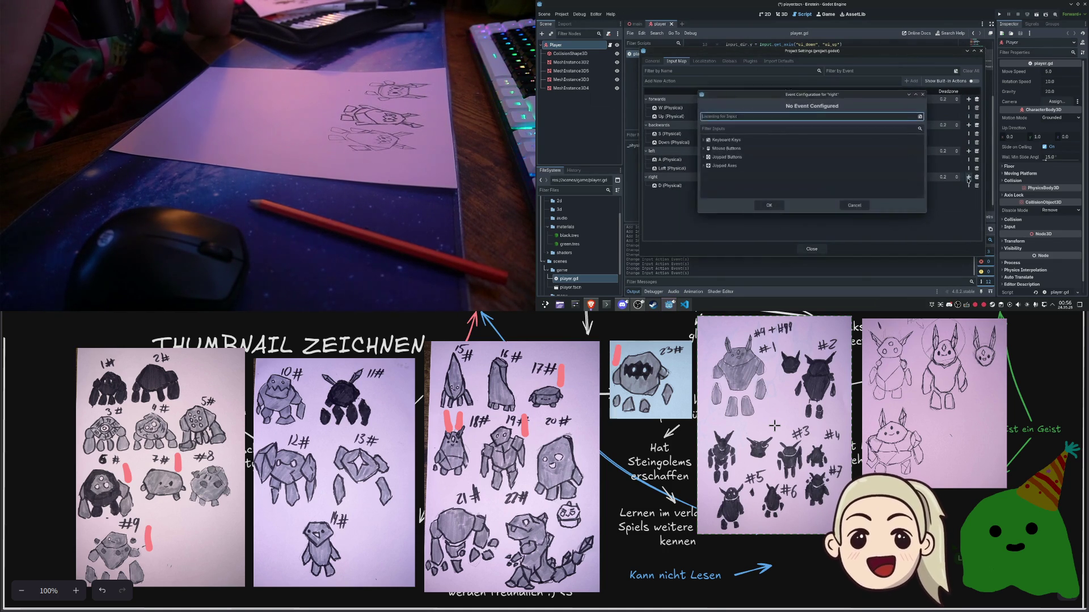
{"action": "key", "text": "Right"}
{"action": "left_click", "coordinate": [779, 207]}
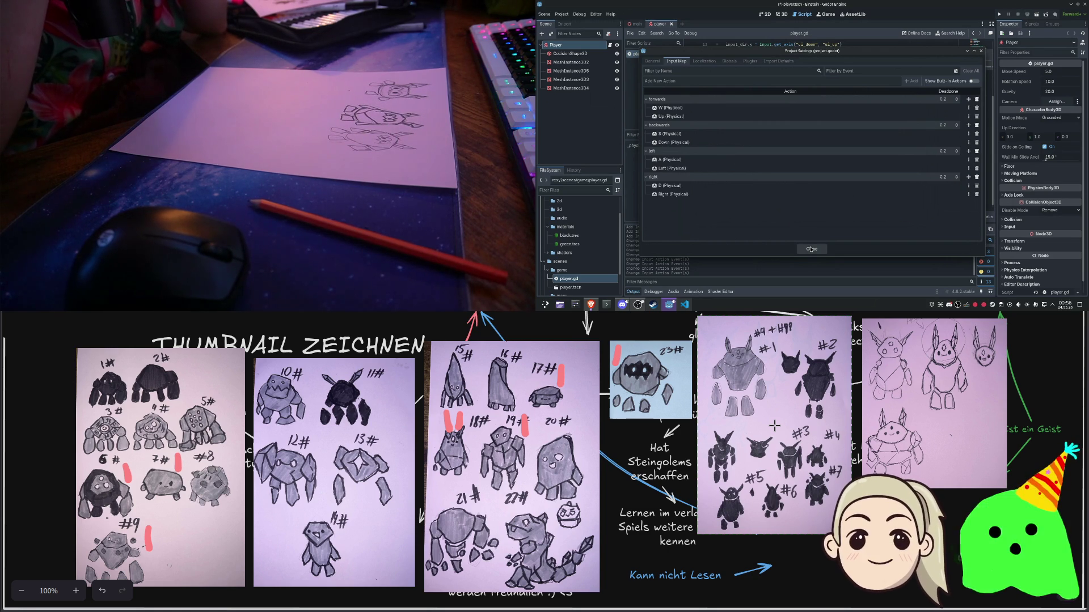
{"action": "left_click", "coordinate": [811, 249]}
Step: Replace ui_left and ui_right on line 12 with the left and right actions
{"action": "scroll", "coordinate": [815, 190], "scroll_direction": "up", "scroll_amount": 4}
{"action": "double_click", "coordinate": [805, 124]}
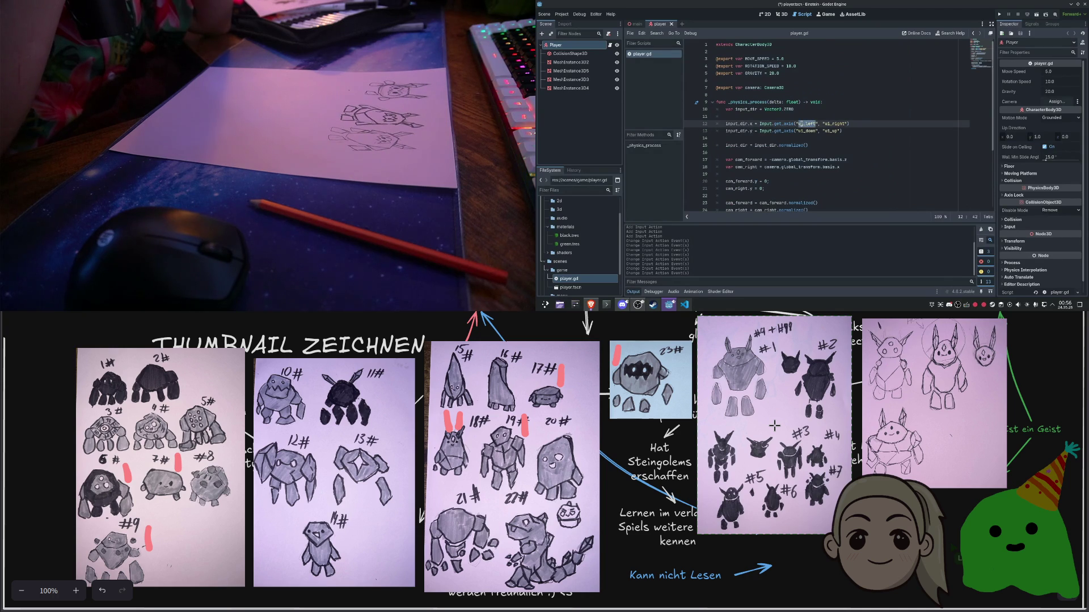
{"action": "key", "text": "BackSpace"}
{"action": "key", "text": "BackSpace"}
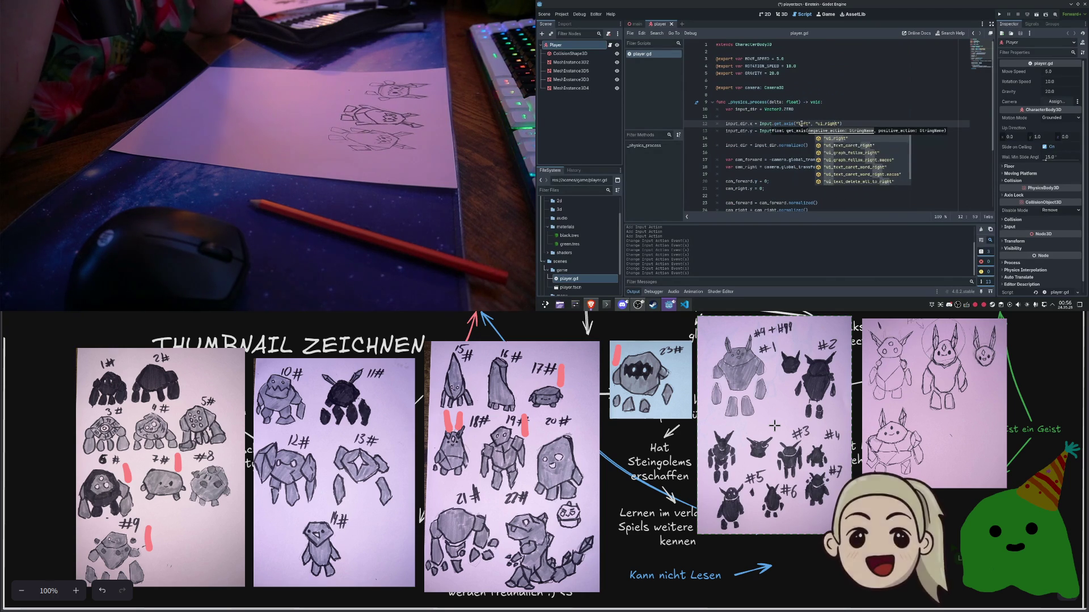
{"action": "key", "text": "Left"}
{"action": "key", "text": "BackSpace"}
{"action": "key", "text": "BackSpace"}
{"action": "key", "text": "BackSpace"}
Step: Change line 13's action names to forwards and backwards
{"action": "key", "text": "Down"}
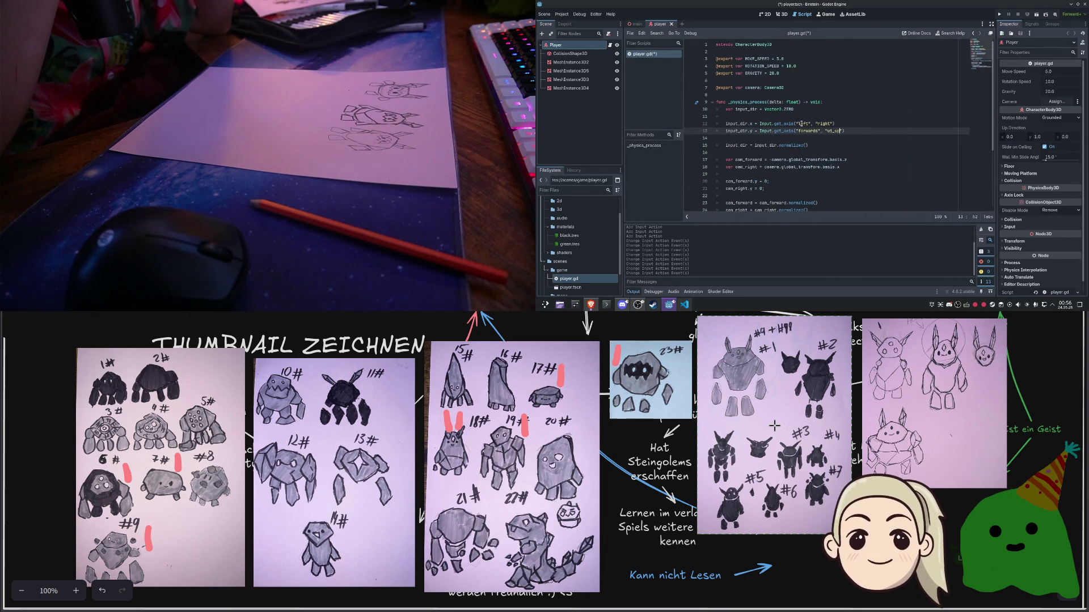
{"action": "type", "text": "rwards"}
{"action": "key", "text": "Right"}
{"action": "key", "text": "Right"}
{"action": "key", "text": "Right"}
{"action": "key", "text": "Delete"}
{"action": "key", "text": "Delete"}
{"action": "key", "text": "Delete"}
{"action": "type", "text": "backwards"}
Step: Run the game, move the player with A, W and S, then stop it
{"action": "key", "text": "F5"}
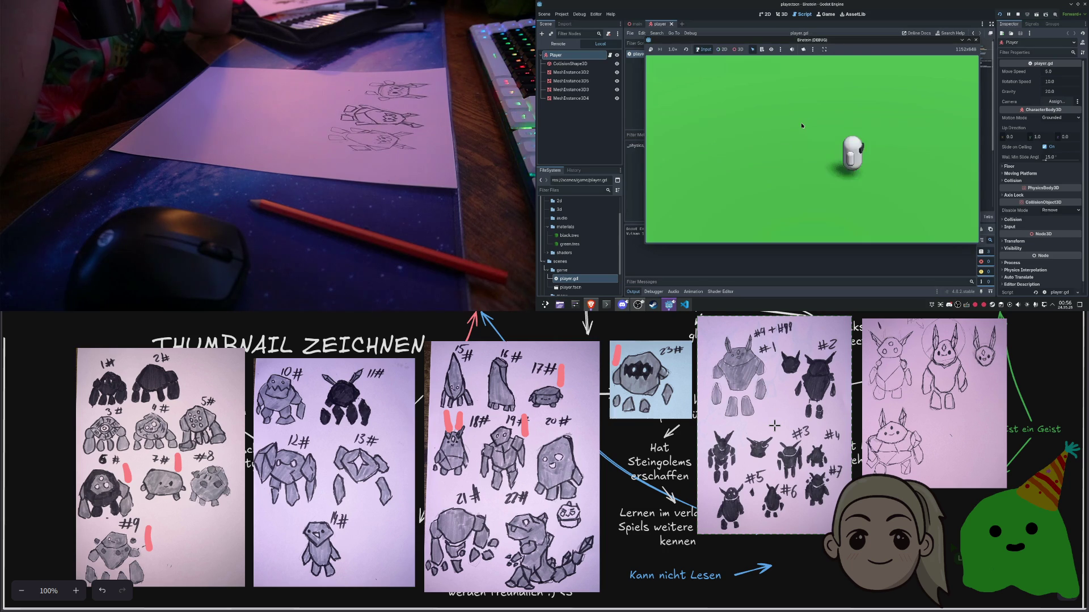
{"action": "key", "text": "a"}
{"action": "key", "text": "w"}
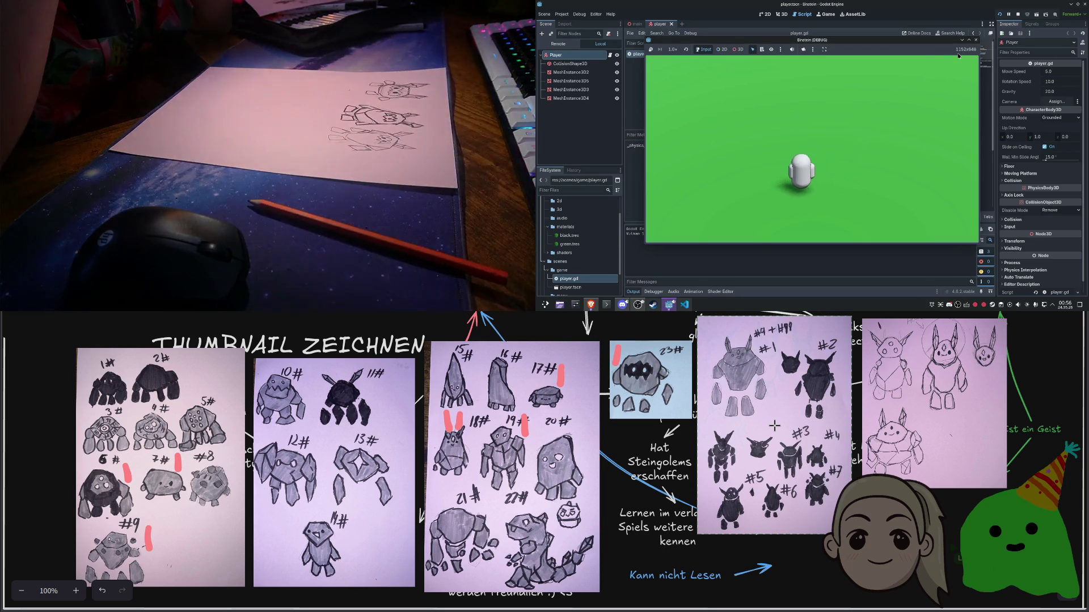
{"action": "key", "text": "s"}
{"action": "key", "text": "a"}
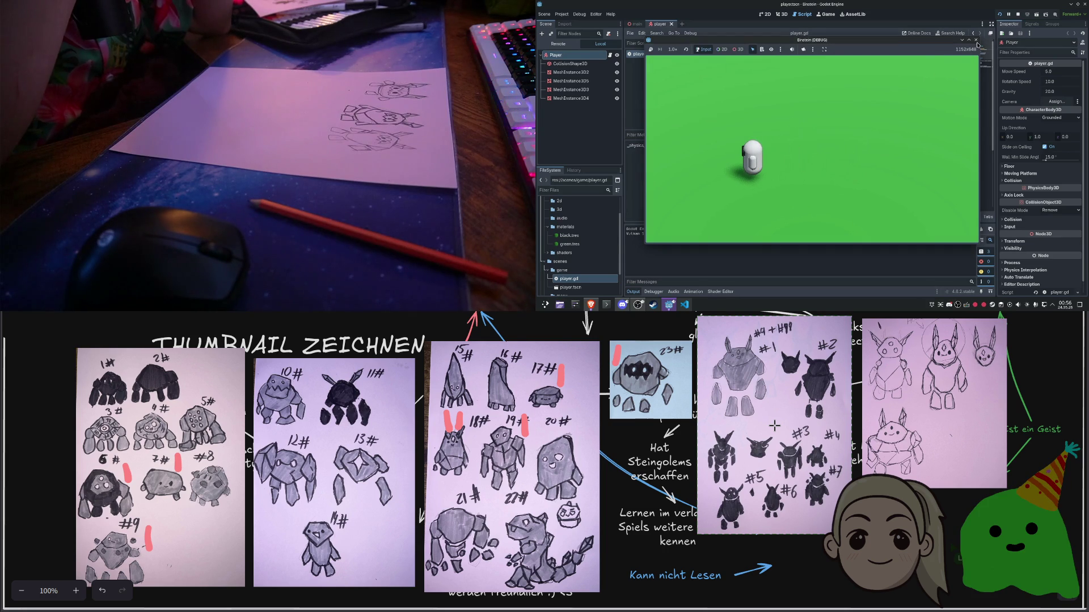
{"action": "left_click", "coordinate": [975, 41]}
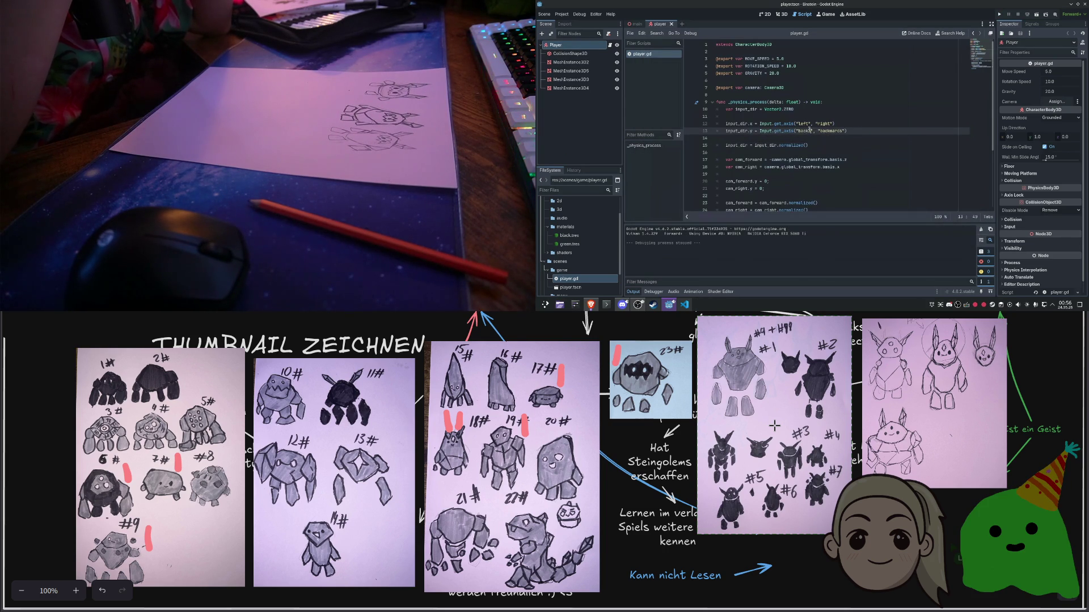
Step: Complete line 13's Input.get_axis arguments as "backwards", "forwards"
{"action": "type", "text": "ards\", \""}
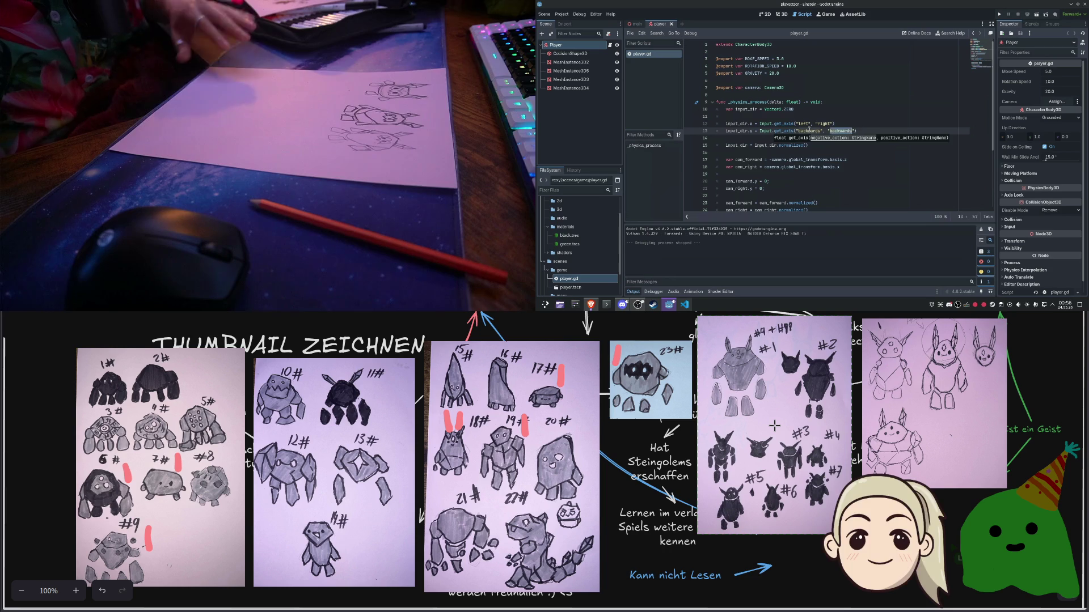
{"action": "type", "text": "forwards"}
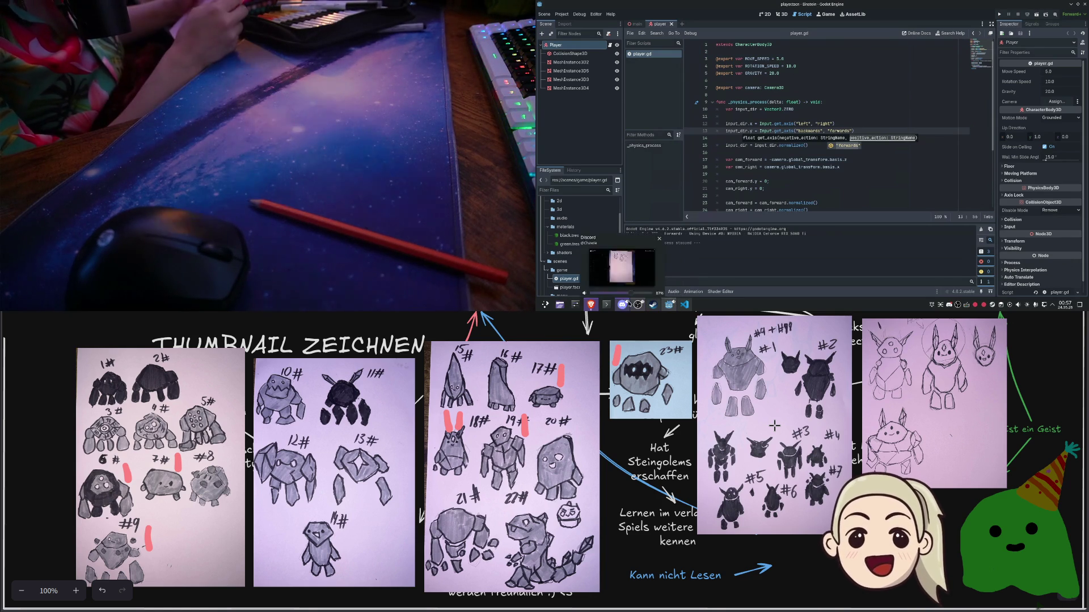
{"action": "mouse_move", "coordinate": [638, 305]}
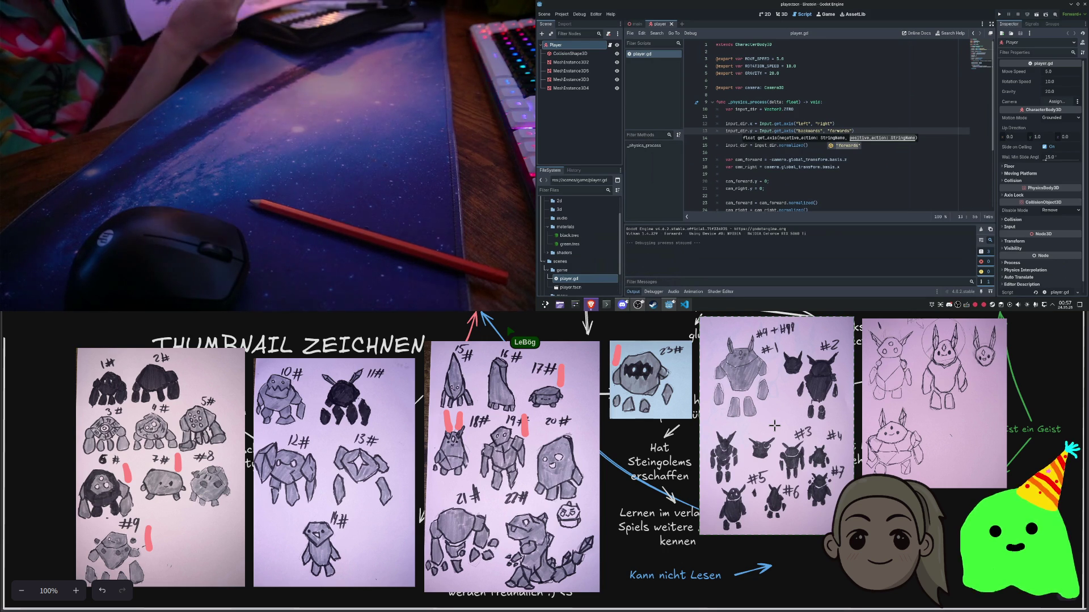
{"action": "key", "text": "alt+Tab"}
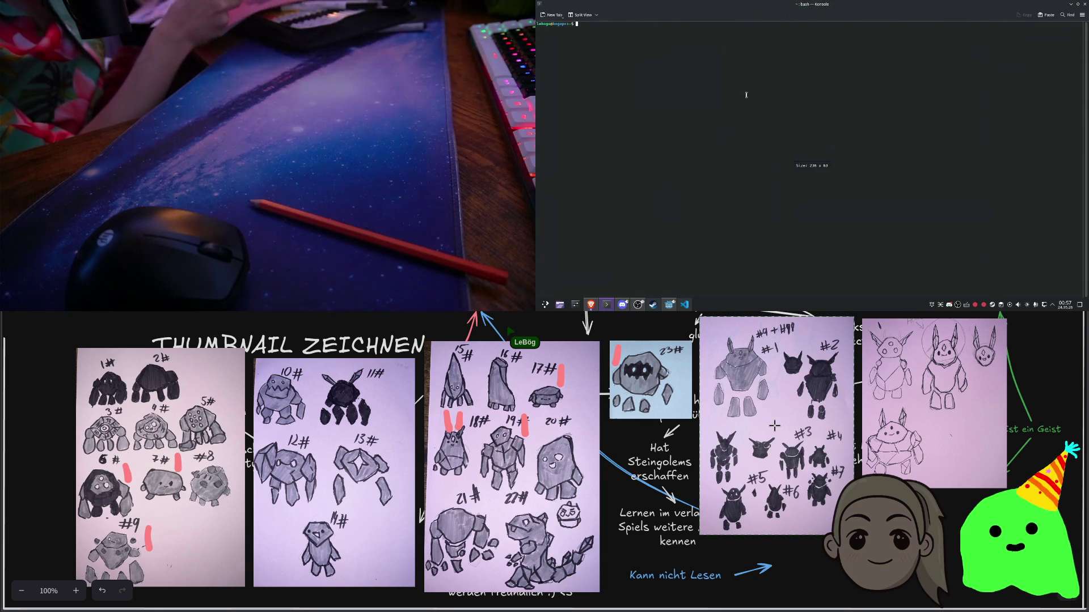
Step: Kill all Brave browser processes with pkill -f brave
{"action": "type", "text": "pkill -f "}
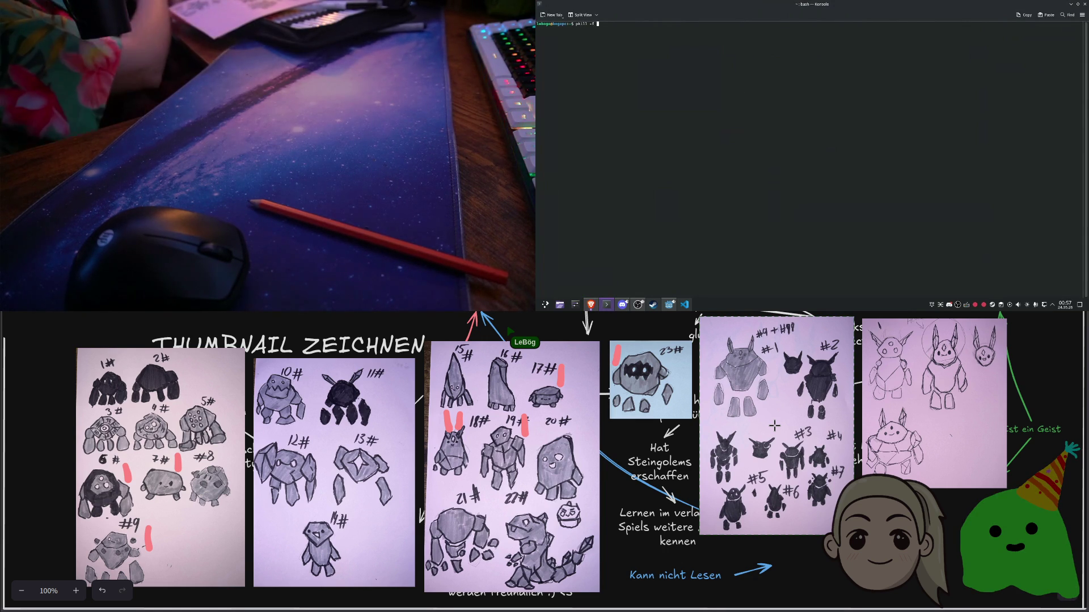
{"action": "type", "text": "brave"}
{"action": "key", "text": "Return"}
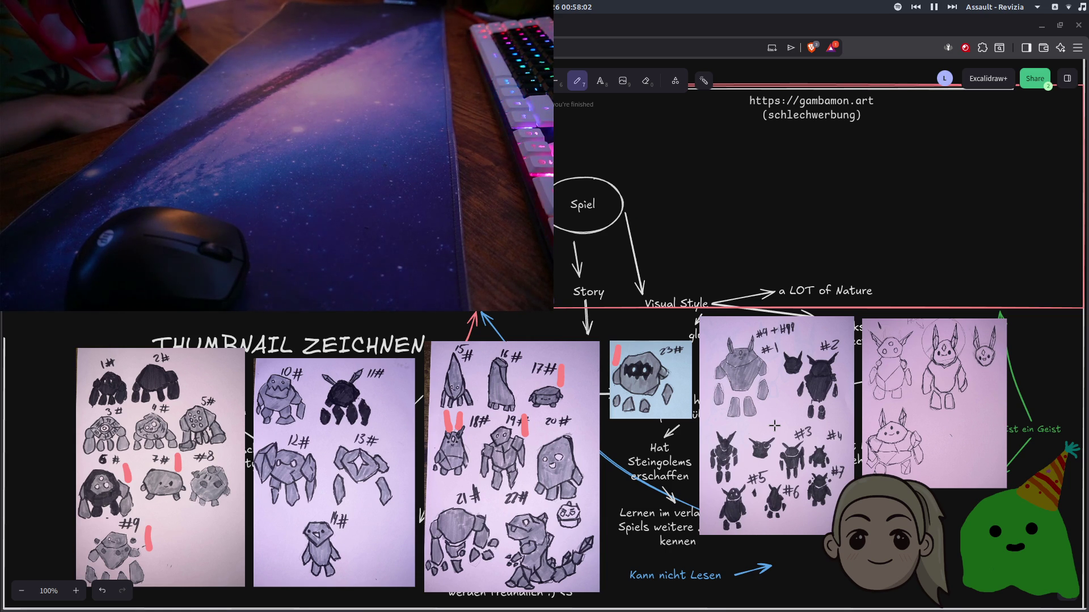
Step: Paste the sketch photo onto the board and crop away its bottom and top-left edges
{"action": "key", "text": "ctrl+v"}
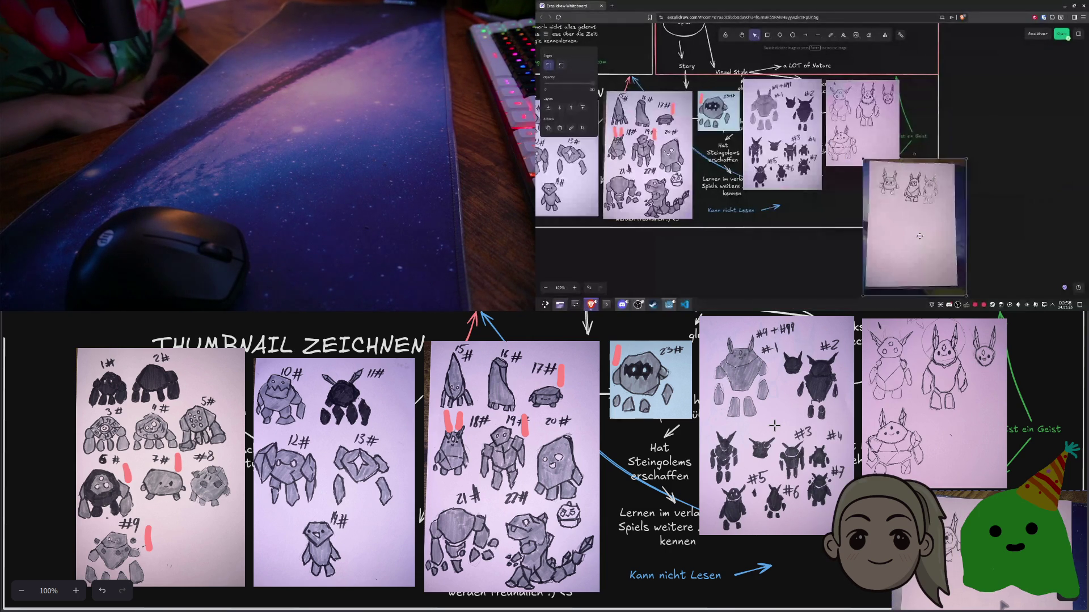
{"action": "scroll", "coordinate": [898, 245], "scroll_direction": "down", "scroll_amount": 1}
{"action": "scroll", "coordinate": [848, 196], "scroll_direction": "down", "scroll_amount": 2}
{"action": "right_click", "coordinate": [812, 86]}
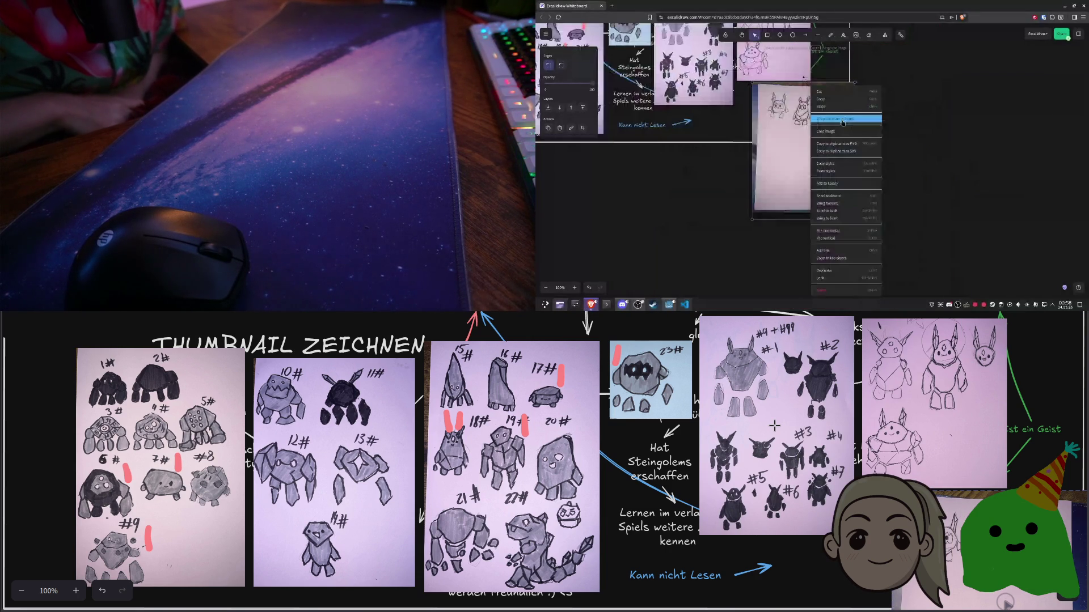
{"action": "left_click", "coordinate": [834, 131]}
{"action": "left_click_drag", "start_coordinate": [839, 207], "coordinate": [831, 133]}
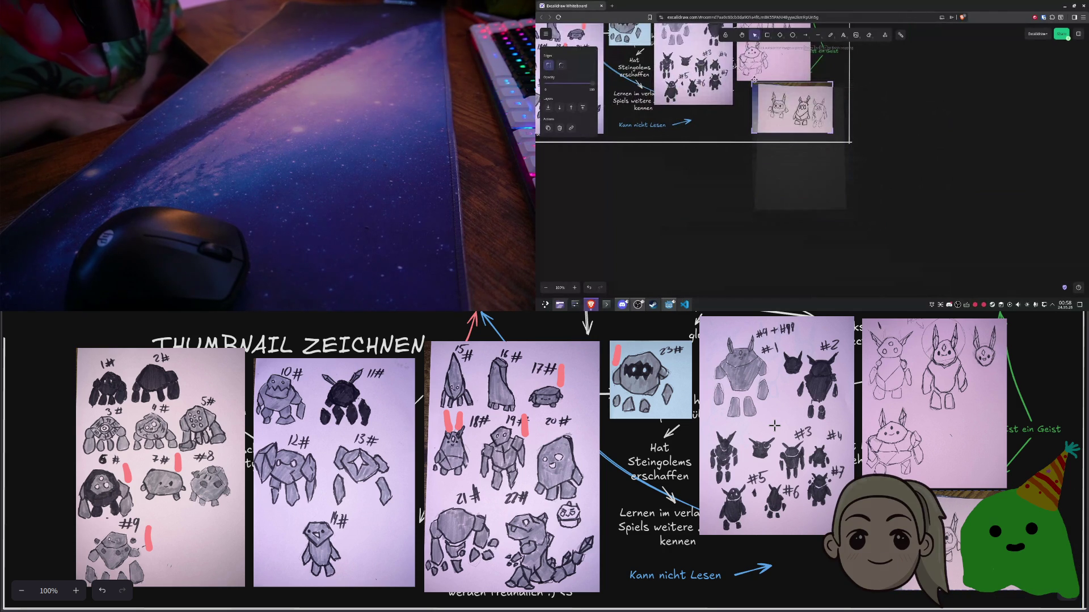
{"action": "left_click_drag", "start_coordinate": [754, 82], "coordinate": [763, 88]}
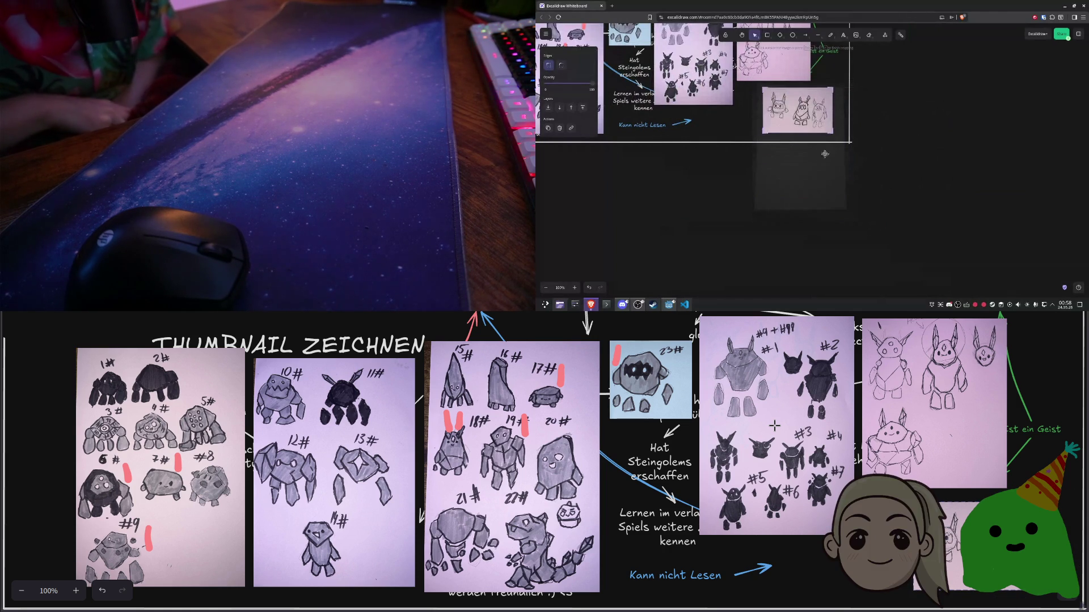
{"action": "key", "text": "Escape"}
Step: Move the cropped image beside the other sketch pages and deselect it
{"action": "mouse_move", "coordinate": [797, 110]}
{"action": "left_mouse_down"}
{"action": "mouse_move", "coordinate": [770, 106]}
{"action": "mouse_move", "coordinate": [823, 138]}
{"action": "left_mouse_up"}
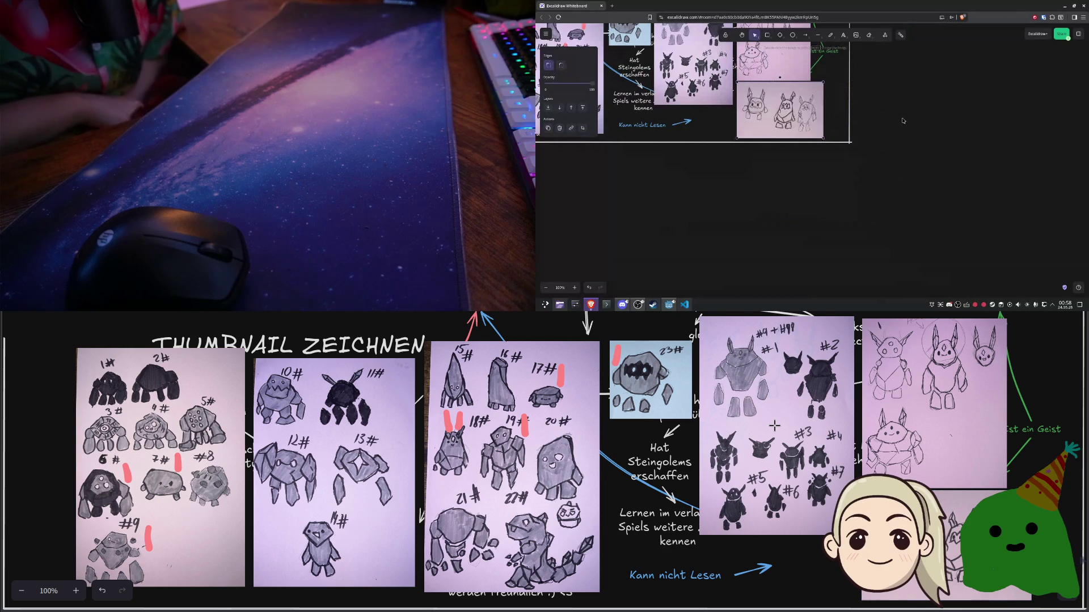
{"action": "key", "text": "Escape"}
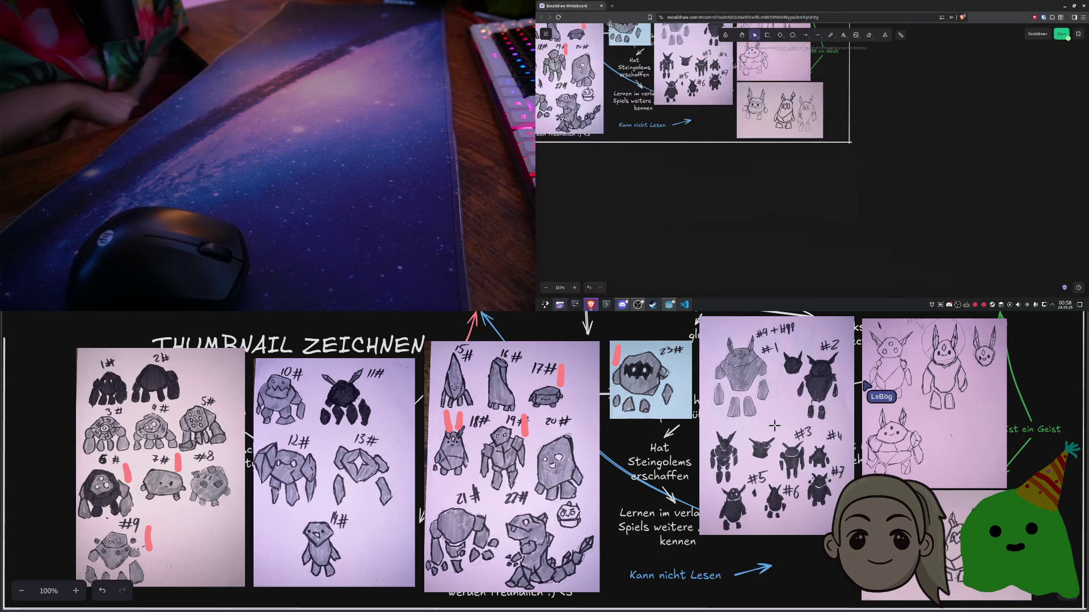
{"action": "scroll", "coordinate": [610, 24], "scroll_direction": "up", "scroll_amount": 1}
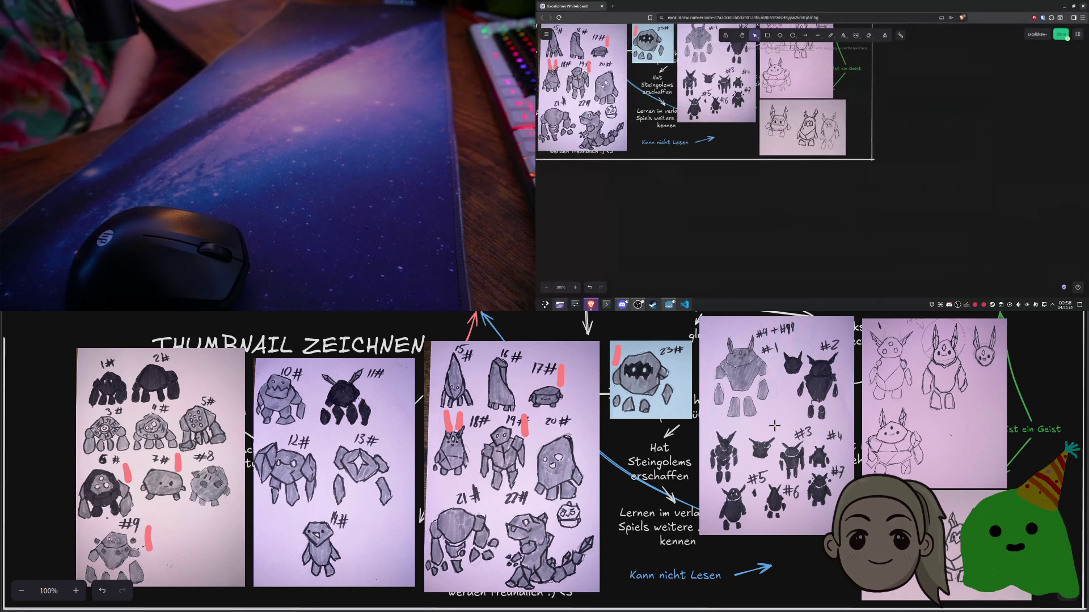
{"action": "key", "text": "alt+Tab"}
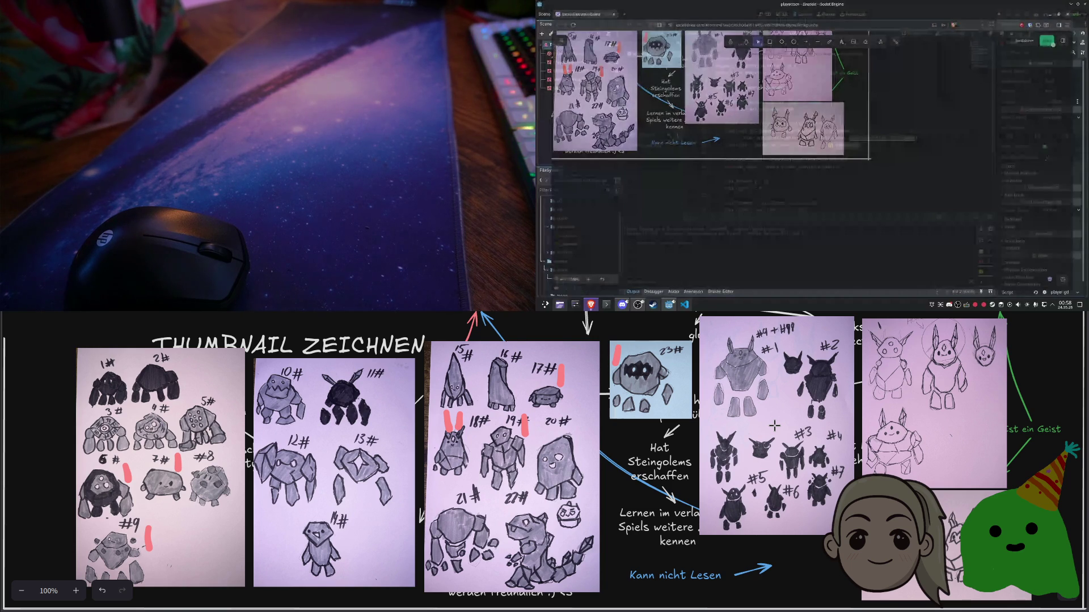
Step: Run the game and walk the player in every WASD direction, watching it turn
{"action": "key", "text": "F5"}
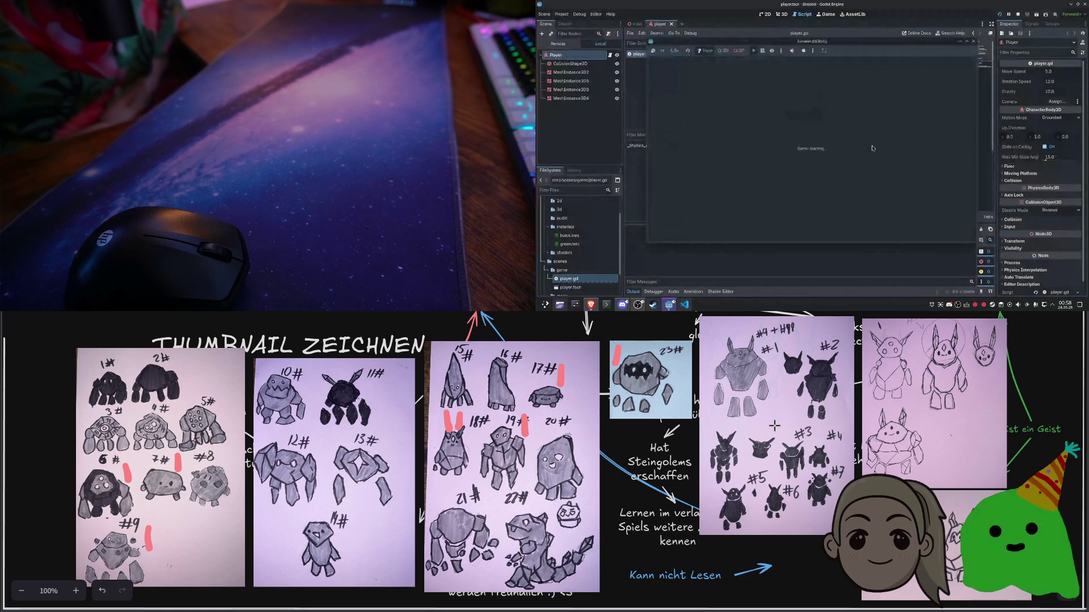
{"action": "key", "text": "w"}
{"action": "key", "text": "d"}
{"action": "key", "text": "a"}
{"action": "key", "text": "d"}
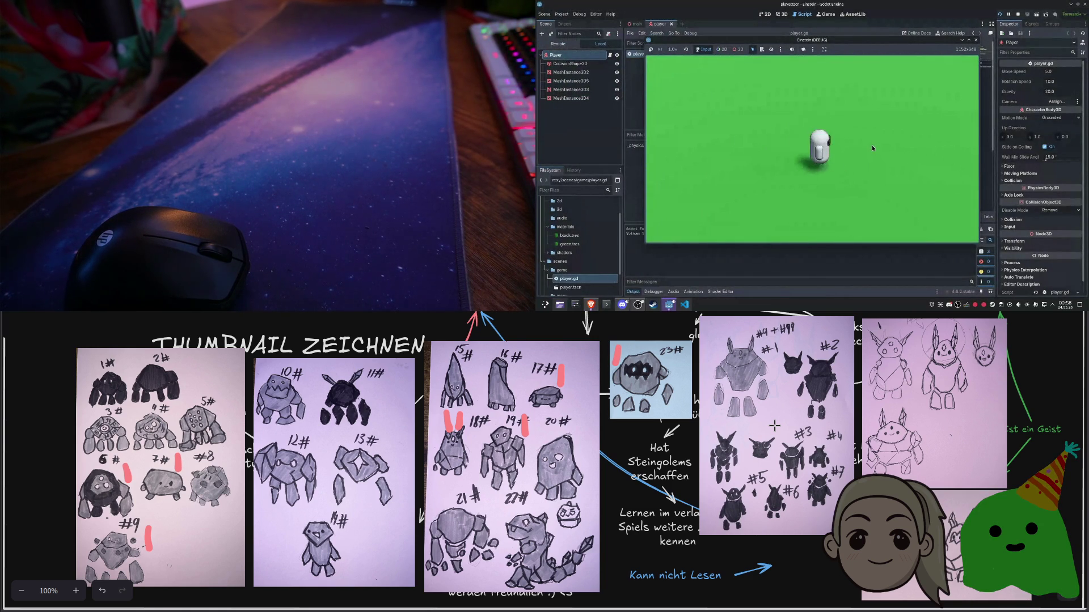
{"action": "key", "text": "s"}
{"action": "key", "text": "w"}
{"action": "key", "text": "a"}
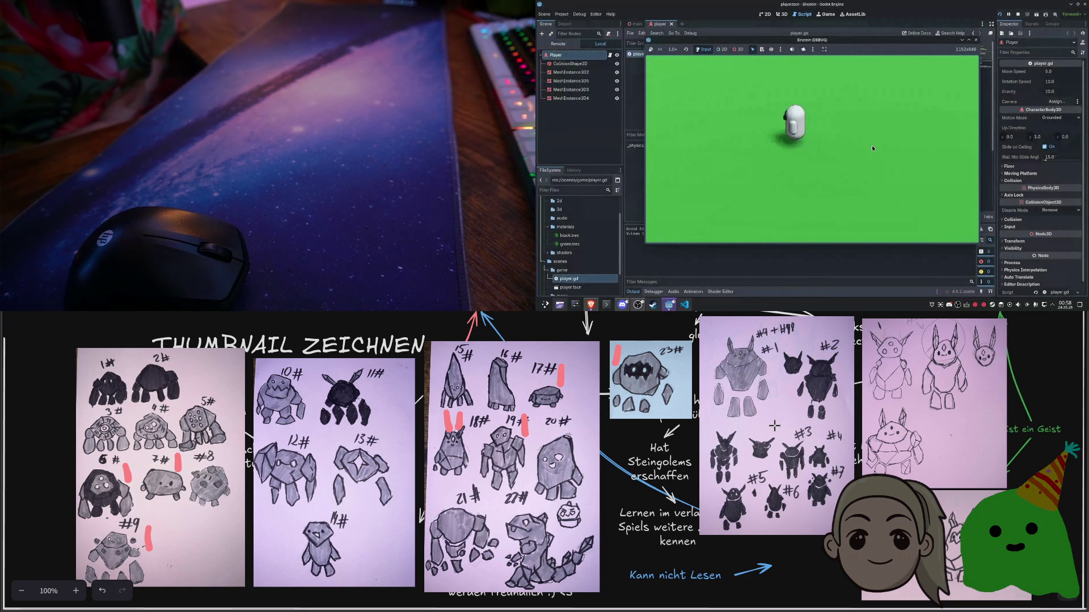
{"action": "key", "text": "d"}
{"action": "key", "text": "s"}
{"action": "key", "text": "w"}
{"action": "key", "text": "a"}
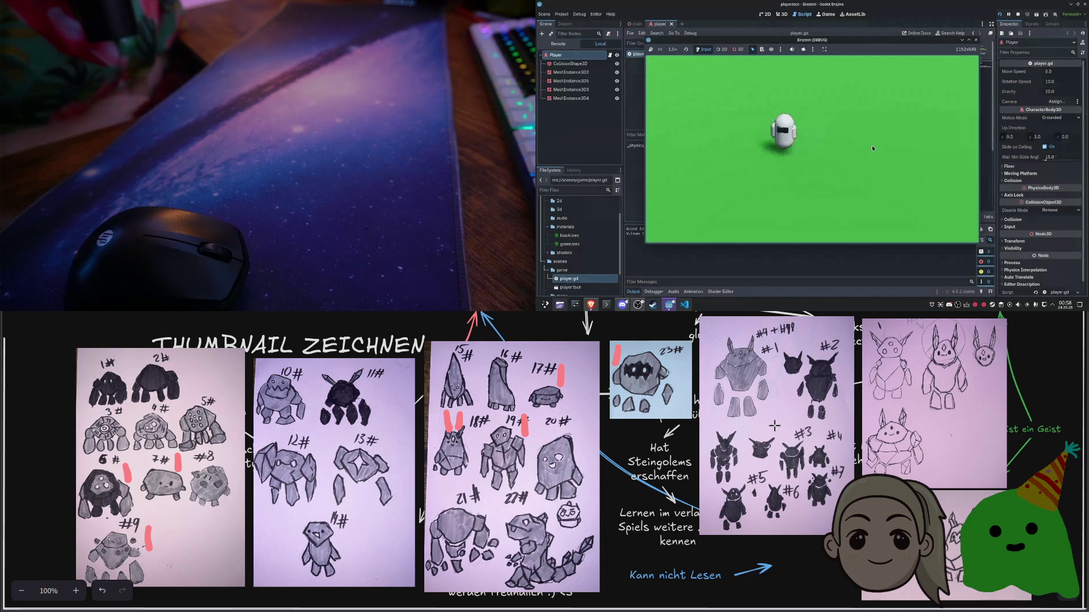
{"action": "key", "text": "d"}
{"action": "key", "text": "s"}
{"action": "key", "text": "a"}
{"action": "key", "text": "d"}
{"action": "key", "text": "a"}
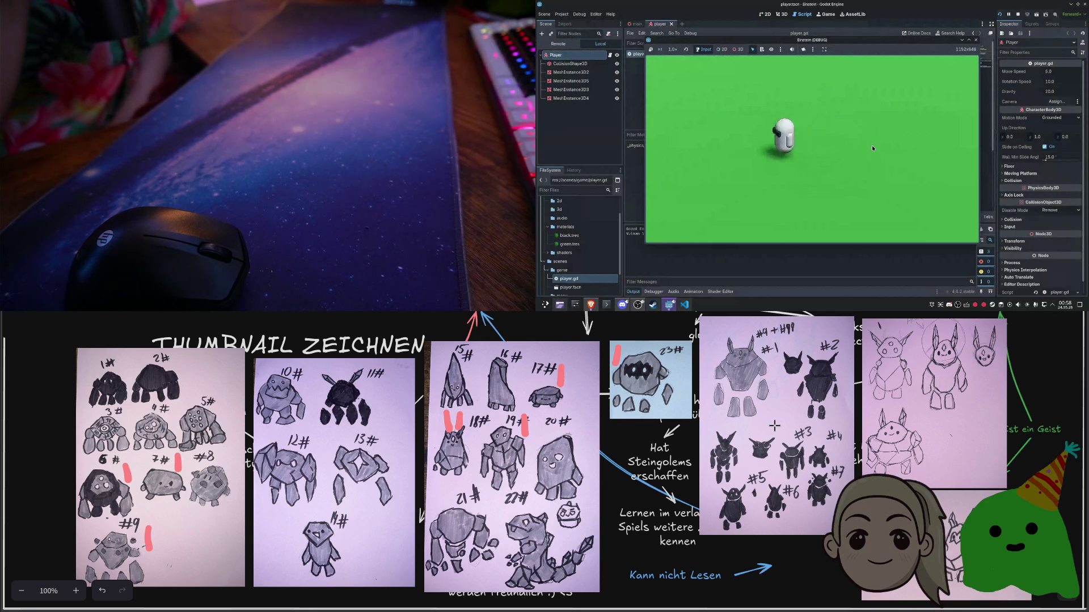
{"action": "key", "text": "s"}
{"action": "key", "text": "d"}
Step: Keep walking the player left, right, toward and away from the camera to confirm its facing
{"action": "key", "text": "d"}
{"action": "key", "text": "a"}
{"action": "key", "text": "d"}
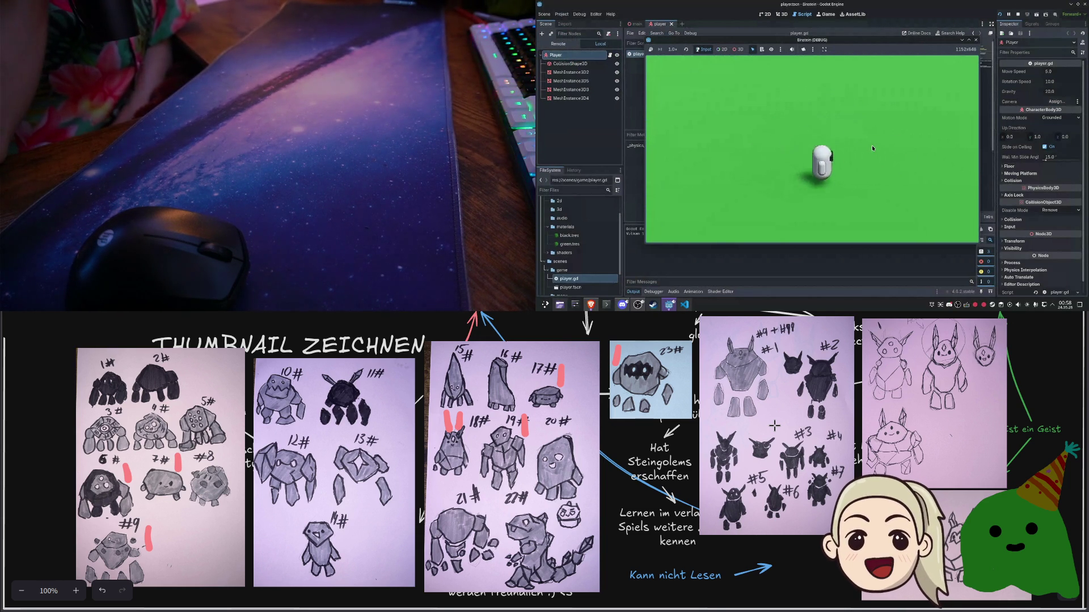
{"action": "key", "text": "s"}
{"action": "key", "text": "a"}
{"action": "key", "text": "w"}
{"action": "key", "text": "a"}
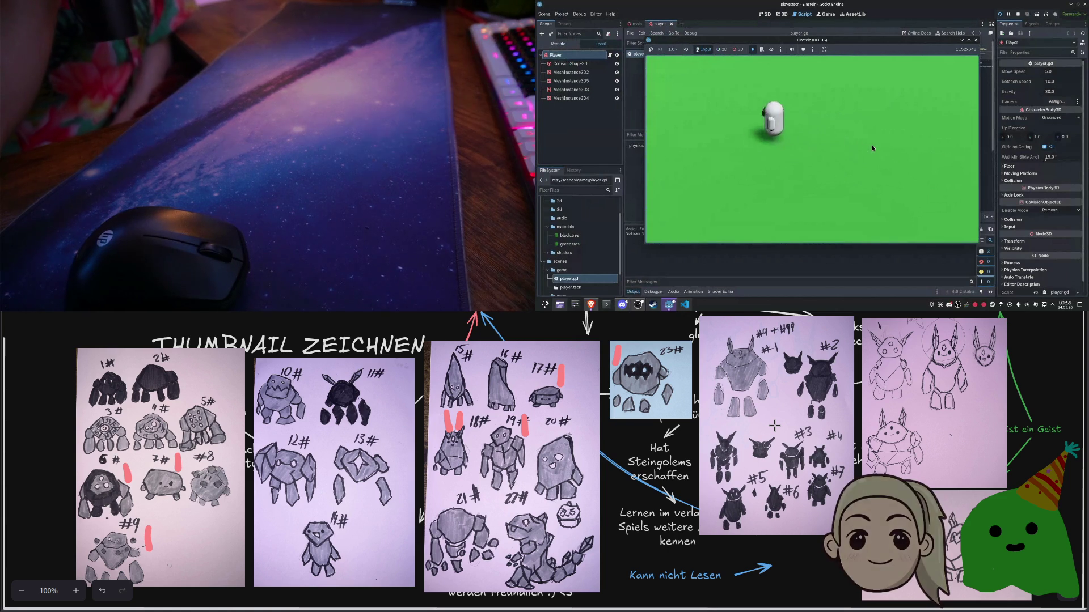
{"action": "key", "text": "d"}
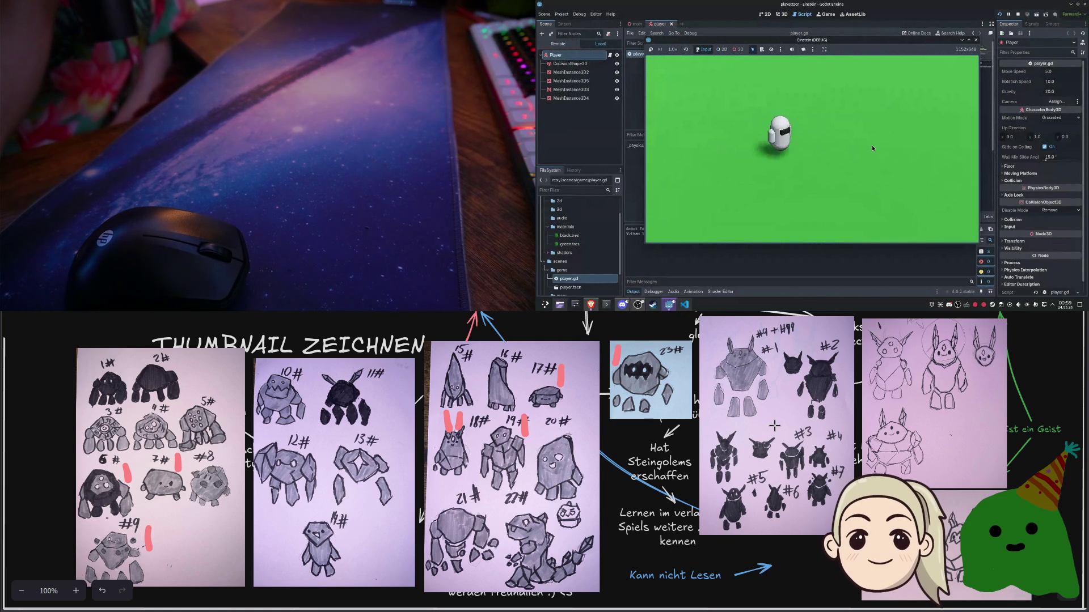
{"action": "key", "text": "a"}
{"action": "key", "text": "d"}
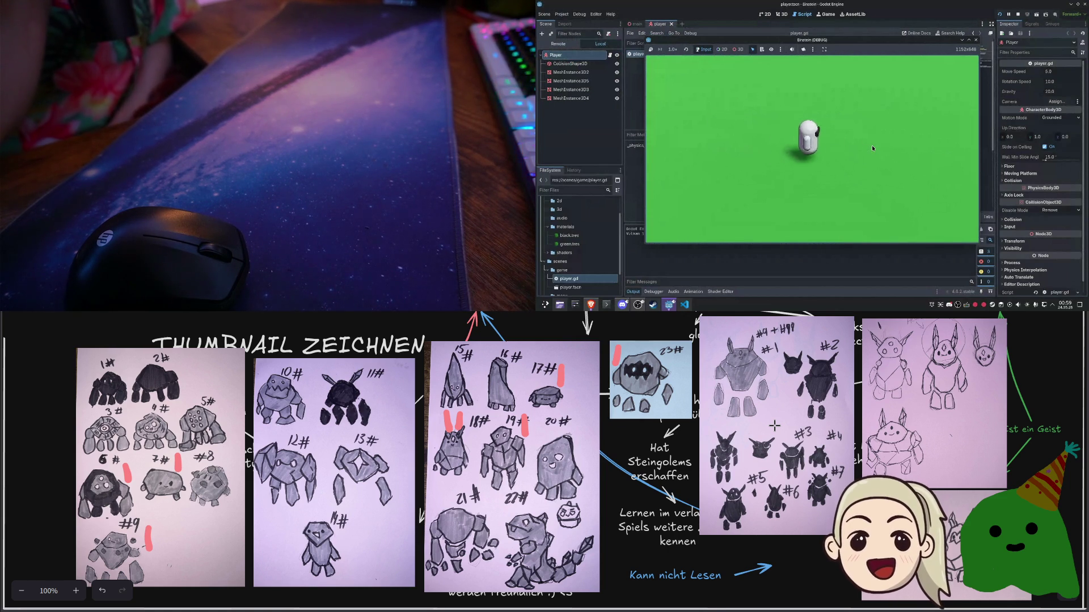
{"action": "key", "text": "a"}
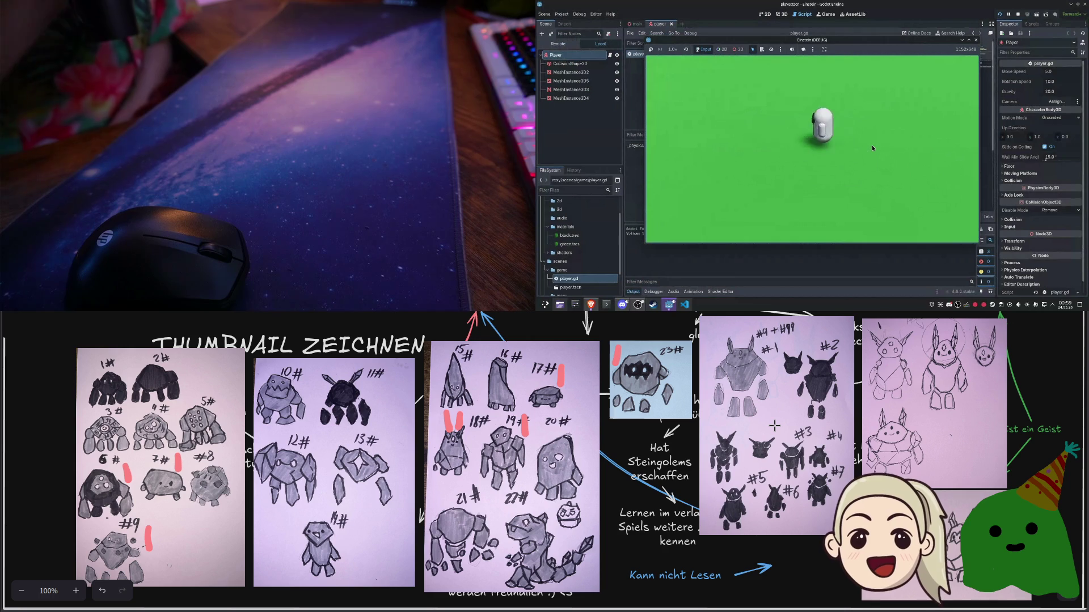
{"action": "key", "text": "d"}
{"action": "key", "text": "a"}
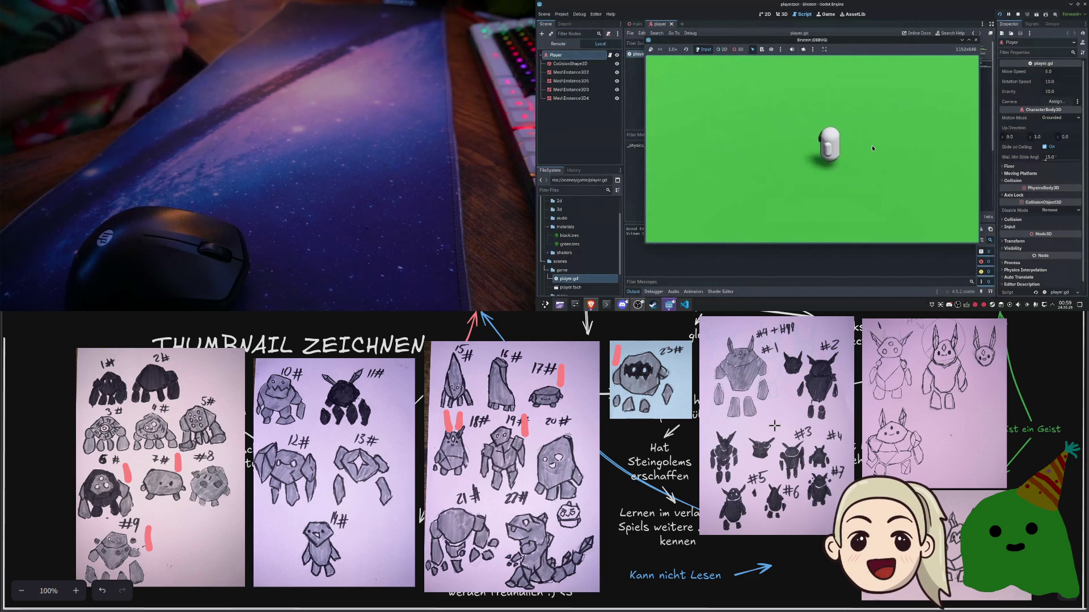
{"action": "key", "text": "s"}
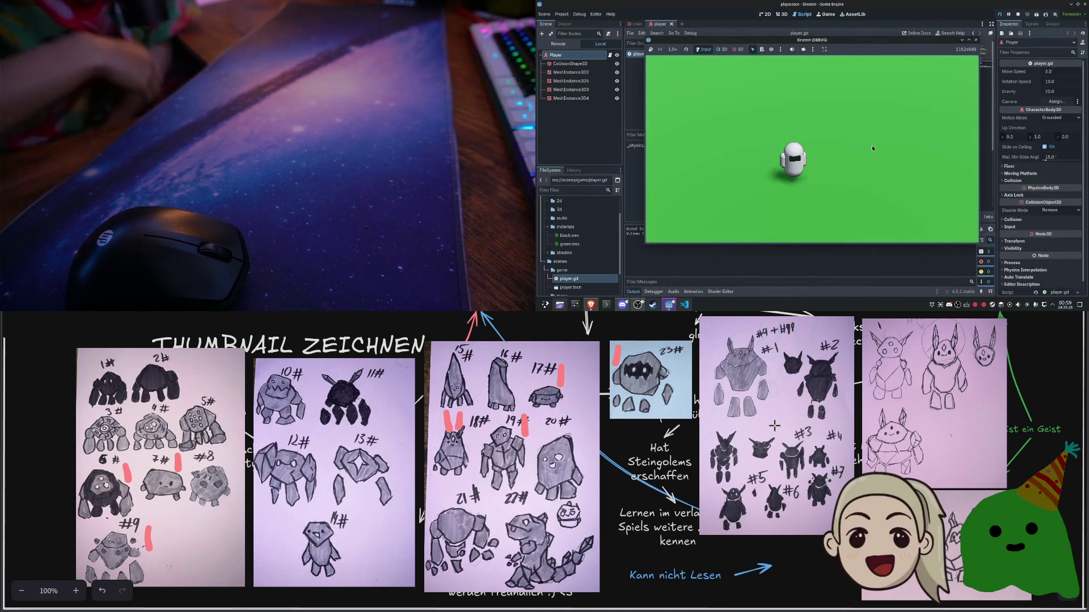
{"action": "key", "text": "d"}
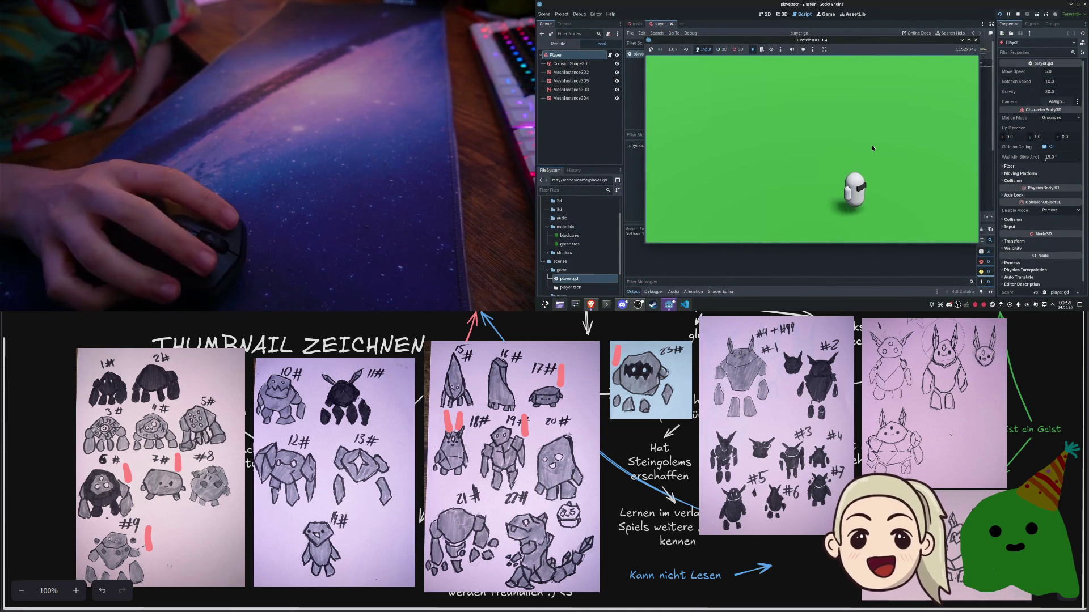
{"action": "mouse_move", "coordinate": [546, 607]}
{"action": "key", "text": "a"}
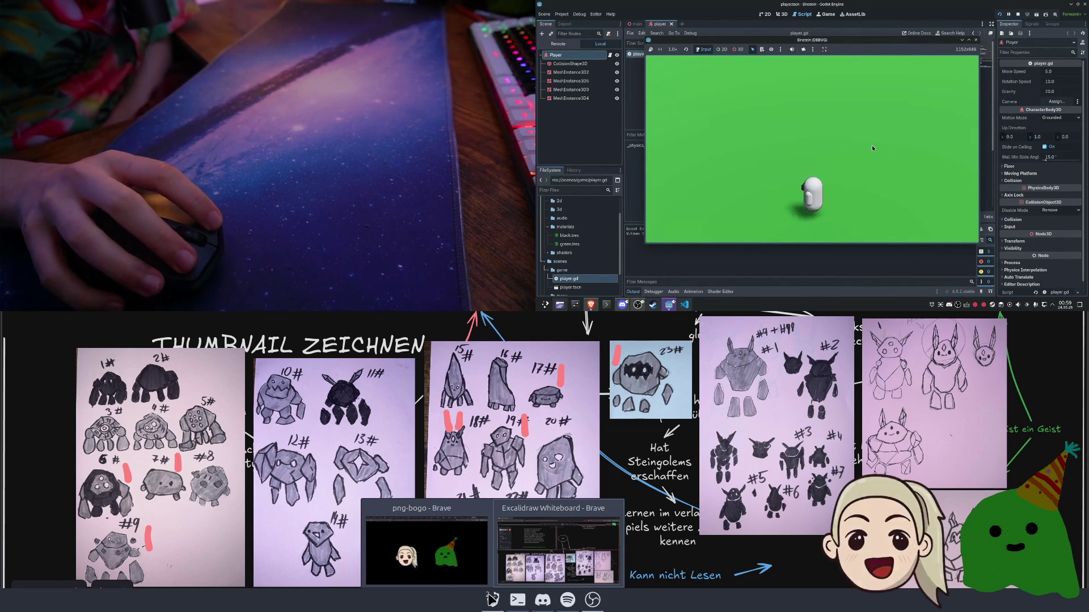
{"action": "key", "text": "w"}
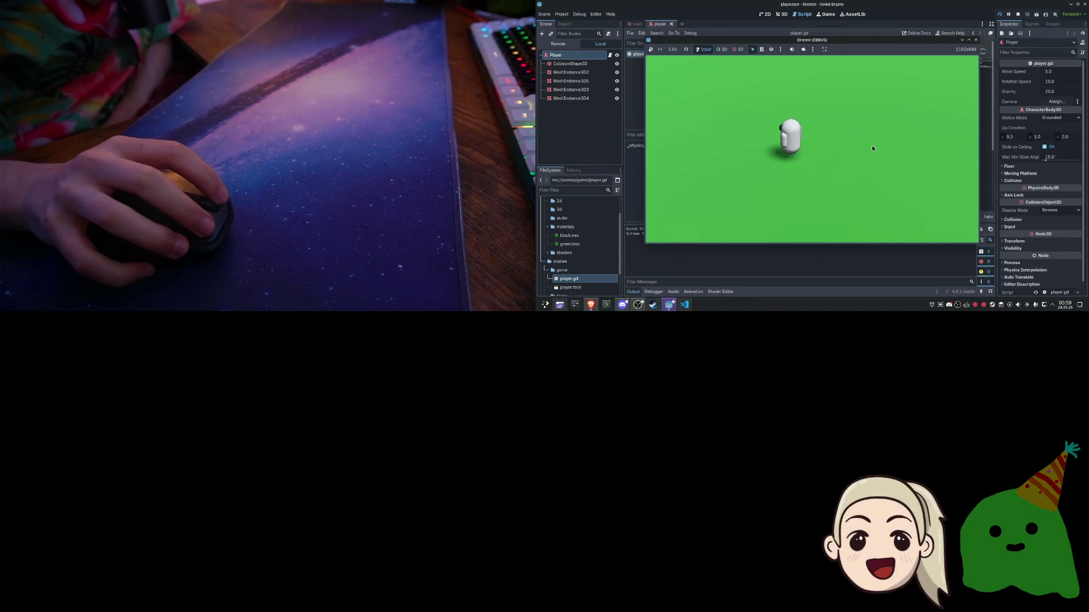
{"action": "key", "text": "d"}
{"action": "key", "text": "a"}
{"action": "key", "text": "a"}
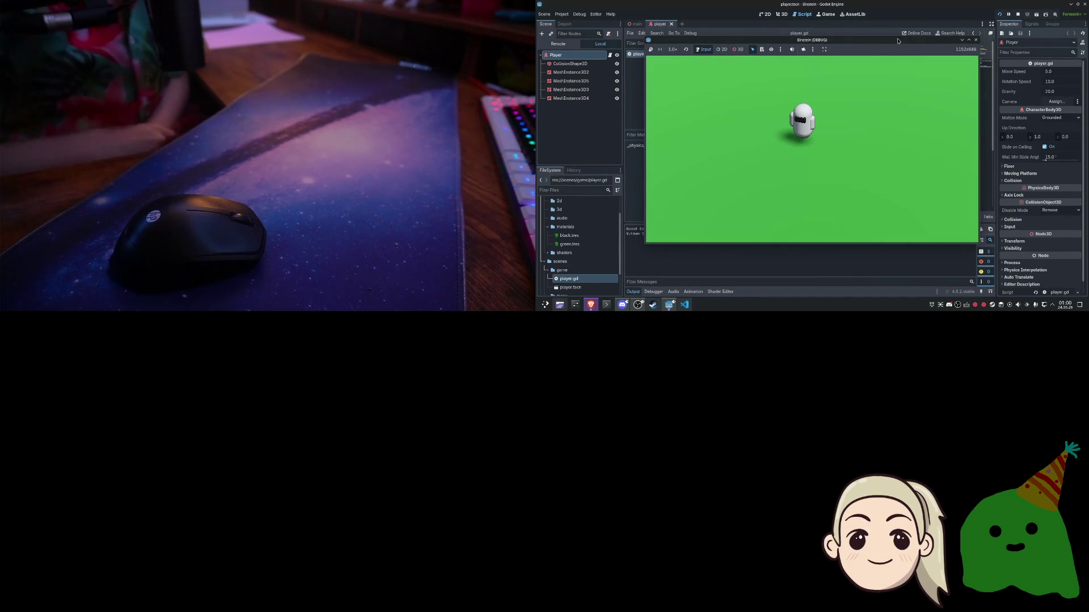
Step: Maximise the game view and walk the player straight and diagonally in each direction
{"action": "left_click", "coordinate": [969, 39]}
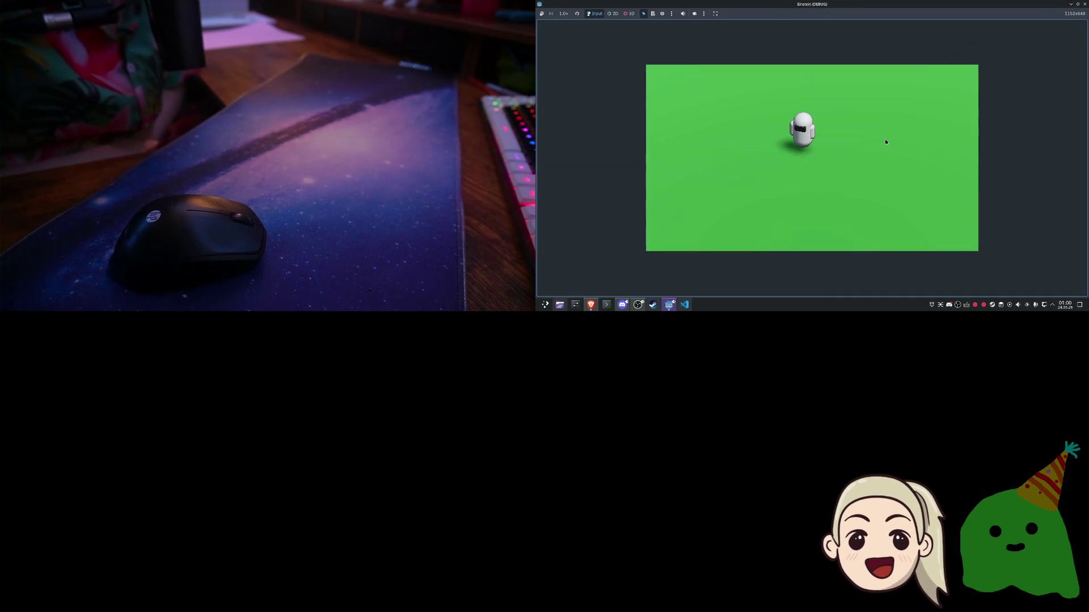
{"action": "key", "text": "s"}
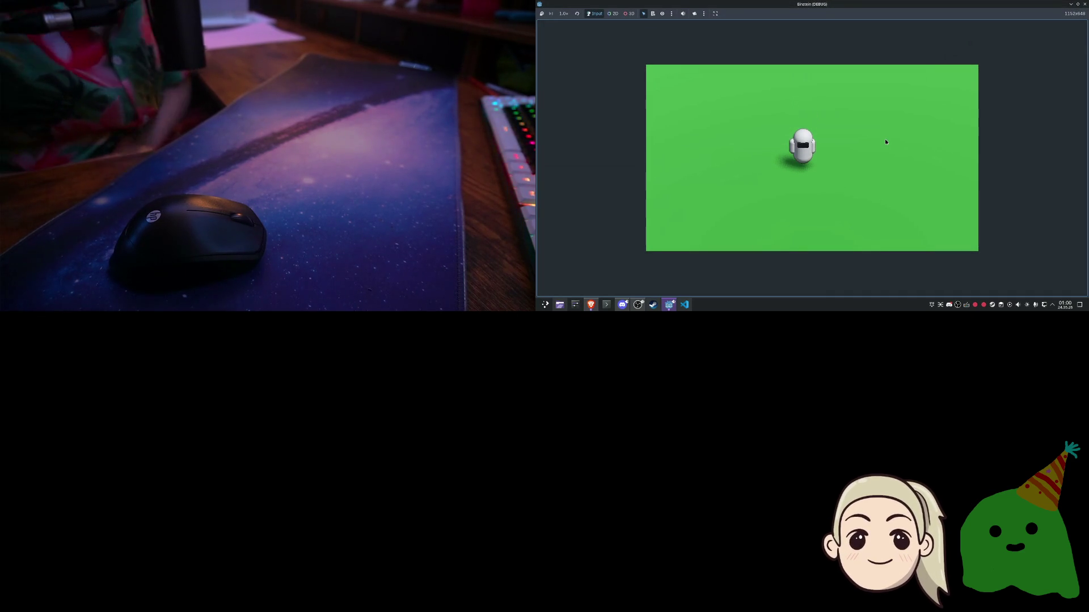
{"action": "key", "text": "d"}
{"action": "key", "text": "a"}
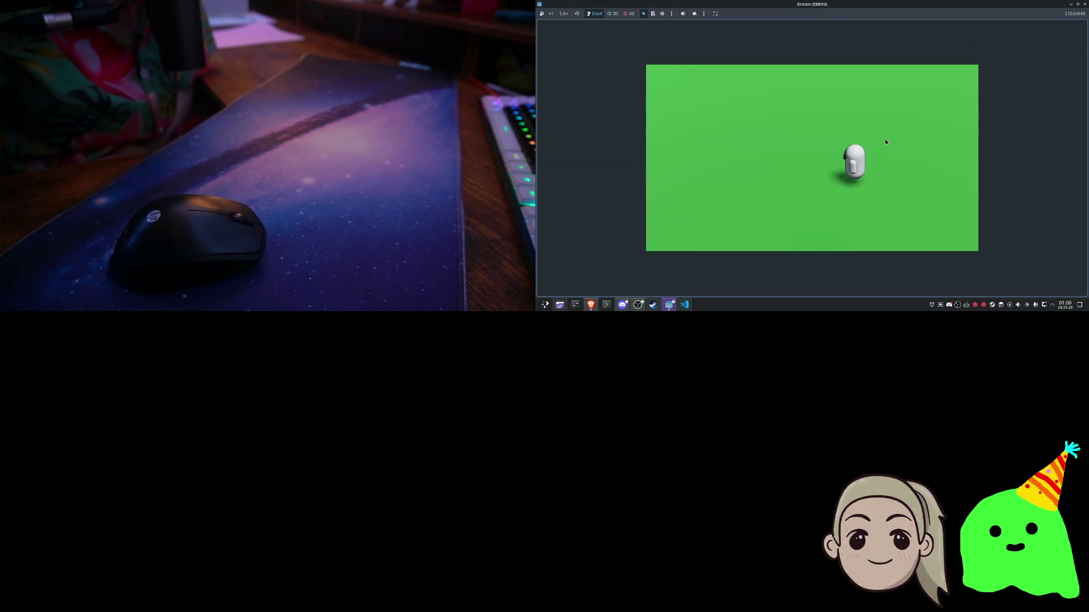
{"action": "key", "text": "w"}
{"action": "key", "text": "a"}
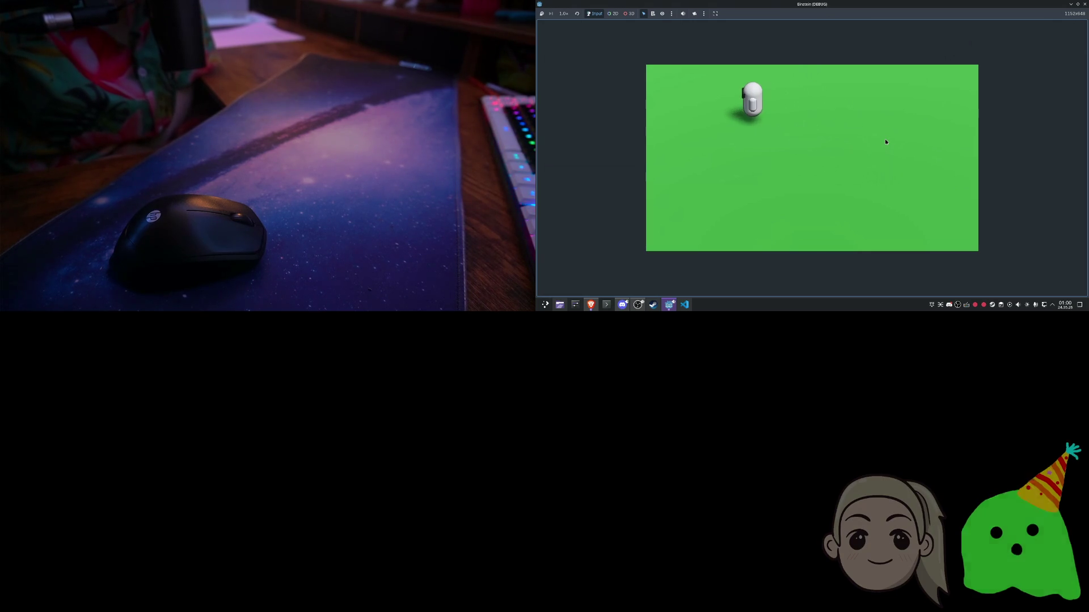
{"action": "key", "text": "d"}
{"action": "key", "text": "s"}
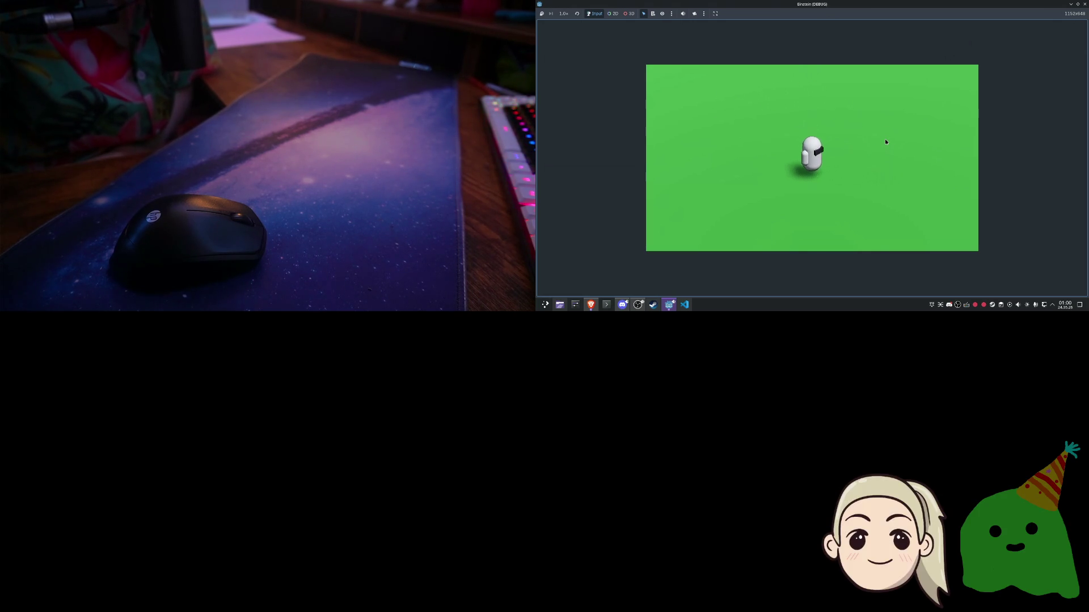
{"action": "key", "text": "d"}
{"action": "key", "text": "s"}
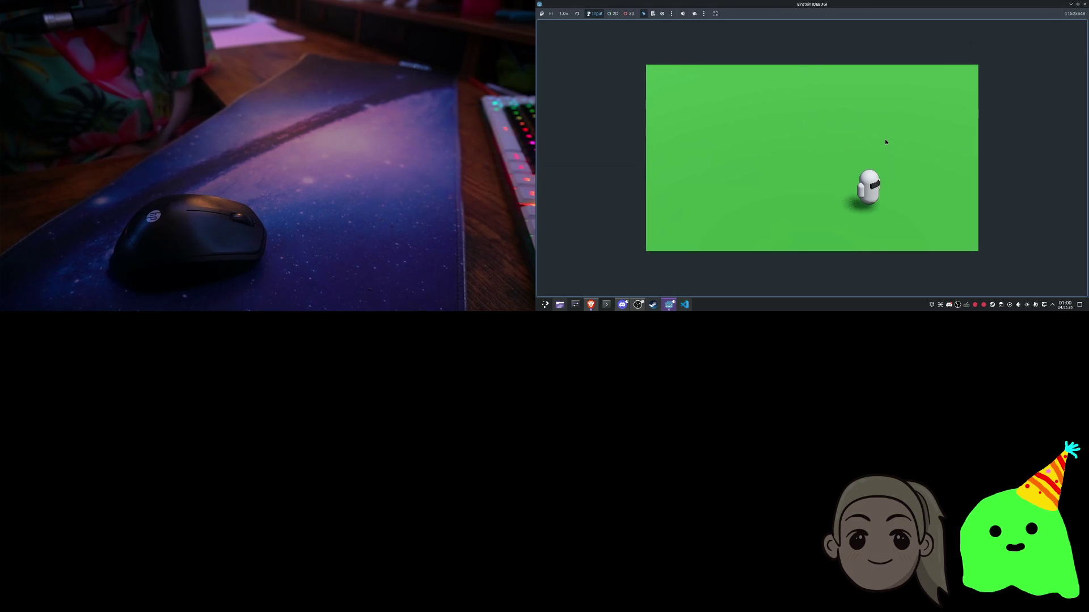
{"action": "key", "text": "w"}
{"action": "key", "text": "a"}
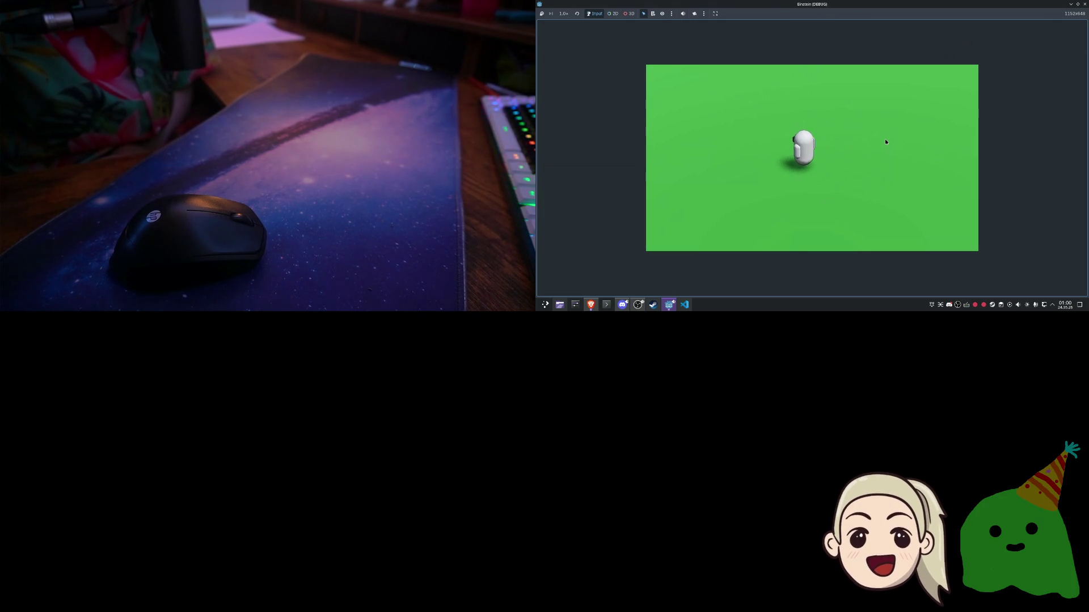
{"action": "key", "text": "a"}
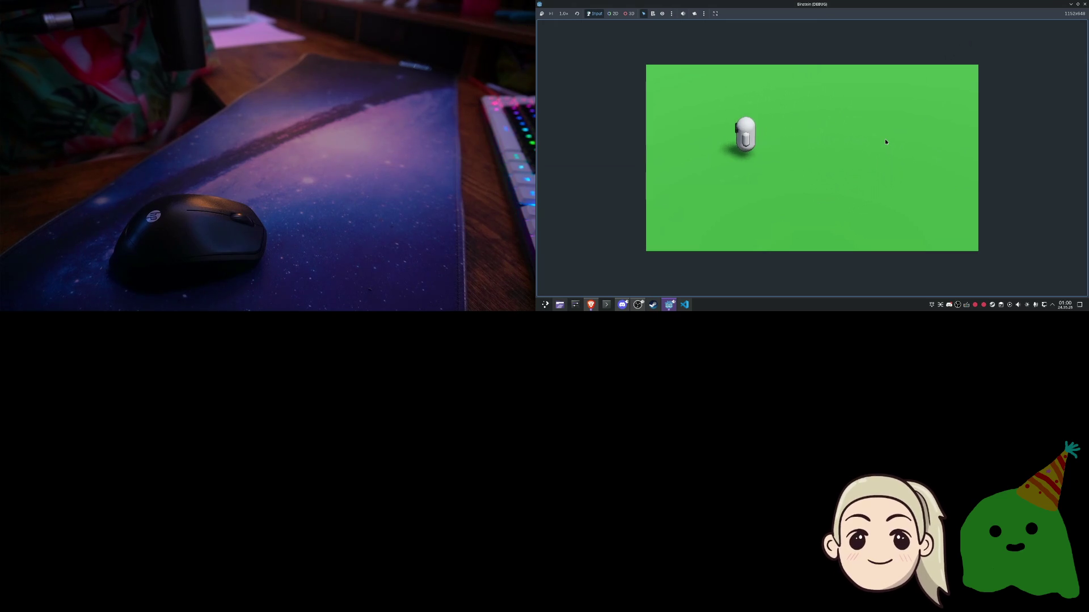
Step: Continue steering the player left, right, up and down, checking it faces each way
{"action": "key", "text": "d"}
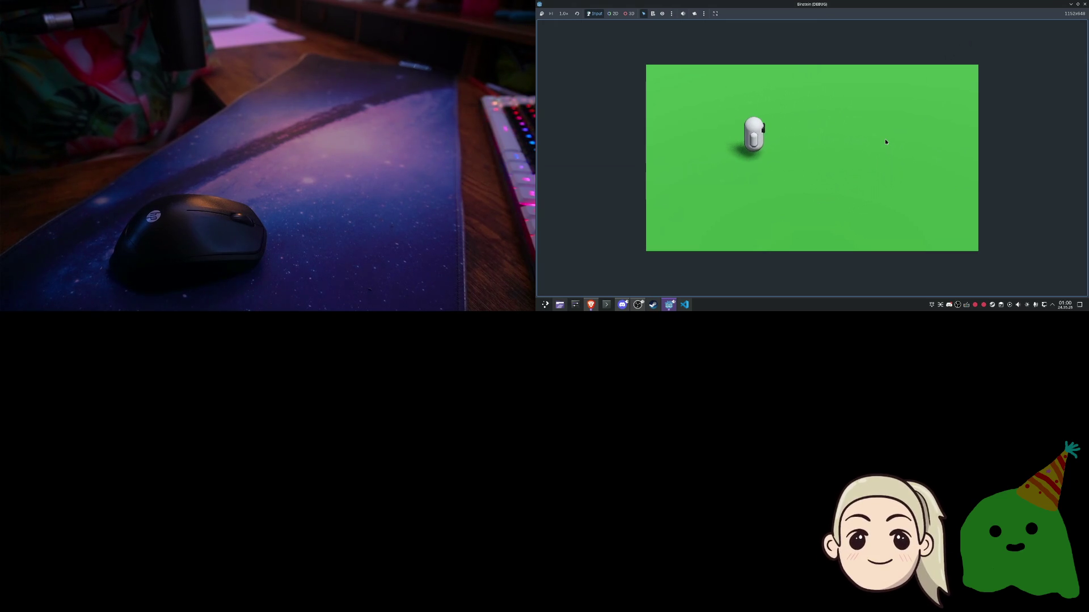
{"action": "key", "text": "s"}
{"action": "key", "text": "s"}
{"action": "key", "text": "d"}
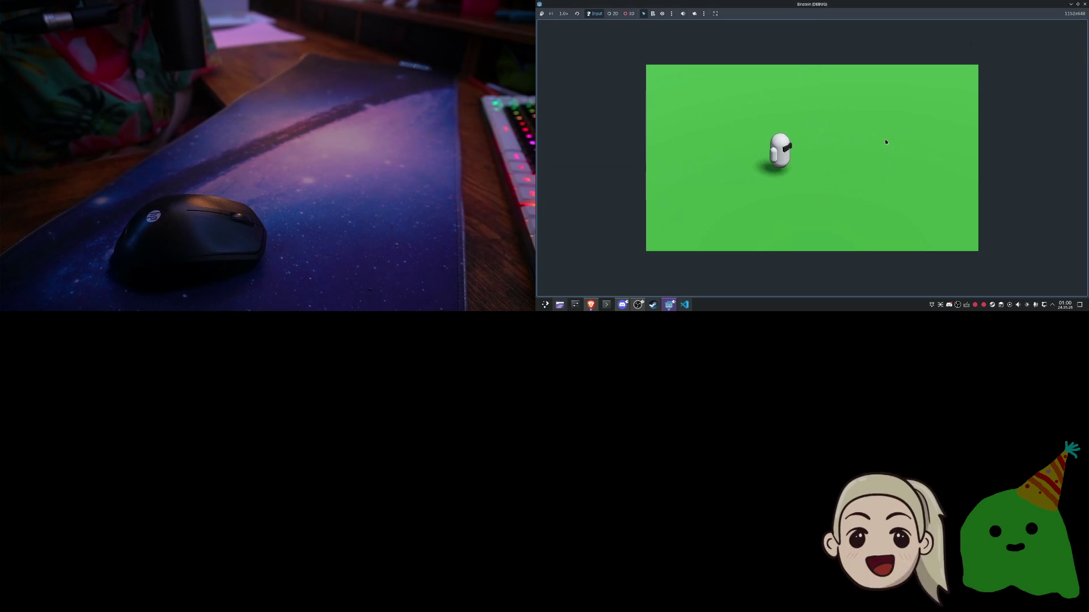
{"action": "key", "text": "w"}
{"action": "key", "text": "a"}
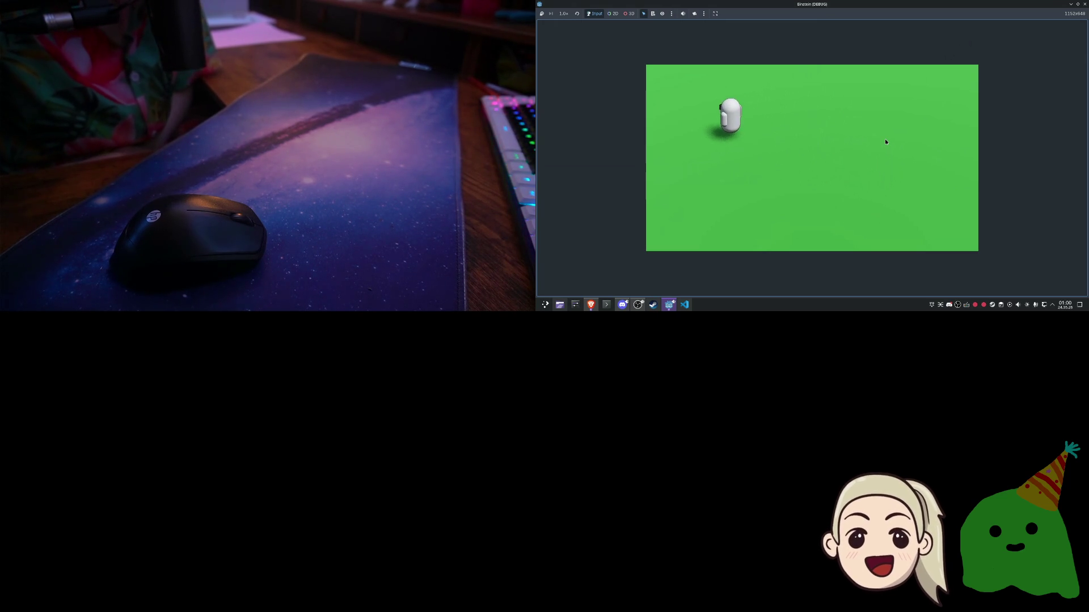
{"action": "key", "text": "d"}
{"action": "key", "text": "s"}
{"action": "key", "text": "s"}
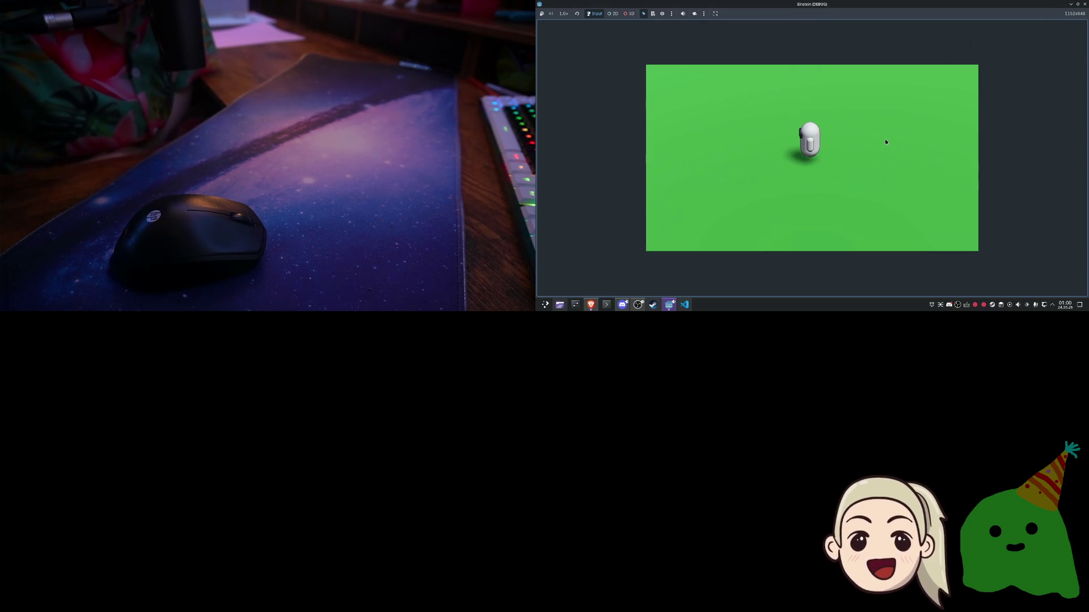
{"action": "key", "text": "a"}
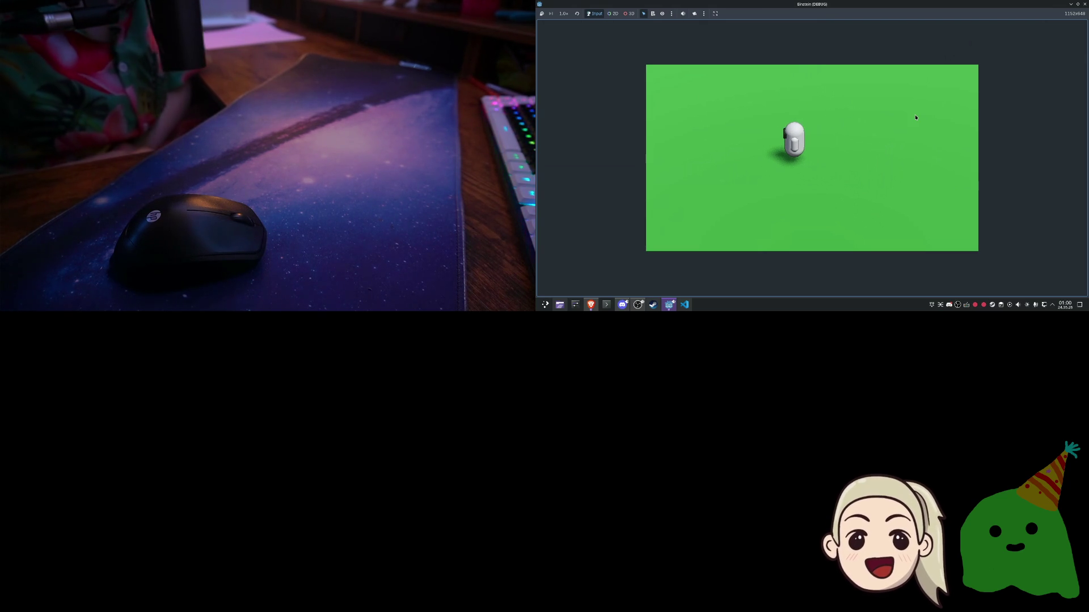
{"action": "key", "text": "a"}
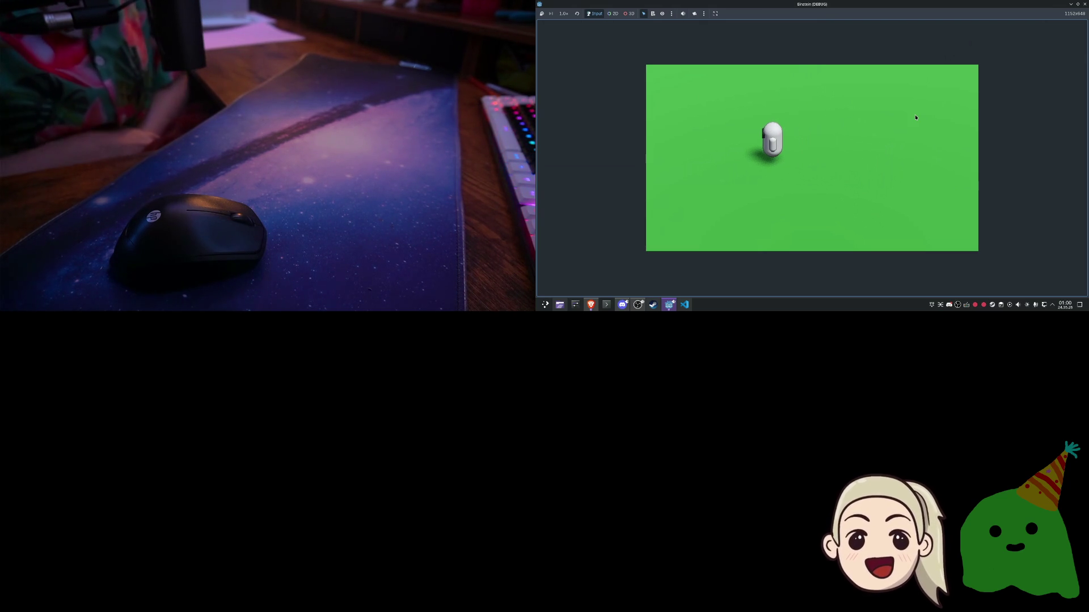
{"action": "key", "text": "s"}
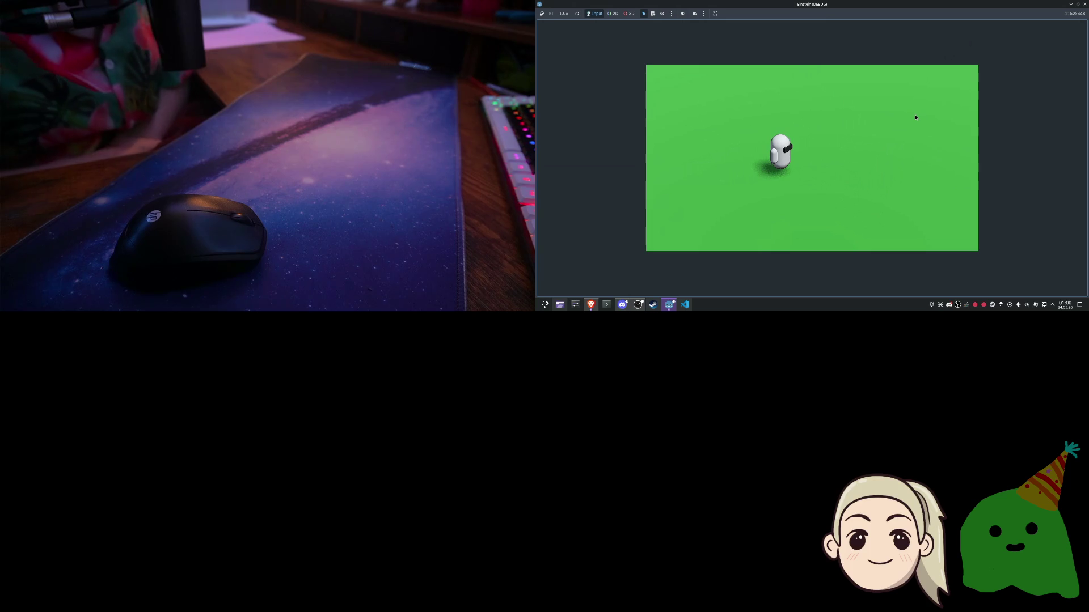
{"action": "key", "text": "d"}
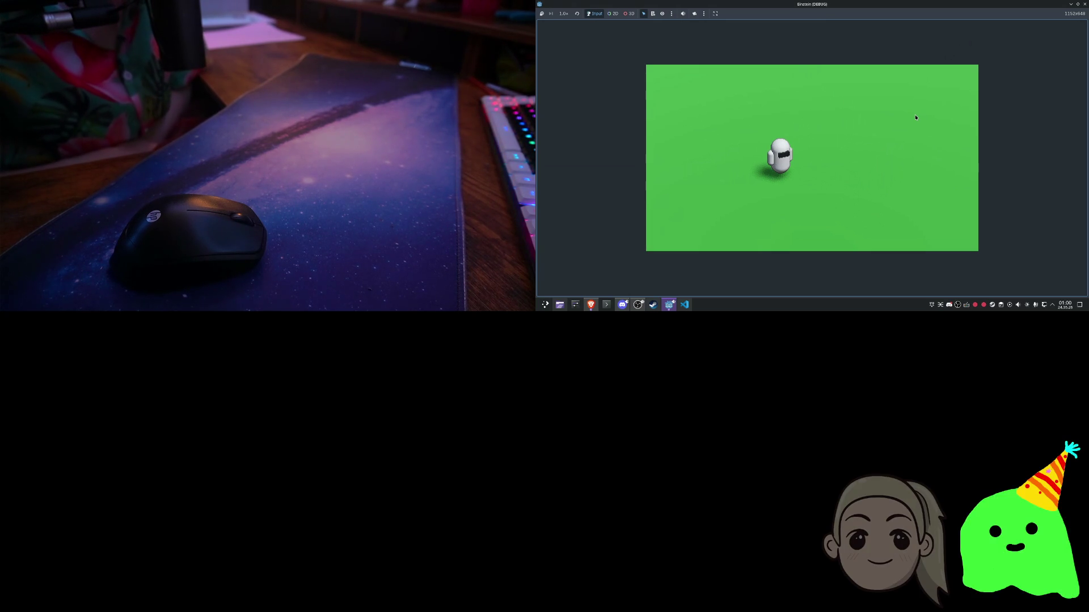
{"action": "key", "text": "d"}
{"action": "key", "text": "d"}
{"action": "key", "text": "w"}
{"action": "key", "text": "a"}
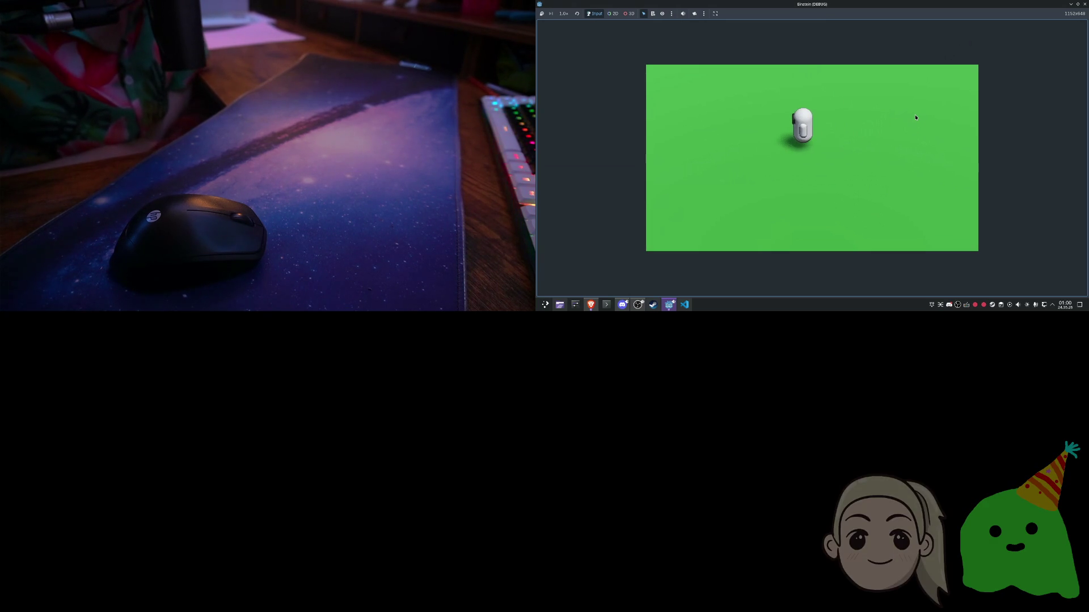